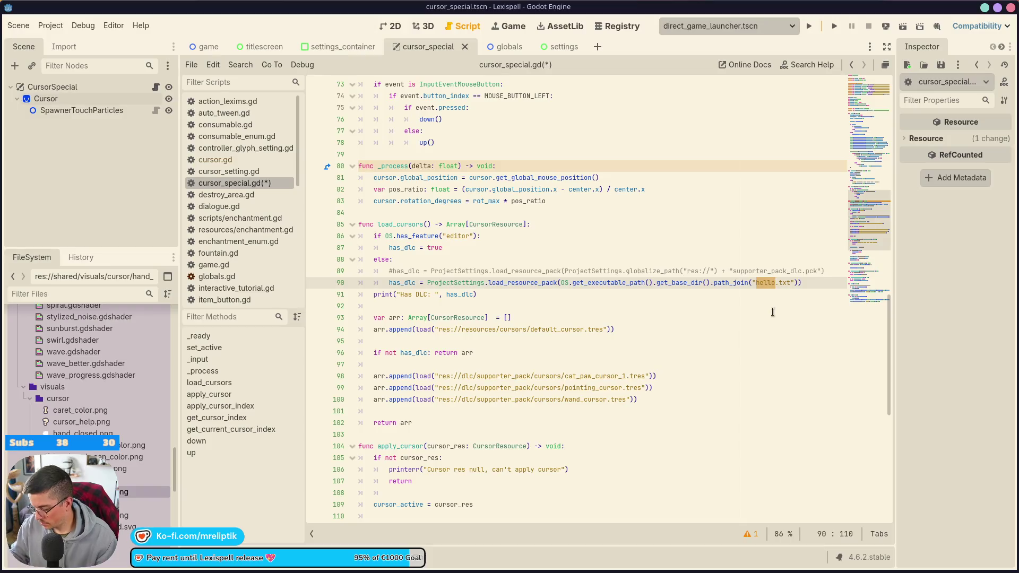
Change the DLC path to "supporter_pack.pck", comment out the executable-folder load line, and save.
text(")
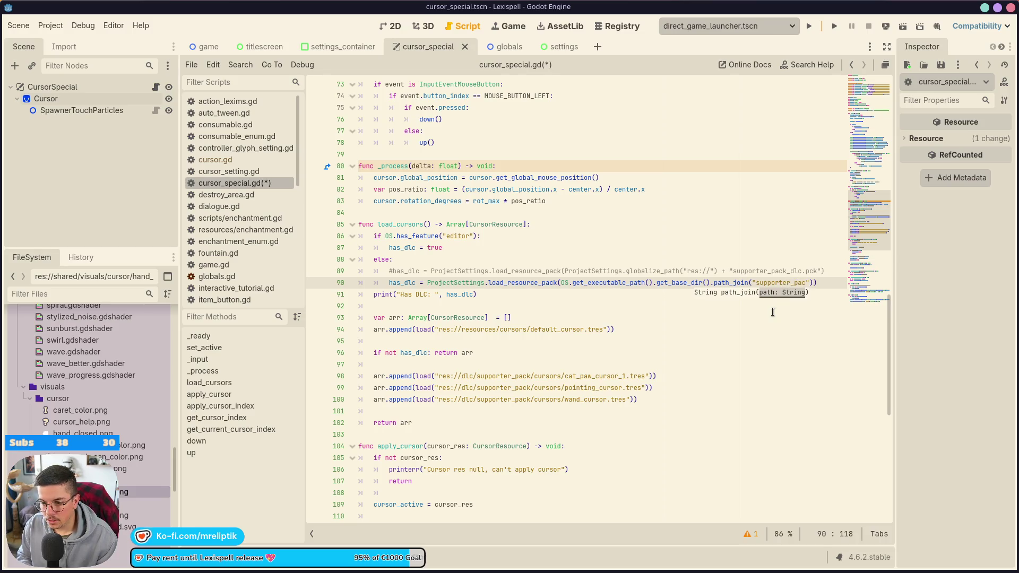
mouse_move(2, 354)
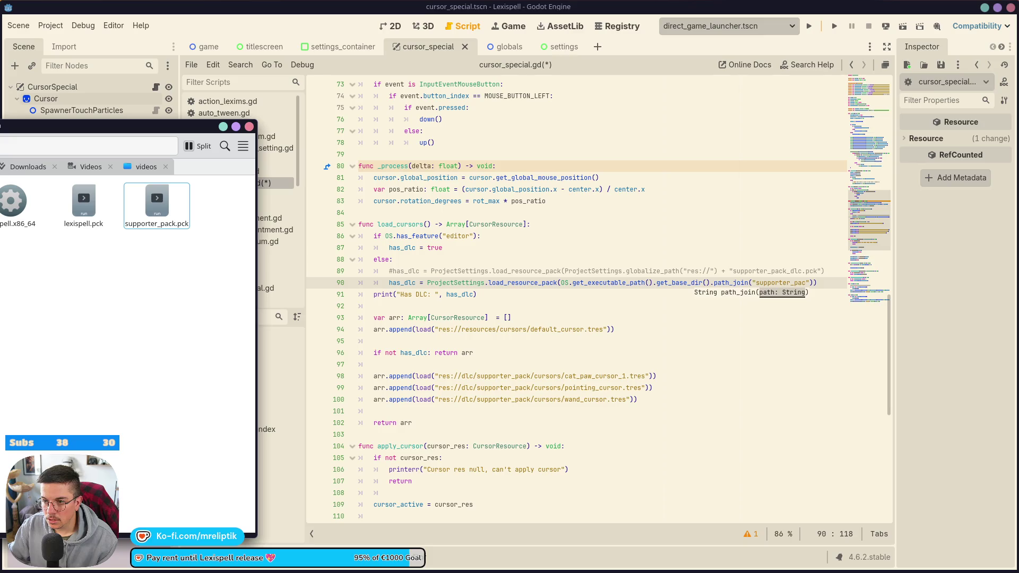
click(728, 282)
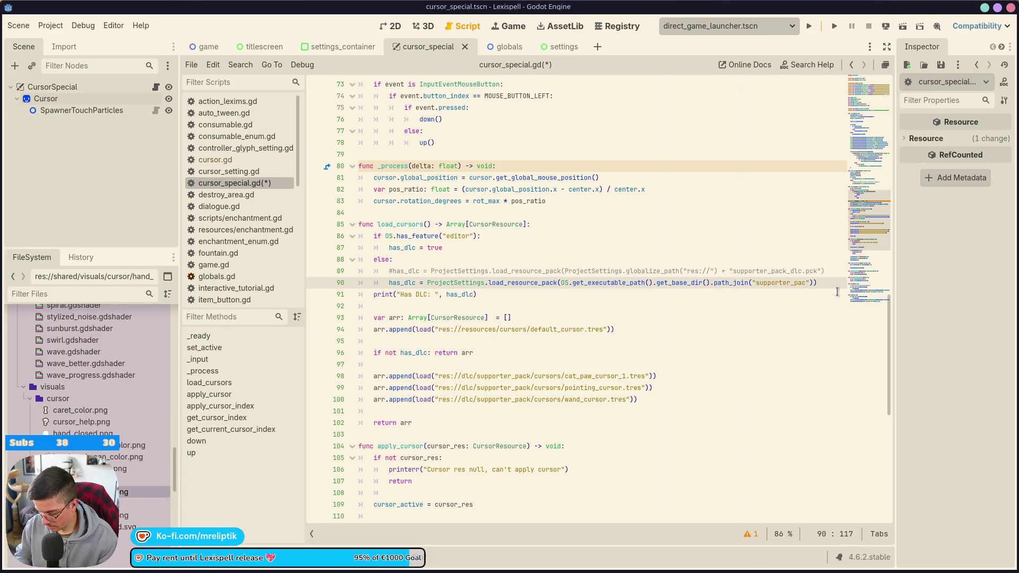
key(ctrl+k)
key(Up)
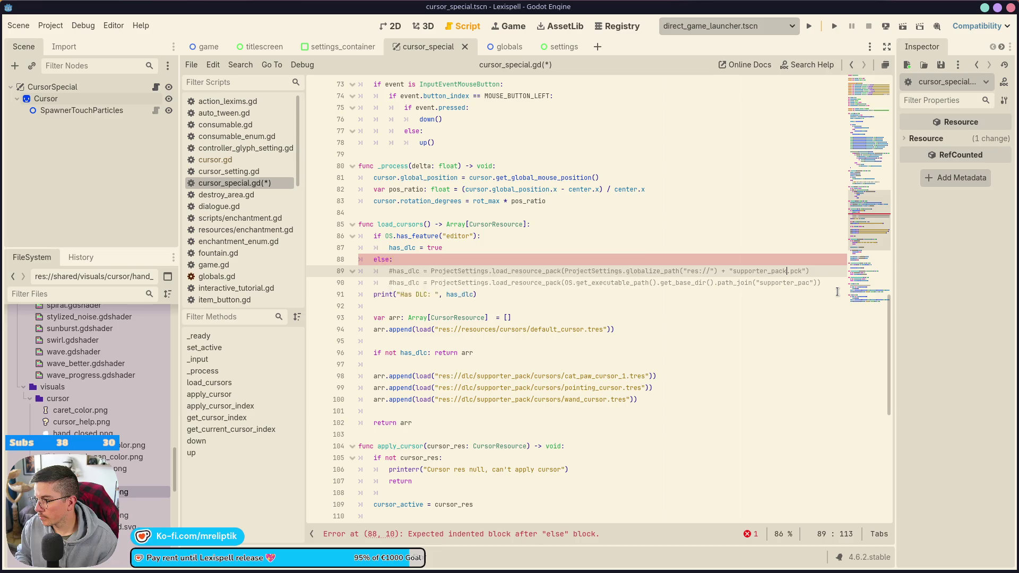
click(803, 284)
text(k.pc)
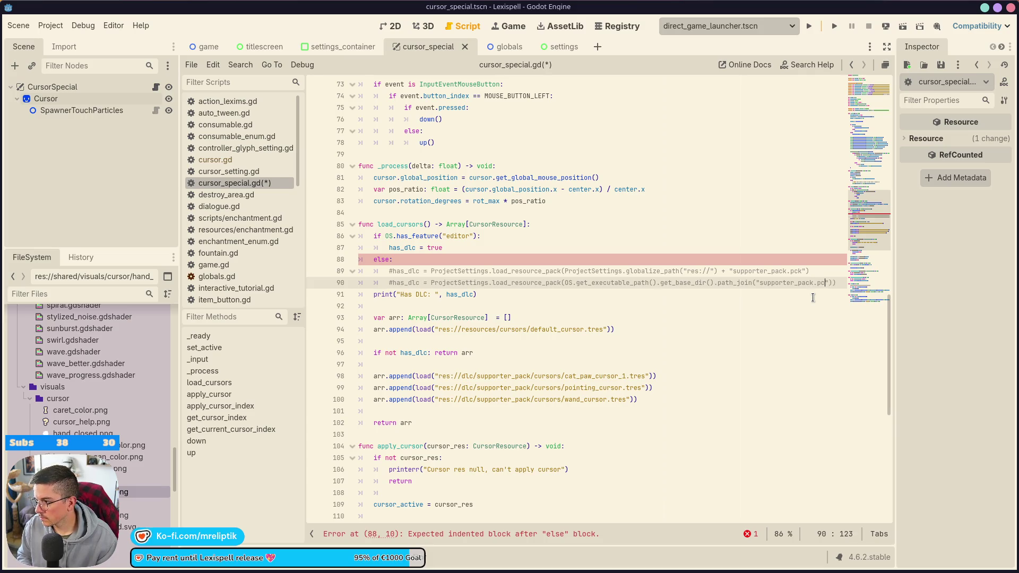
text(k)
key(ctrl+s)
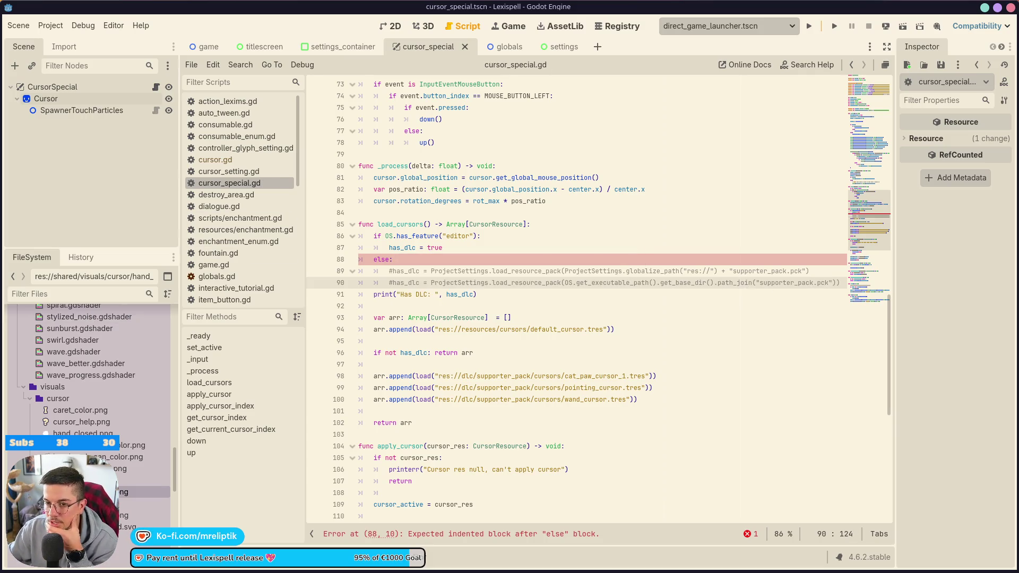
Uncomment the res:// supporter_pack.pck load line under else.
mouse_move(232, 568)
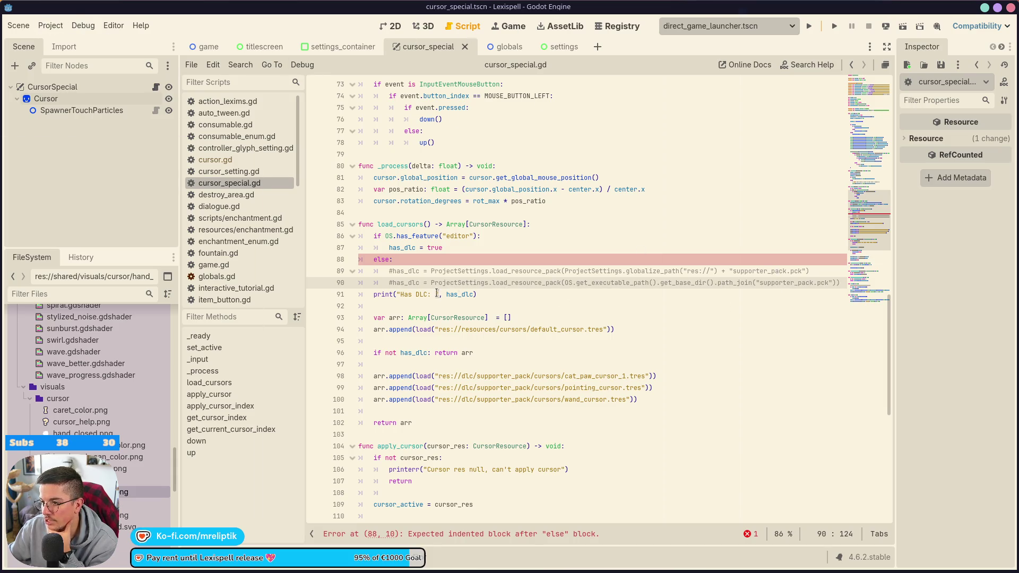
key(Up)
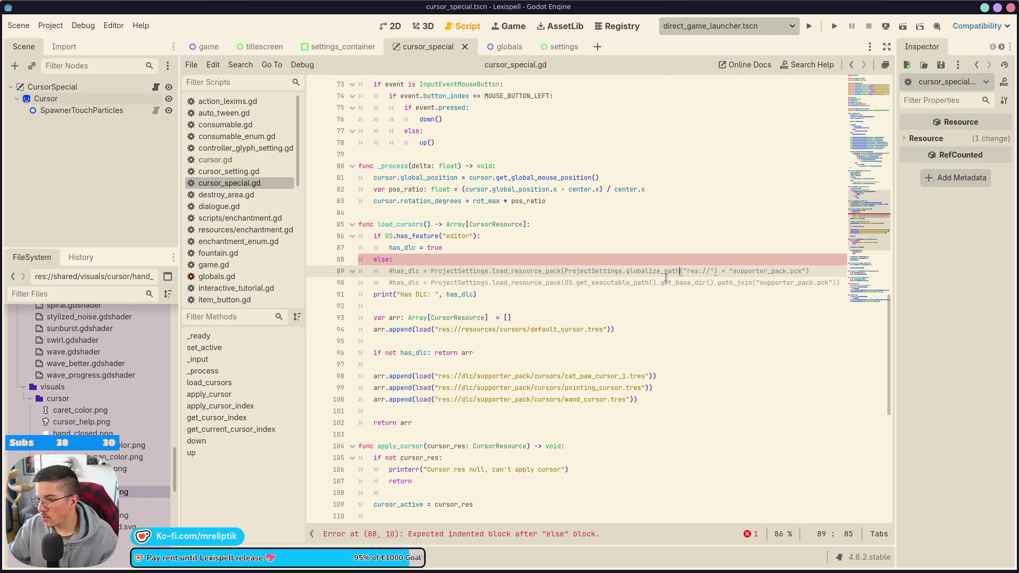
key(ctrl+k)
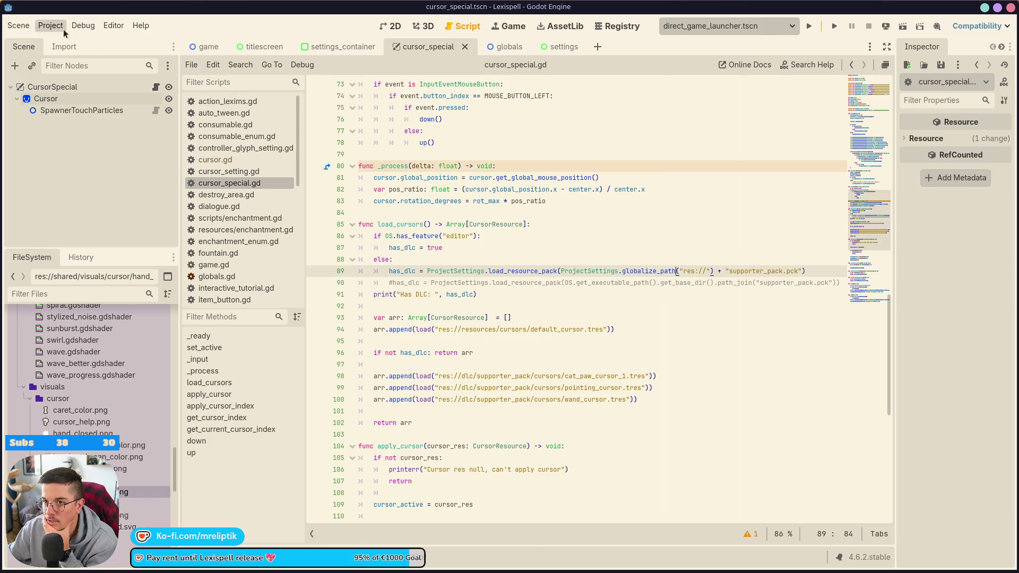
Export the Linux STEAM preset as lexispell.x86_64 to build/steamdeck, overwriting the old build.
click(50, 26)
click(43, 87)
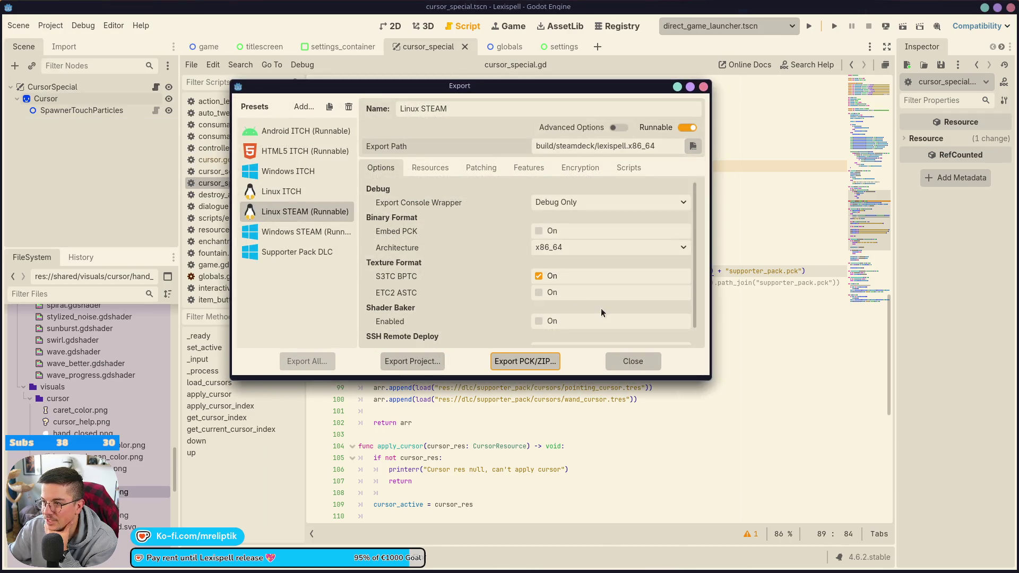
click(403, 359)
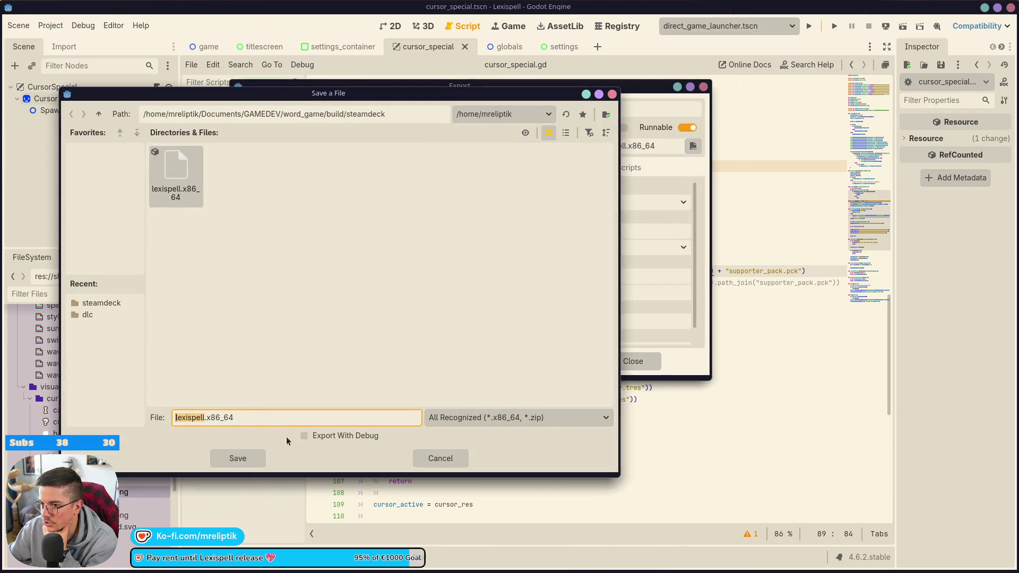
click(237, 458)
click(267, 302)
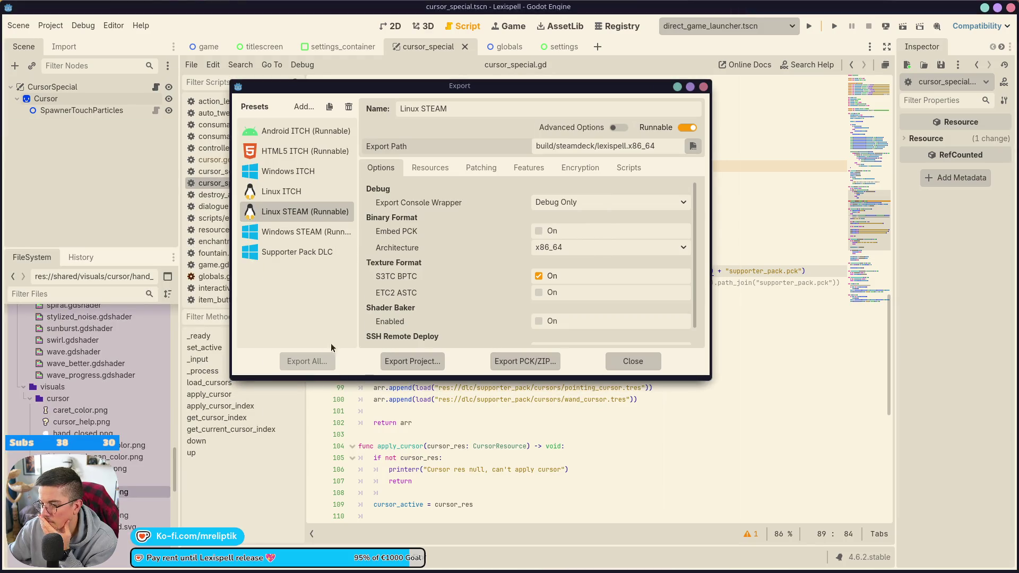
click(633, 360)
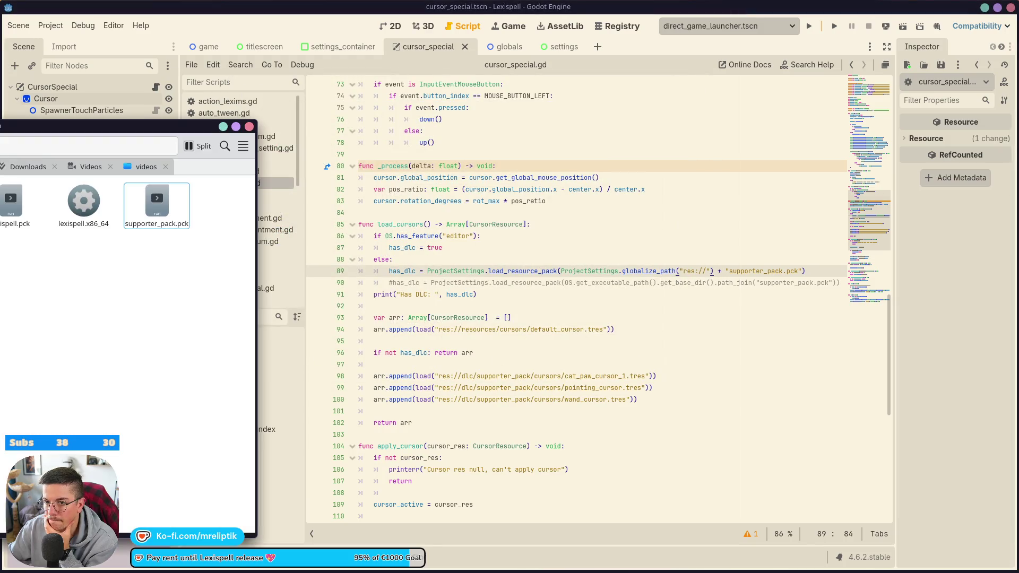
In Konsole, stop the running game, clear the output and rerun ./lexispell.x86_64.
key(alt+Tab)
key(alt+Tab)
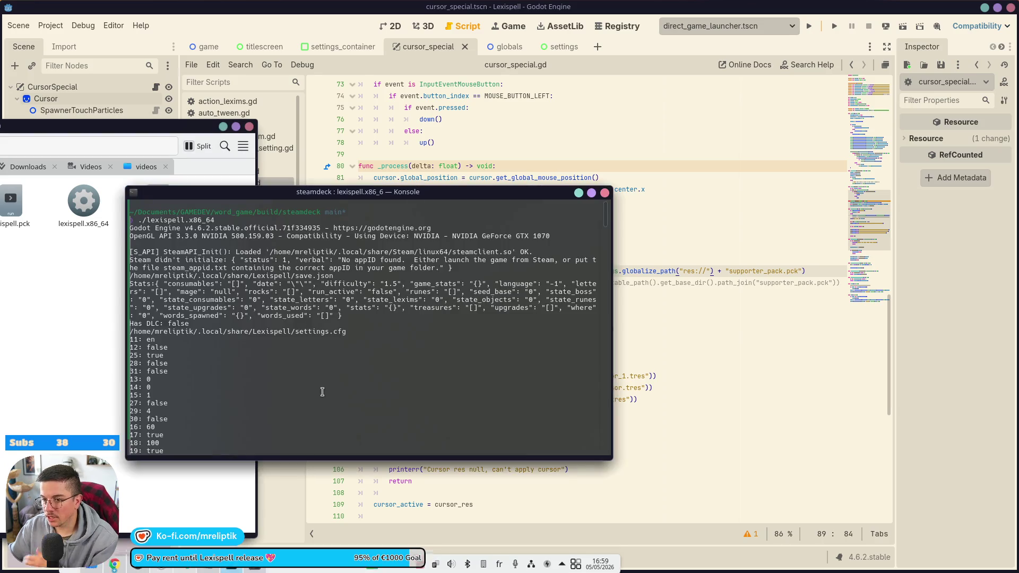
text(clear)
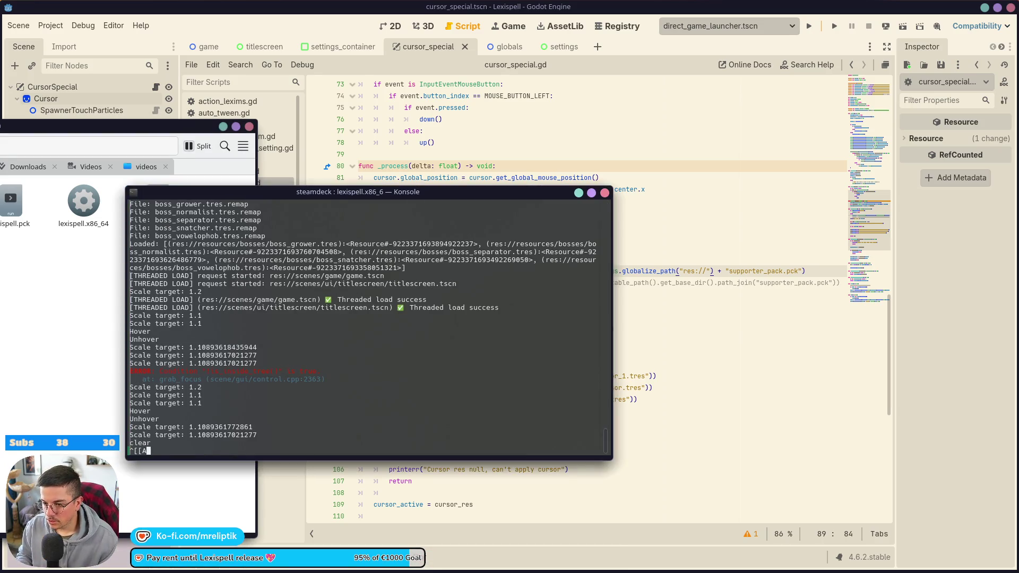
key(ctrl+c)
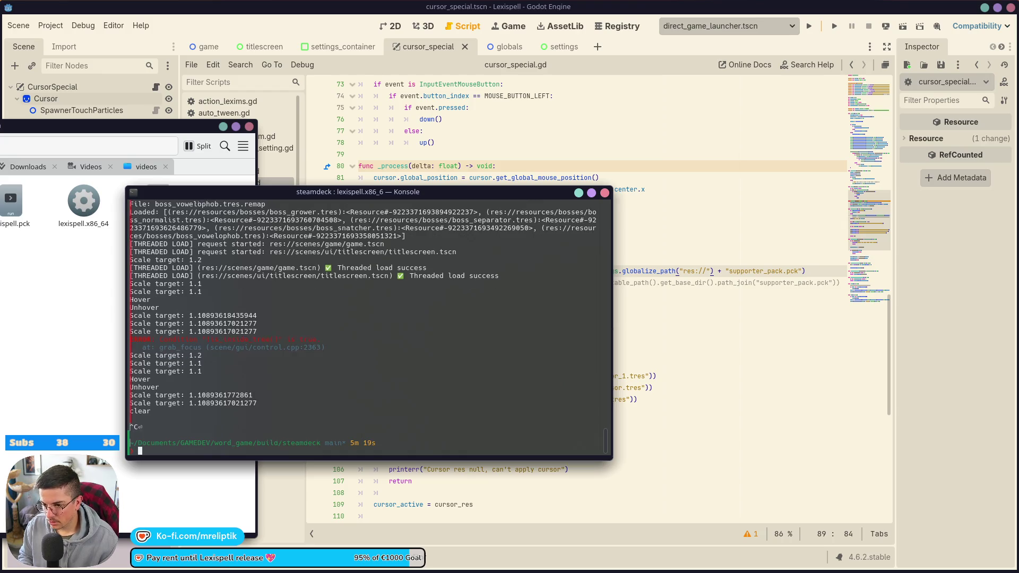
key(Return)
key(Up)
key(Up)
key(Return)
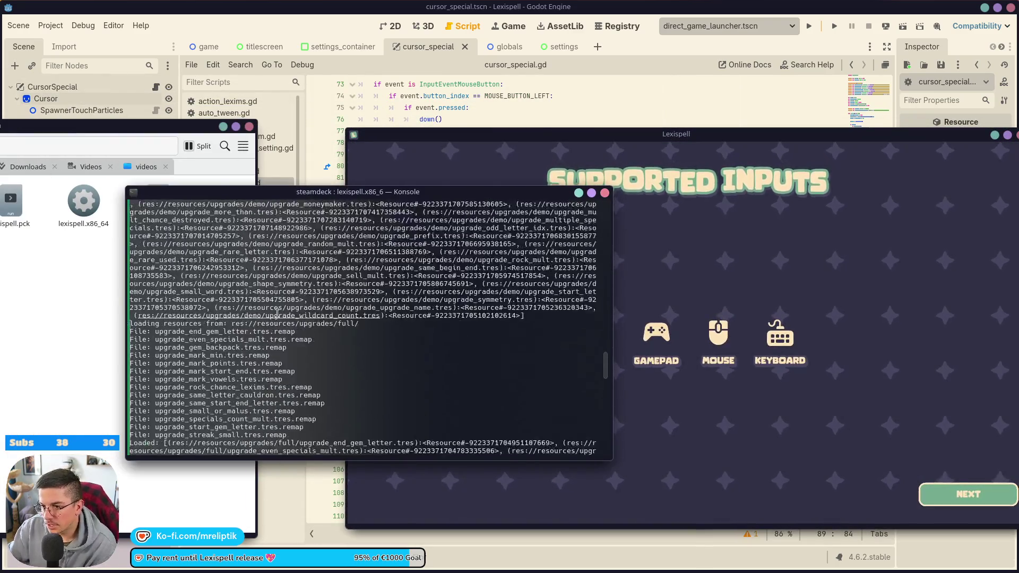
scroll(277, 313, up, 20)
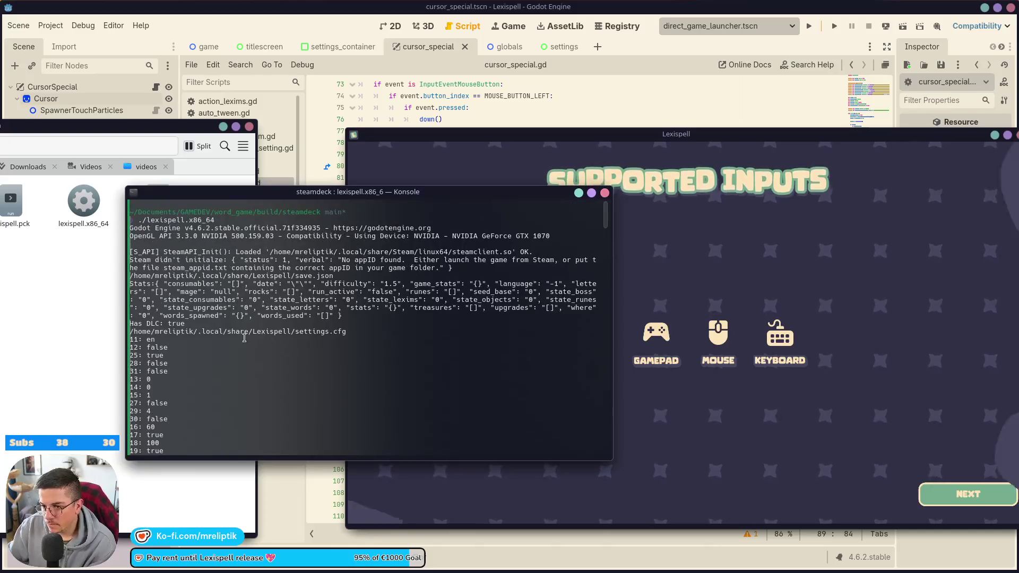
In the game's Settings, set Cursor to CAT PAW.
click(668, 352)
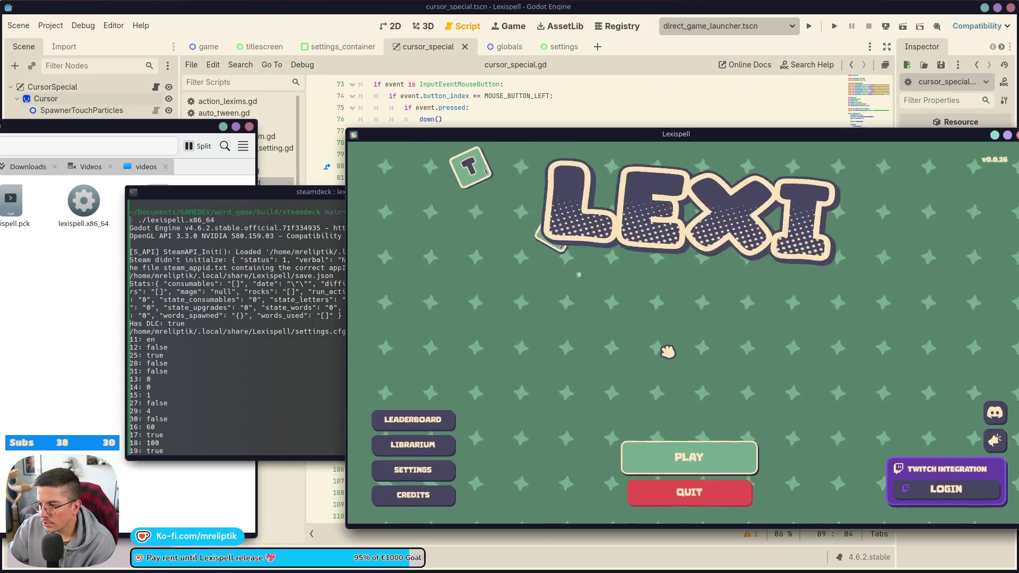
click(420, 470)
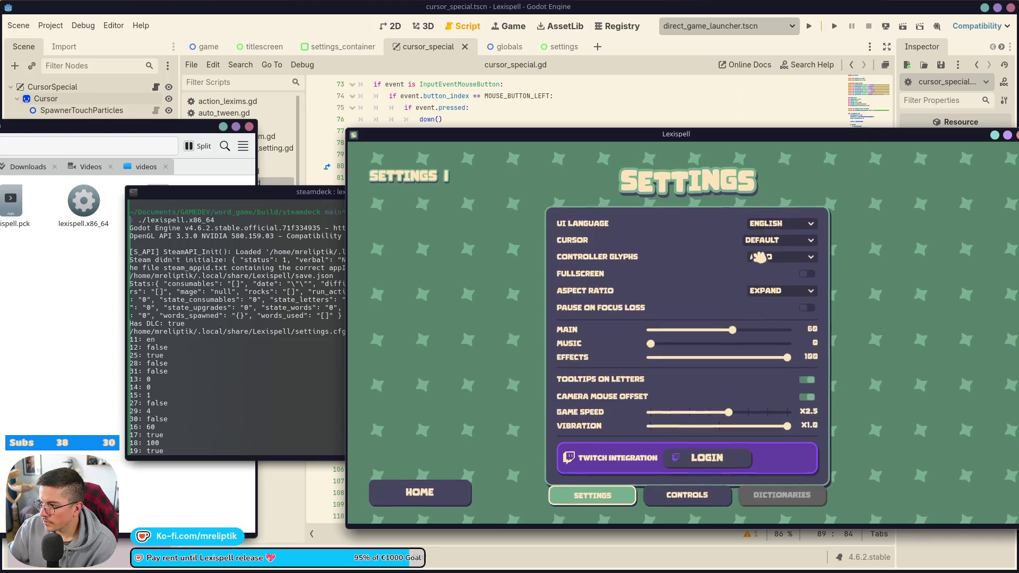
click(778, 240)
click(764, 268)
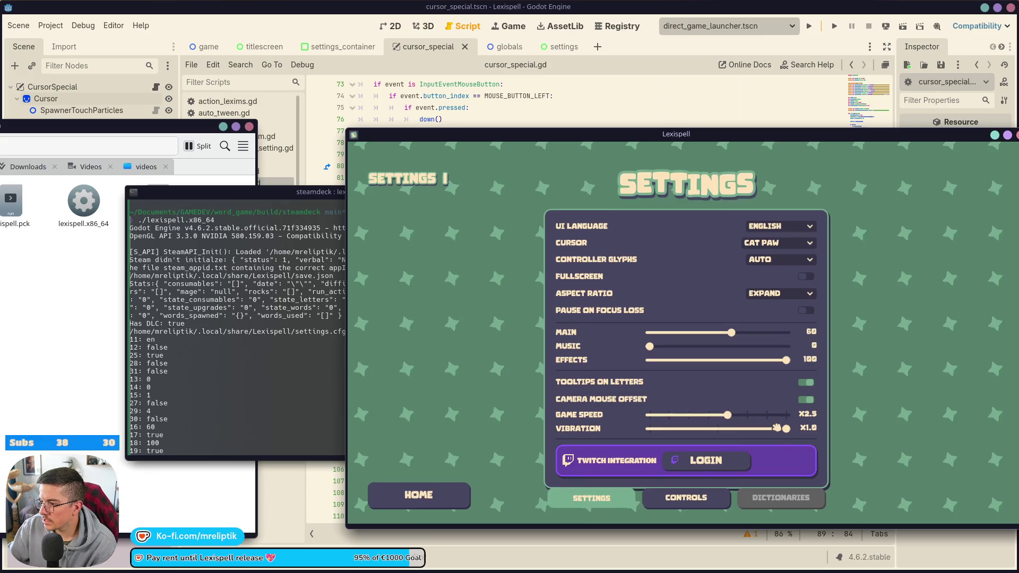
Bring the terminal log back into view and move its window to the left.
click(728, 25)
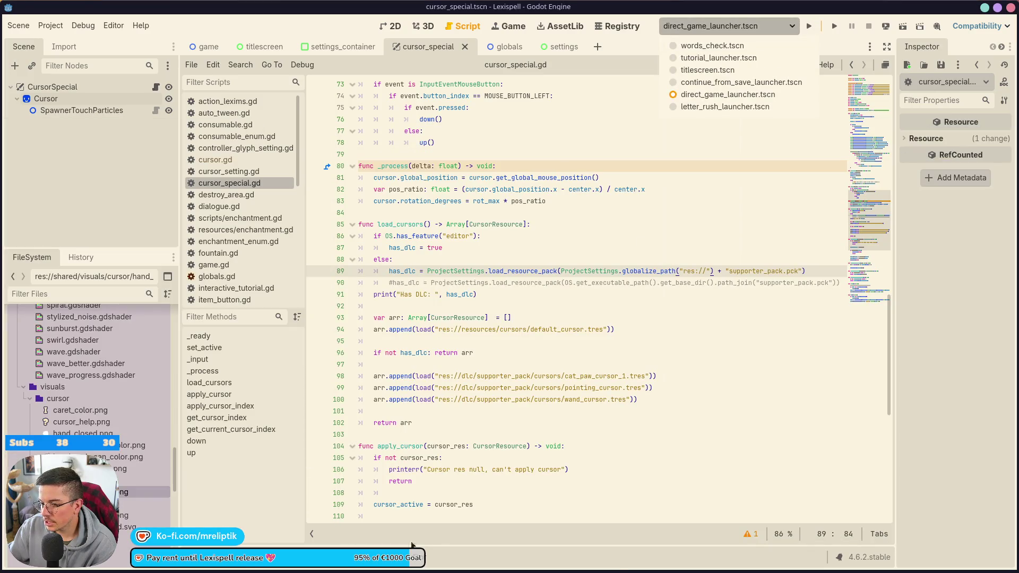
click(191, 569)
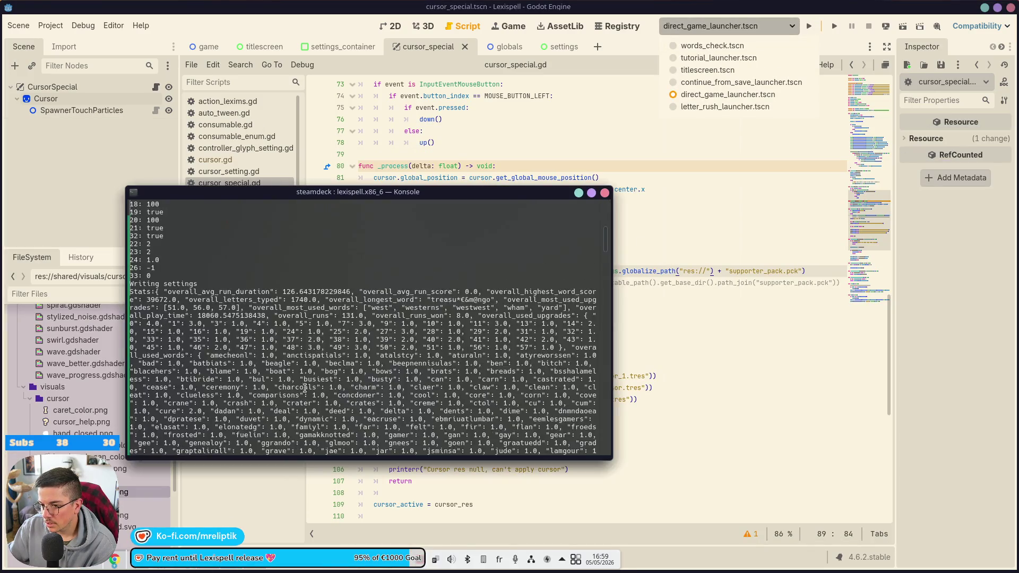
scroll(305, 389, down, 15)
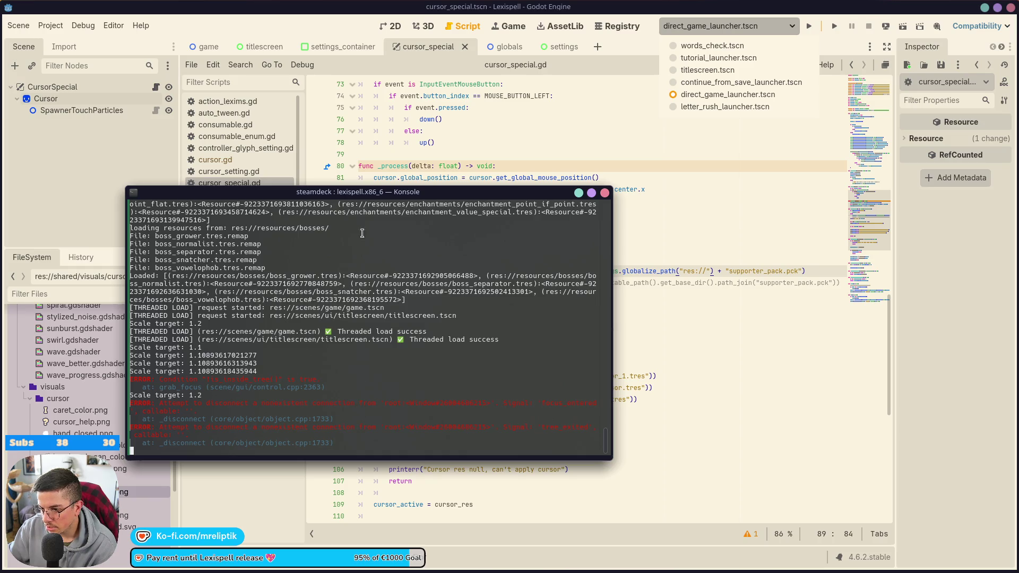
drag(371, 191, 61, 146)
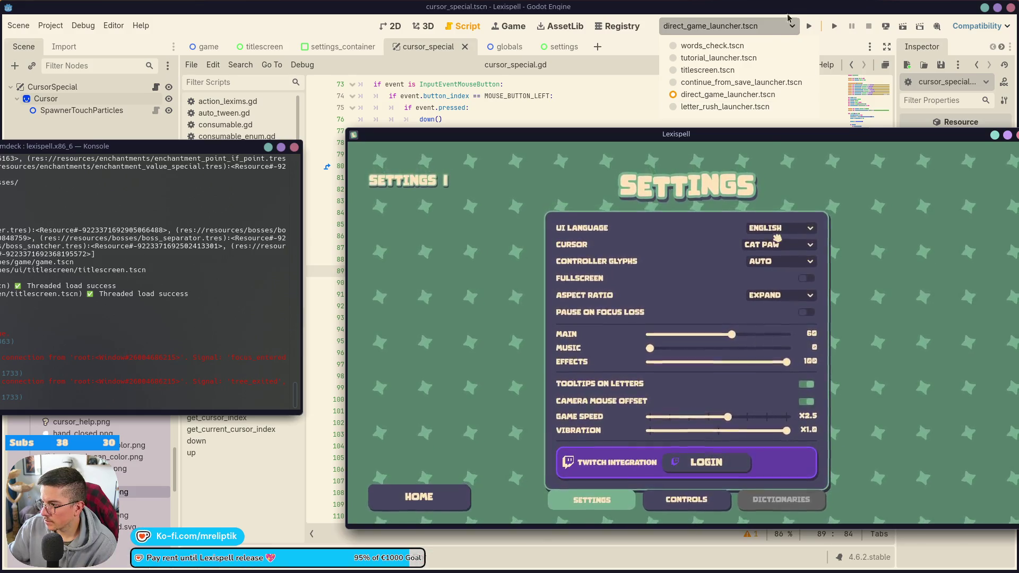
Back in the editor, run the direct game launcher scene.
click(823, 27)
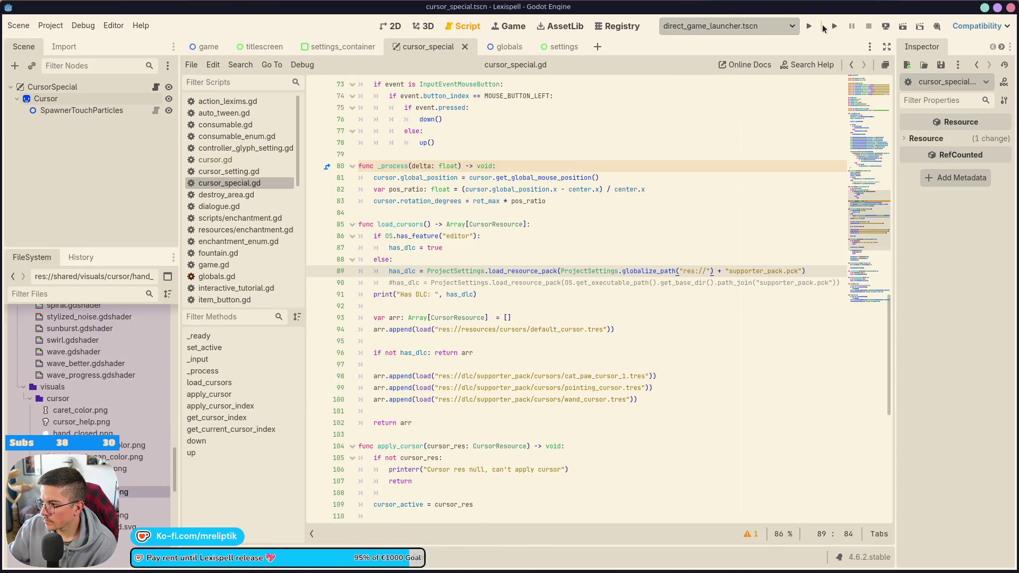
mouse_move(440, 568)
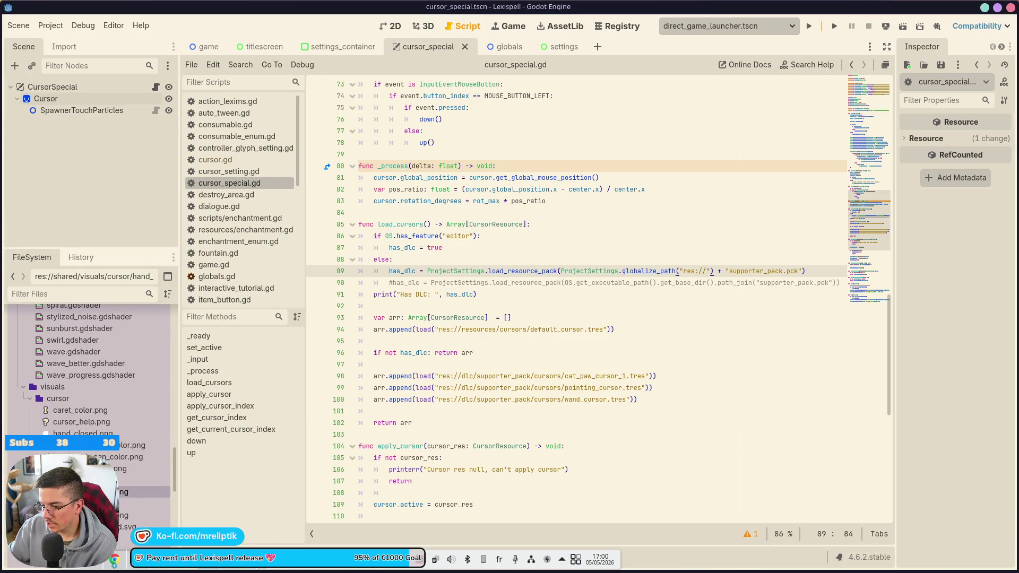
click(371, 559)
click(403, 558)
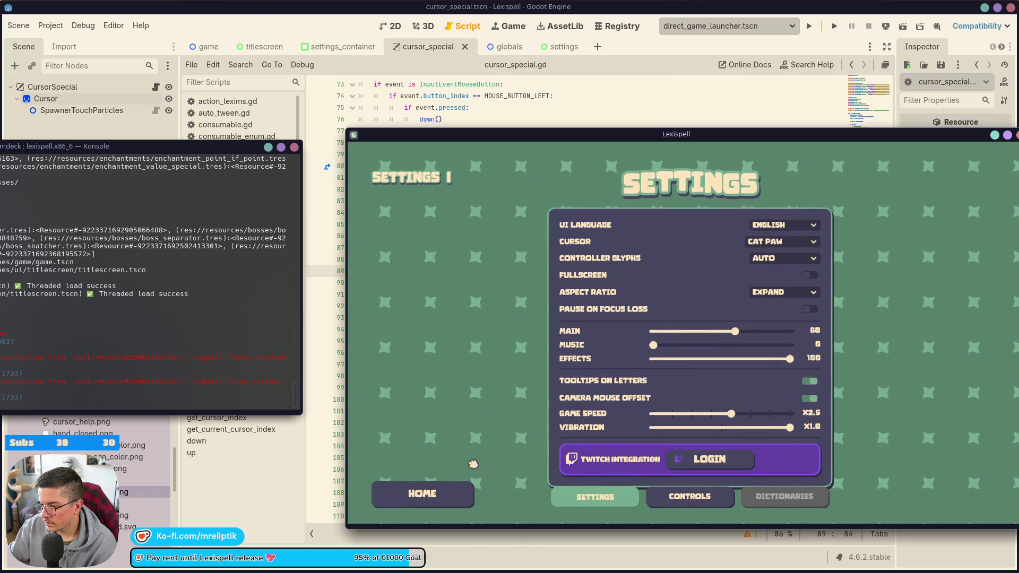
click(780, 27)
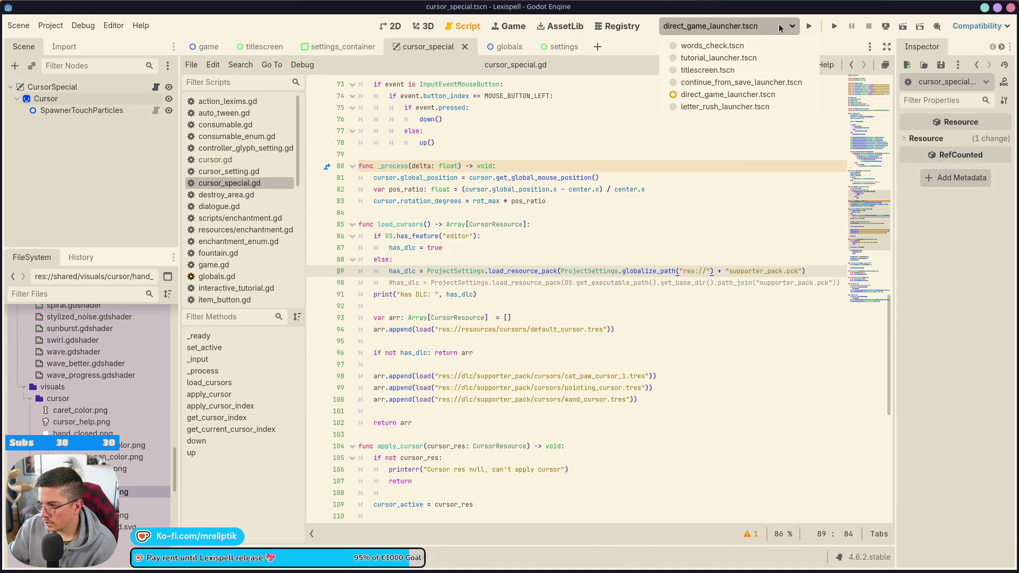
click(835, 28)
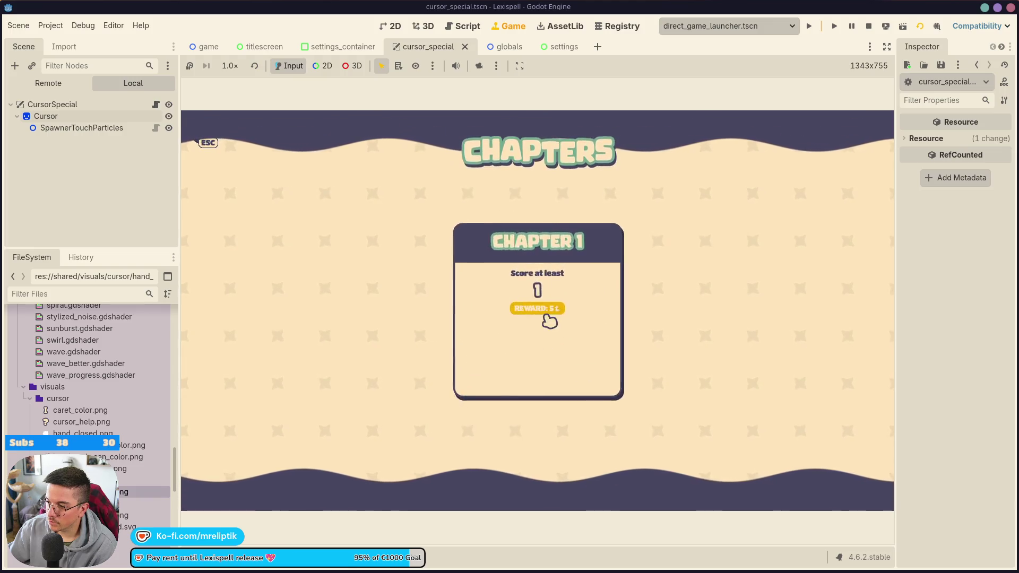
Enter Chapter 1, pause, and pick another cursor in Settings, triggering the line 19 crash.
click(537, 312)
key(Escape)
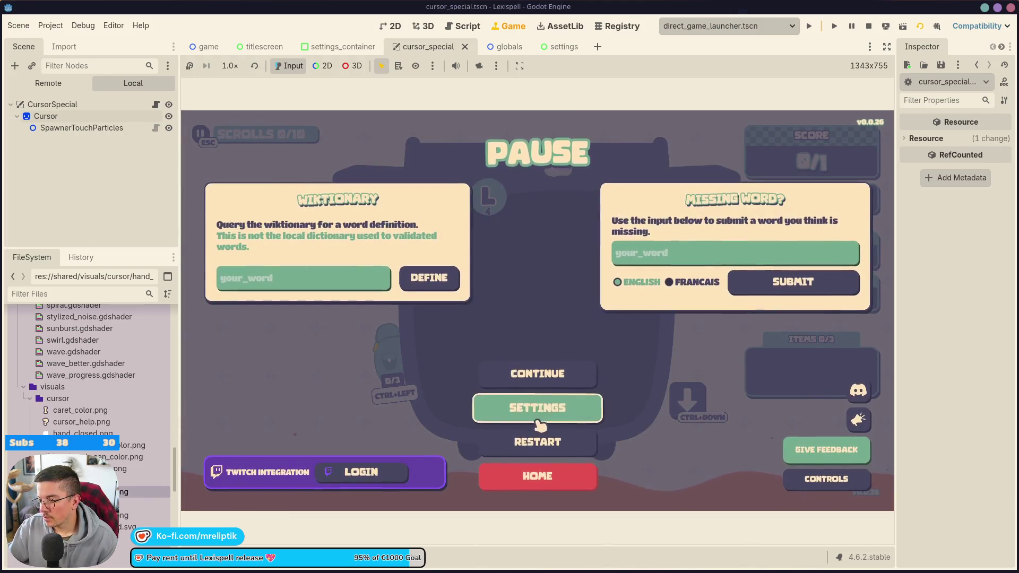
click(563, 406)
click(618, 200)
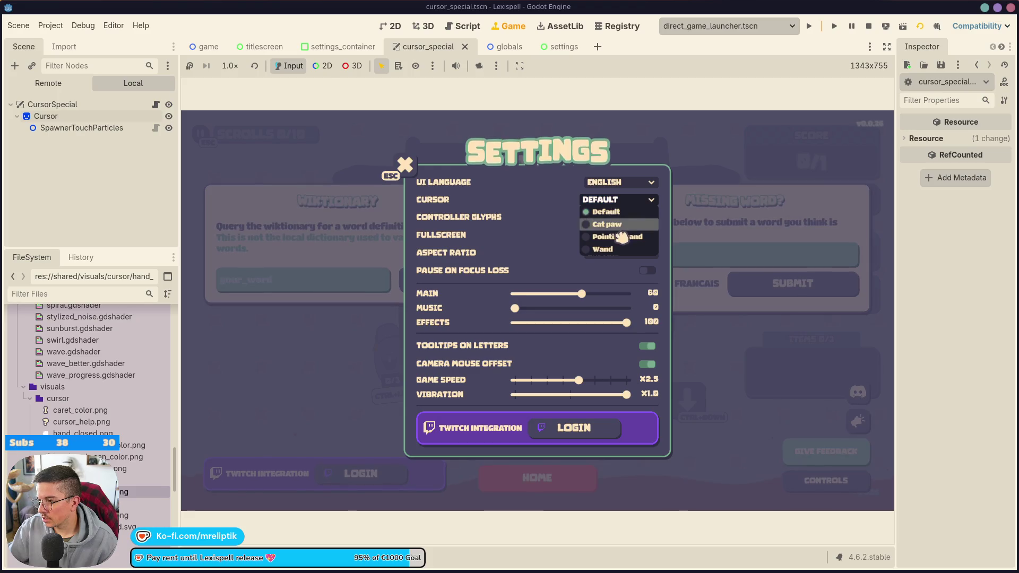
click(622, 222)
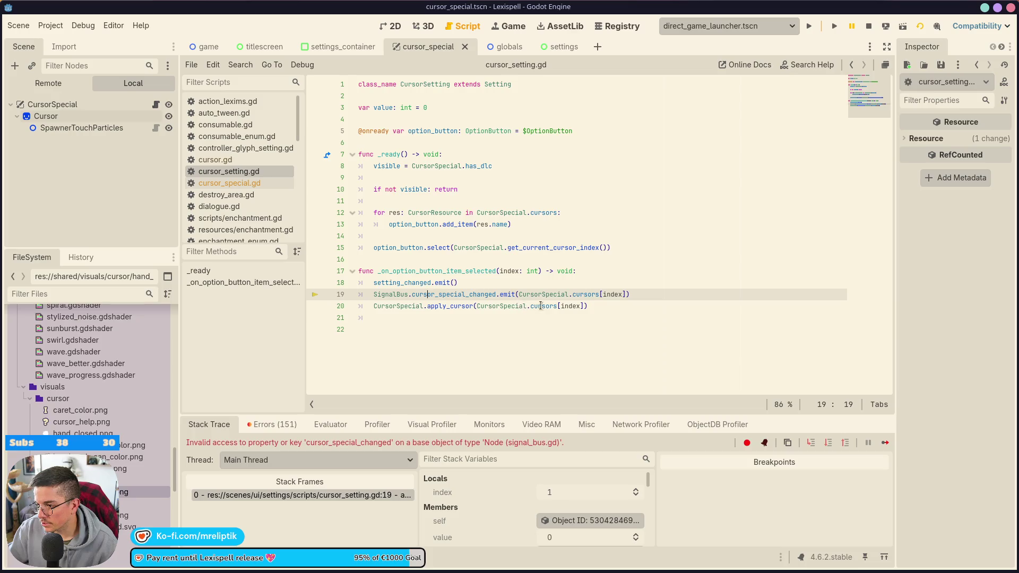
Delete the SignalBus emit line in cursor_setting.gd, save, and restart the game.
key(ctrl+shift+k)
key(ctrl+s)
click(884, 444)
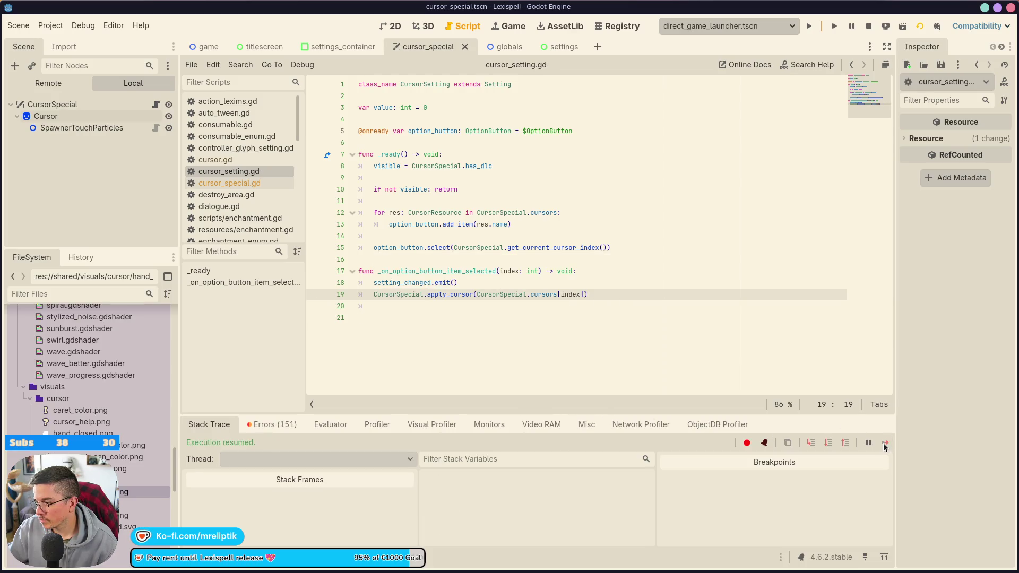
click(869, 26)
click(808, 26)
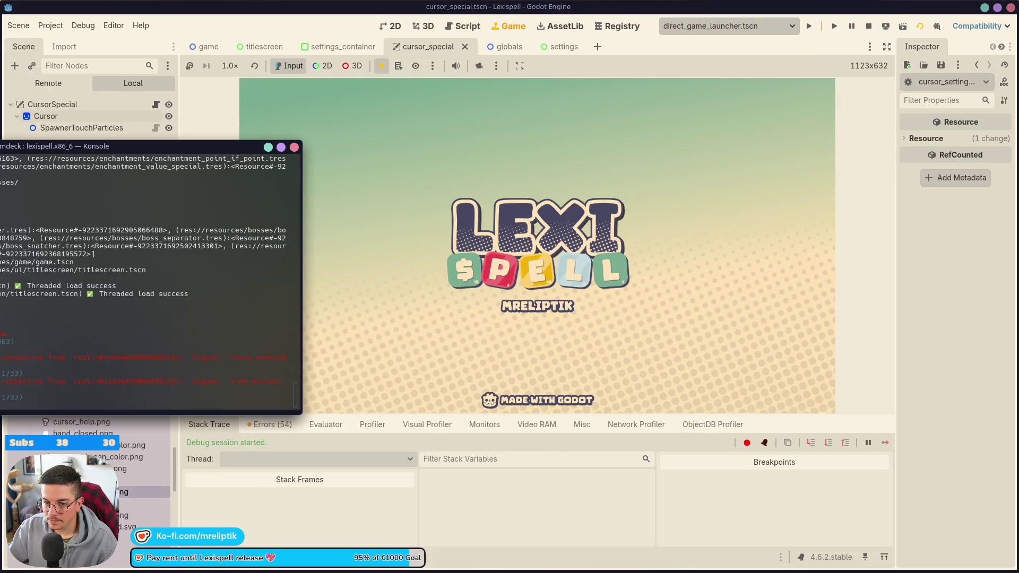
Start Chapter 1, choose Cat Paw in the pause Settings, try it in gameplay, then stop.
key(alt+Tab)
click(502, 364)
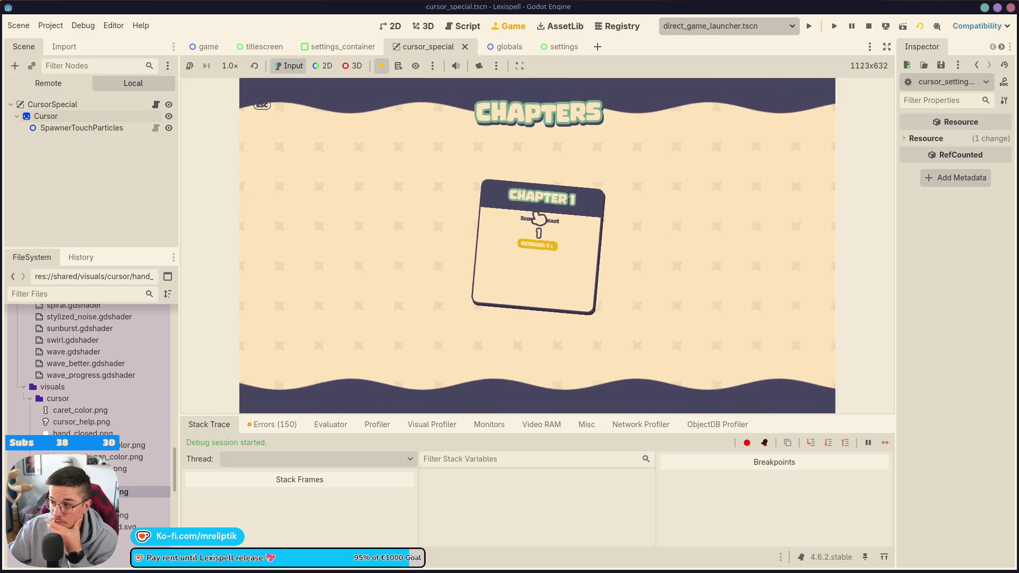
click(536, 227)
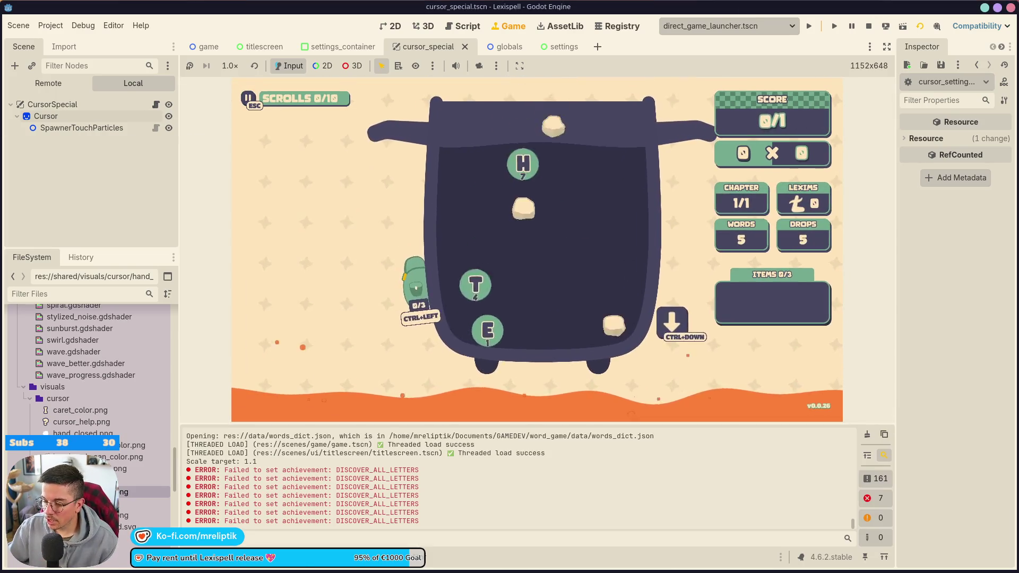
mouse_move(398, 344)
key(Escape)
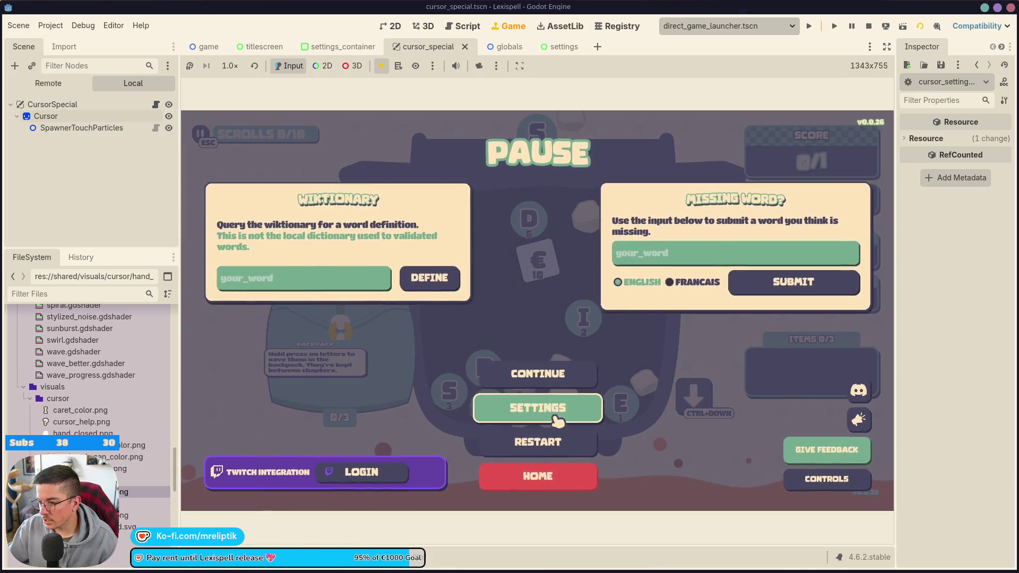
click(537, 407)
click(607, 200)
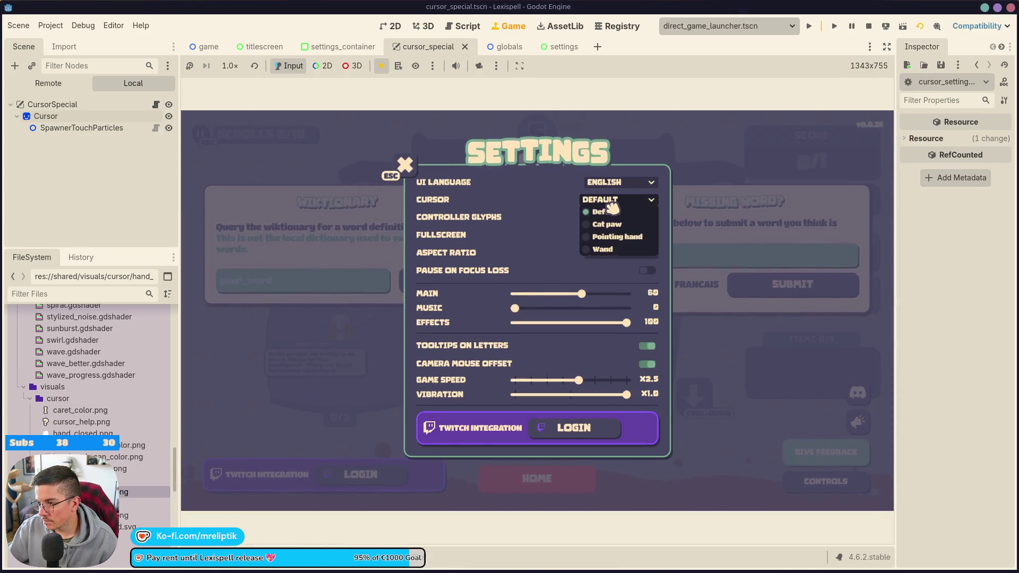
click(611, 223)
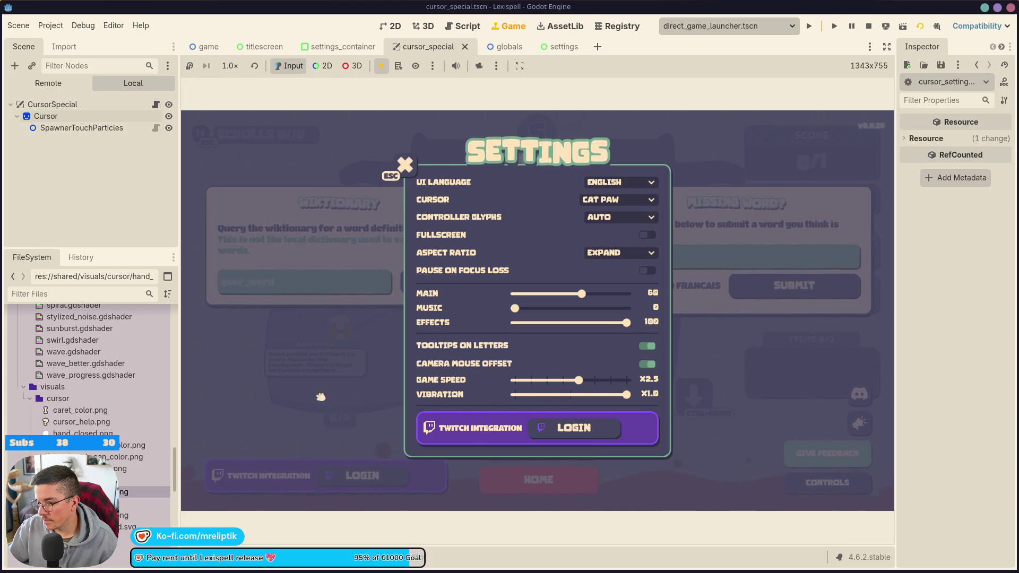
key(Escape)
key(Escape)
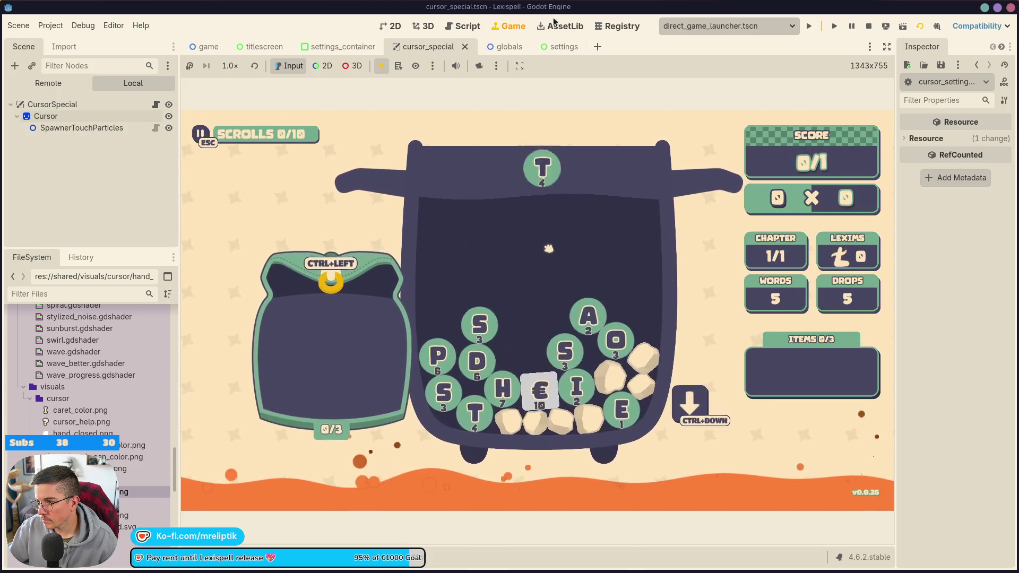
click(483, 339)
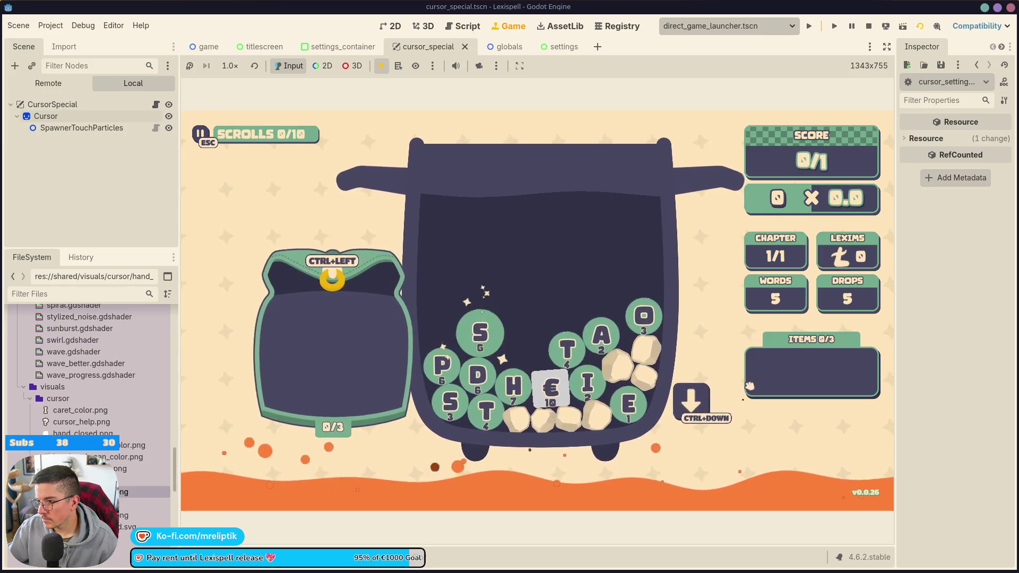
click(869, 28)
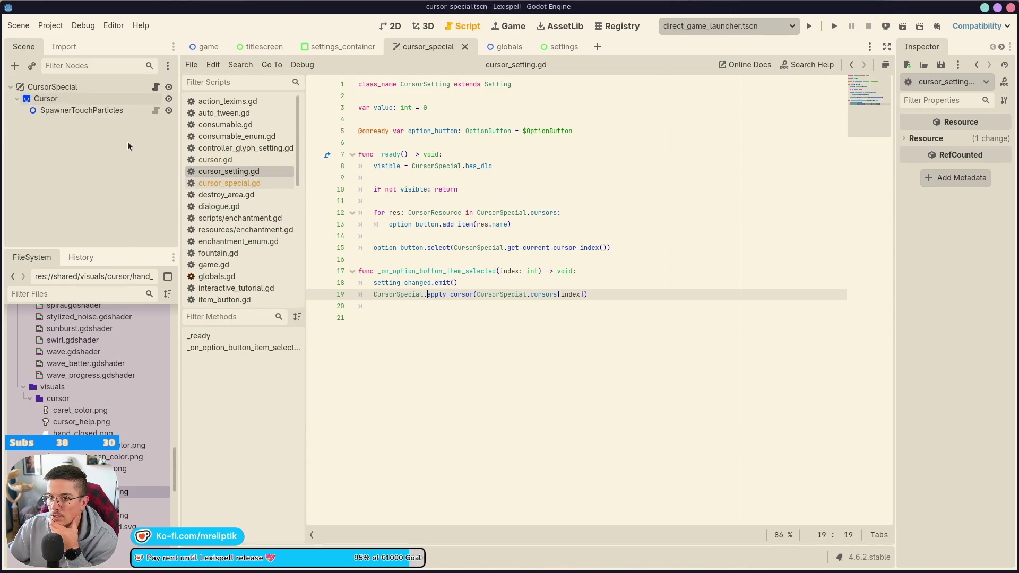
Review load_cursors in cursor_special.gd and the apply_cursor call on cursor_setting.gd line 19.
click(154, 88)
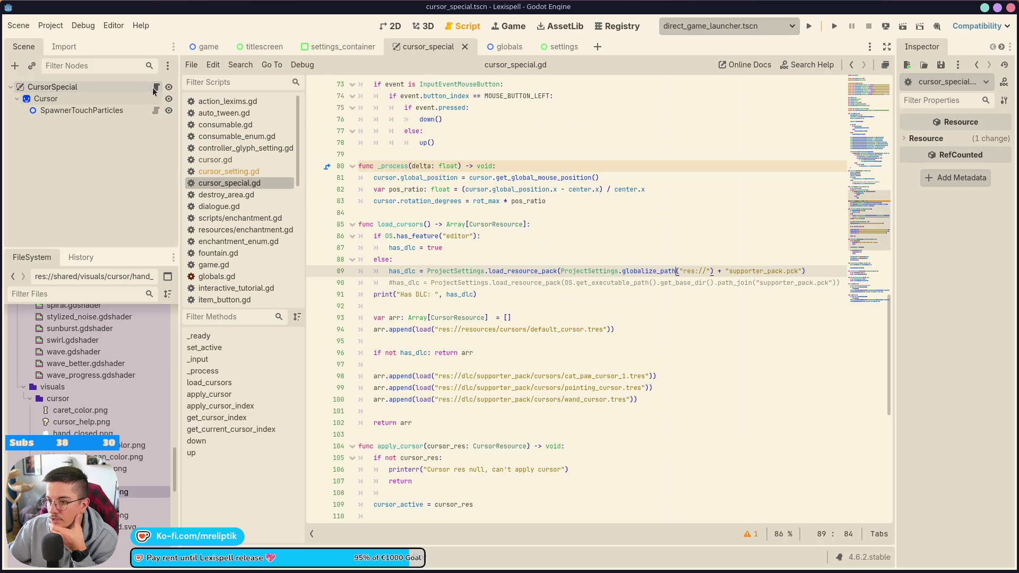
double_click(402, 225)
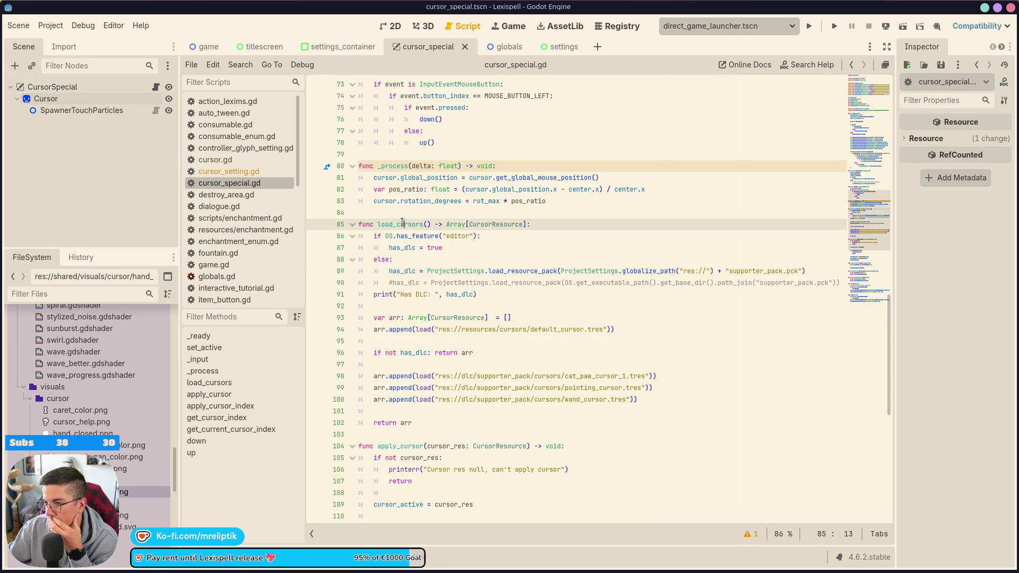
click(332, 49)
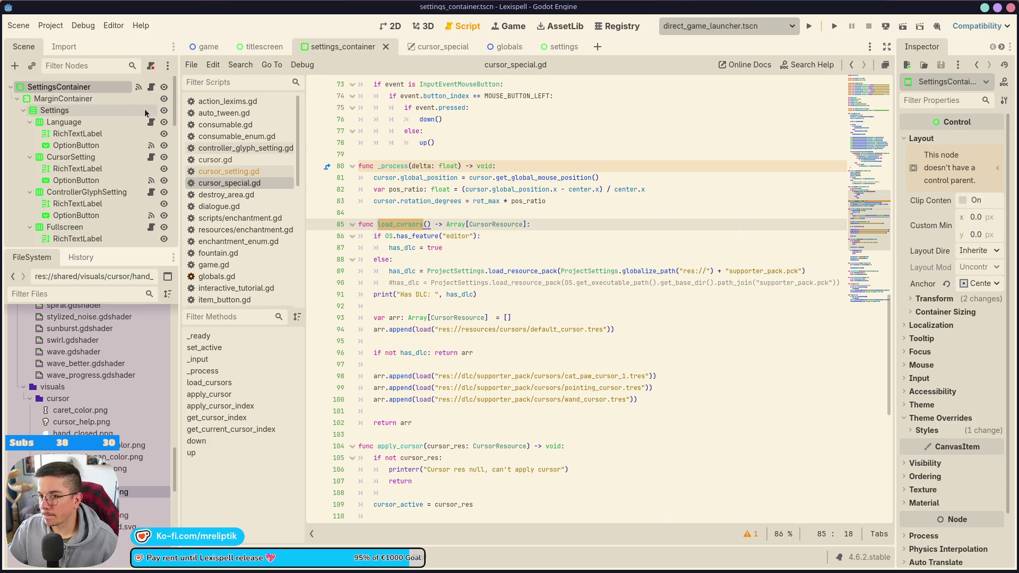
click(151, 87)
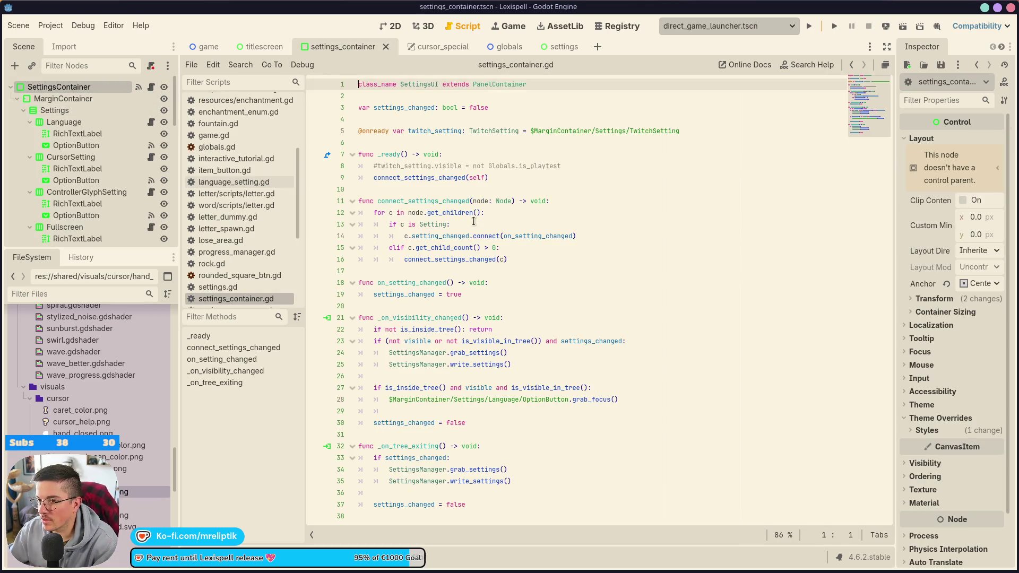
click(150, 159)
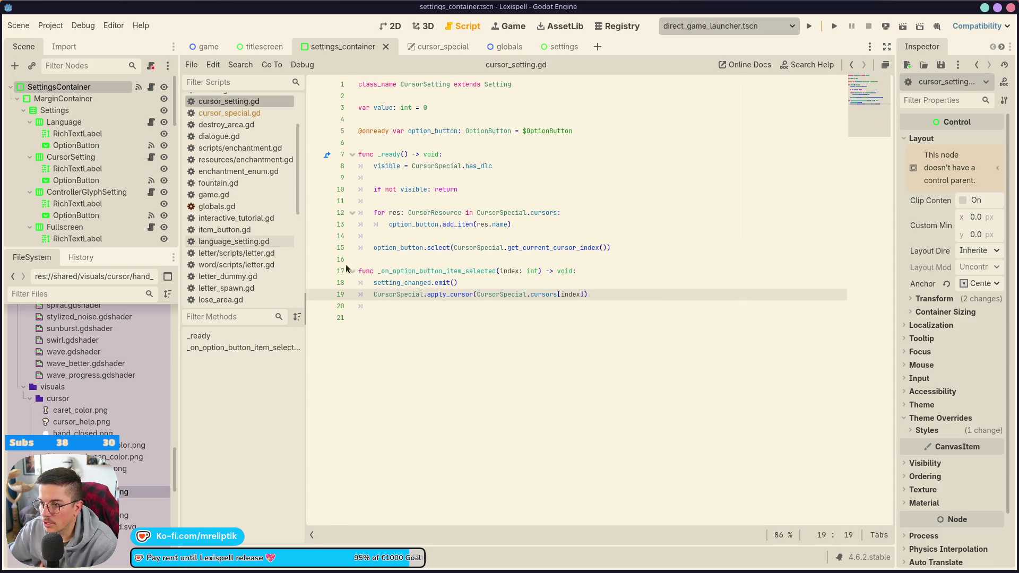
double_click(446, 247)
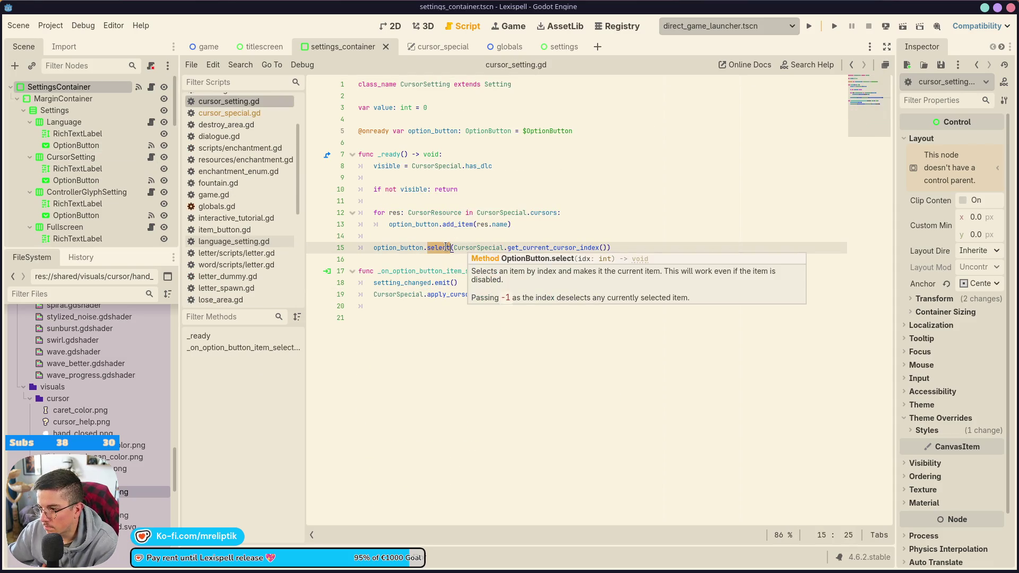
double_click(457, 294)
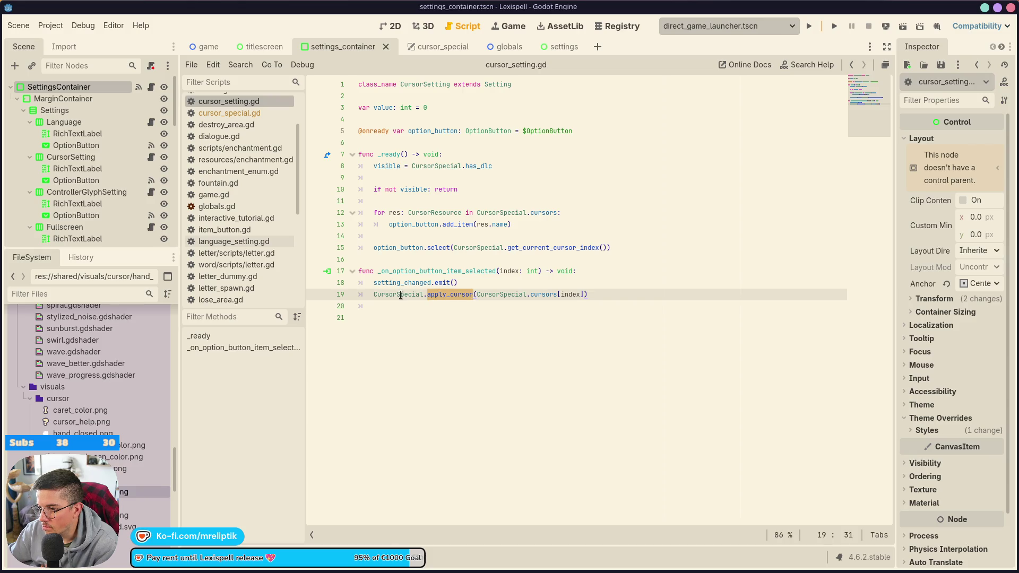
double_click(545, 294)
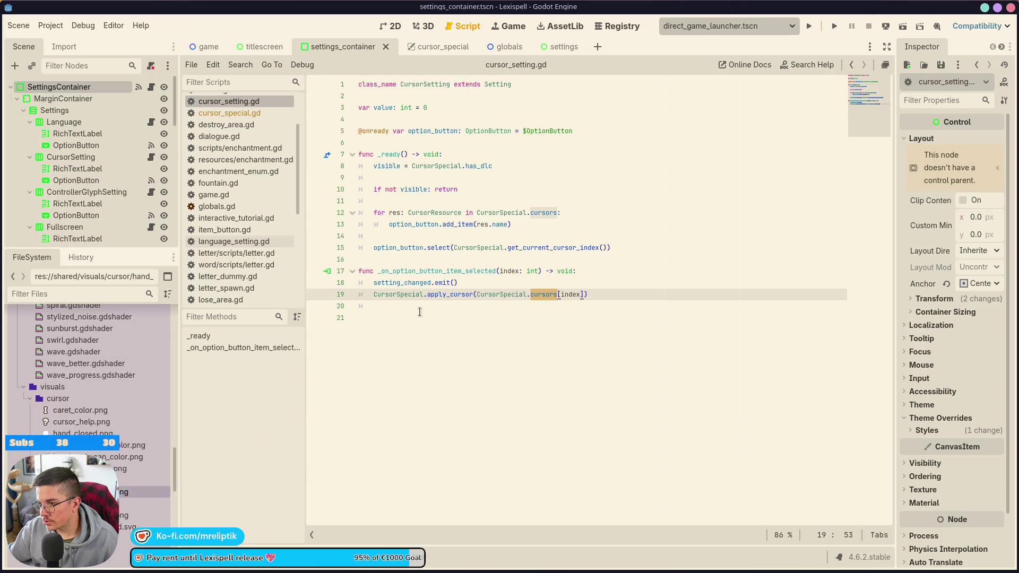
Jump to the CursorSpecial script and set a breakpoint on line 105 in apply_cursor.
mouse_move(544, 213)
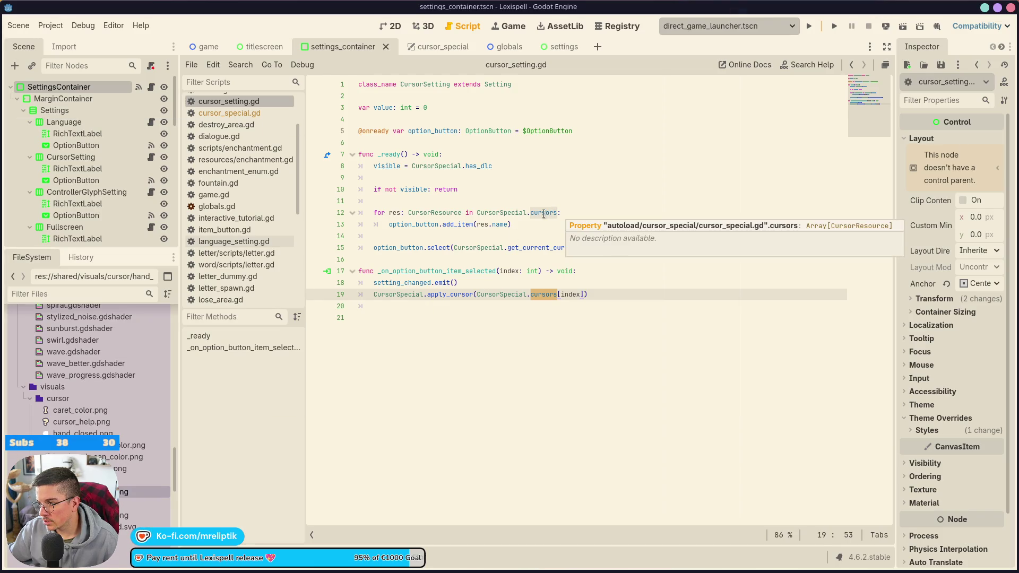
mouse_move(551, 294)
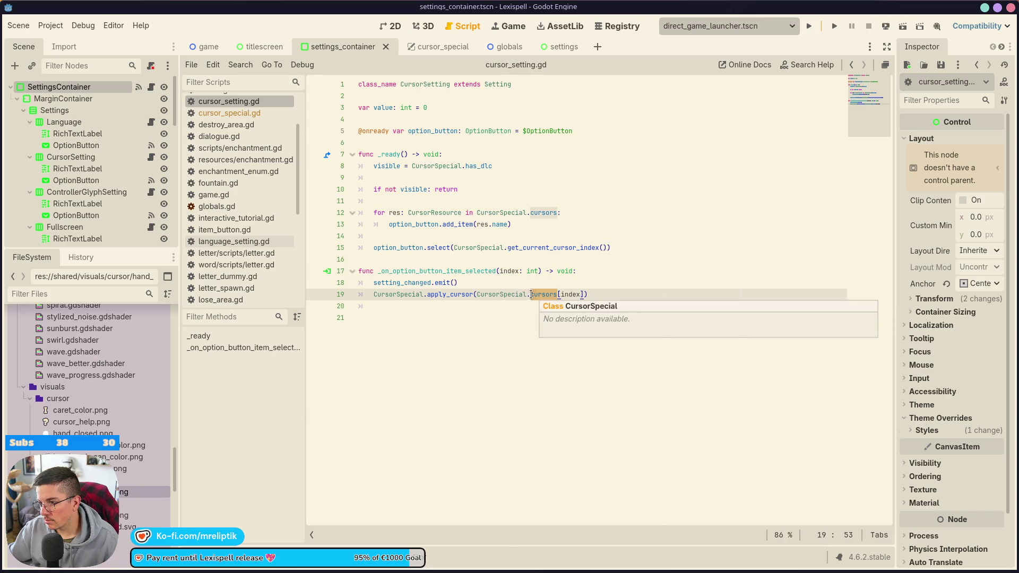
double_click(507, 294)
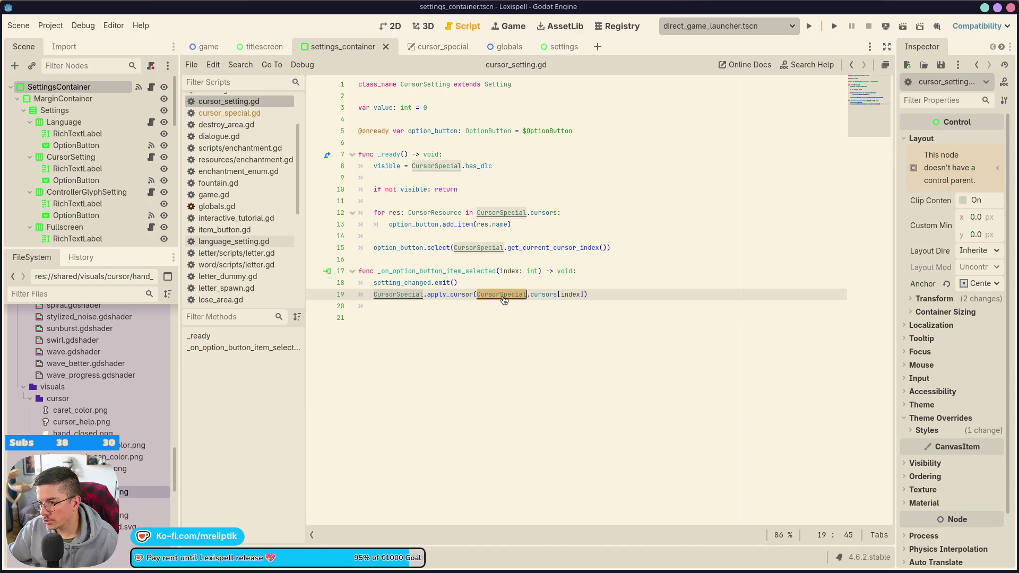
ctrl+click(503, 294)
scroll(489, 305, down, 20)
scroll(485, 310, down, 11)
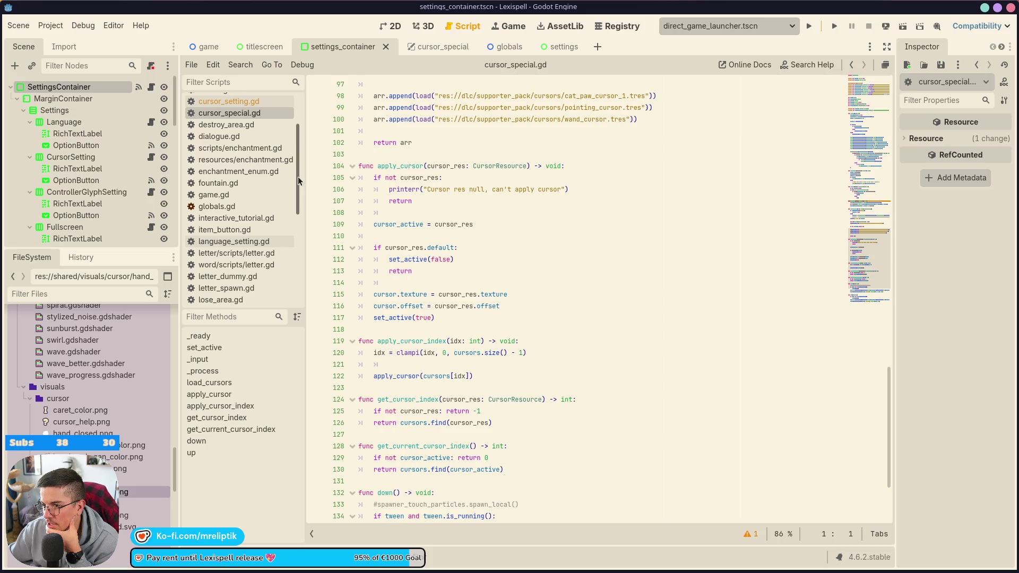
click(317, 179)
Launch the game in the debugger and continue past the startup breaks.
click(810, 27)
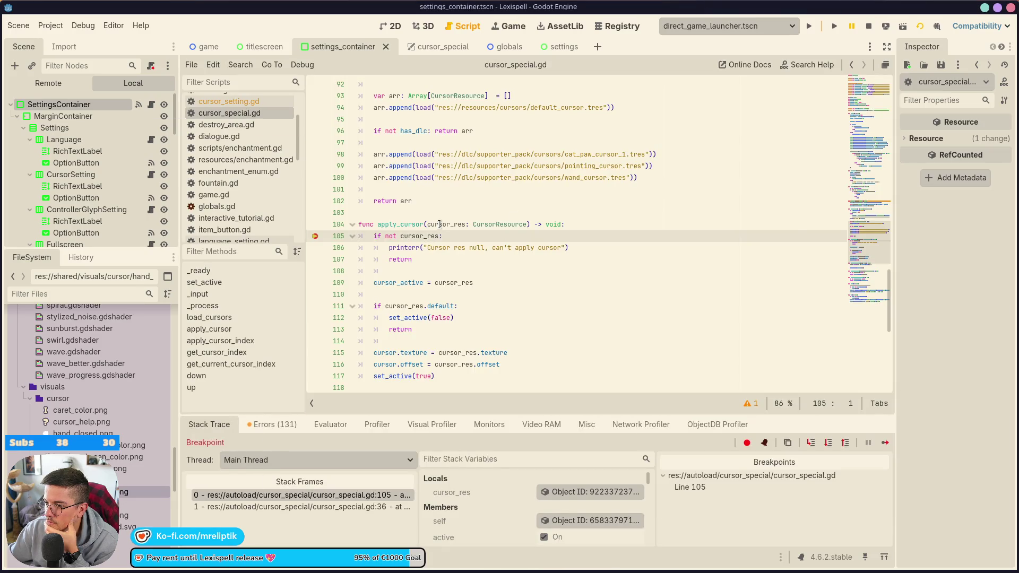
click(884, 445)
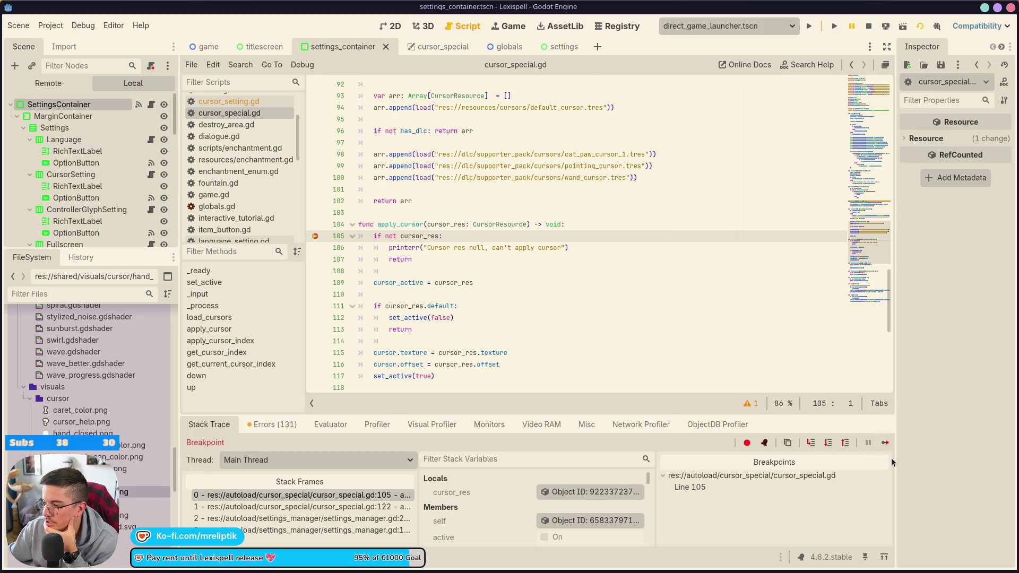
click(884, 443)
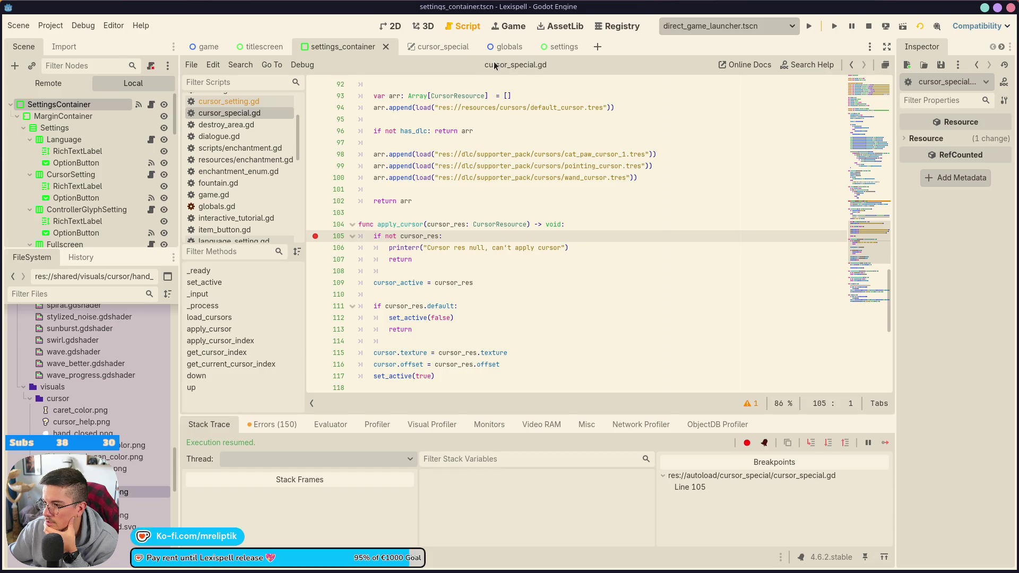
In the Game view, pause, open Settings and pick a Cursor option to hit line 105.
click(508, 31)
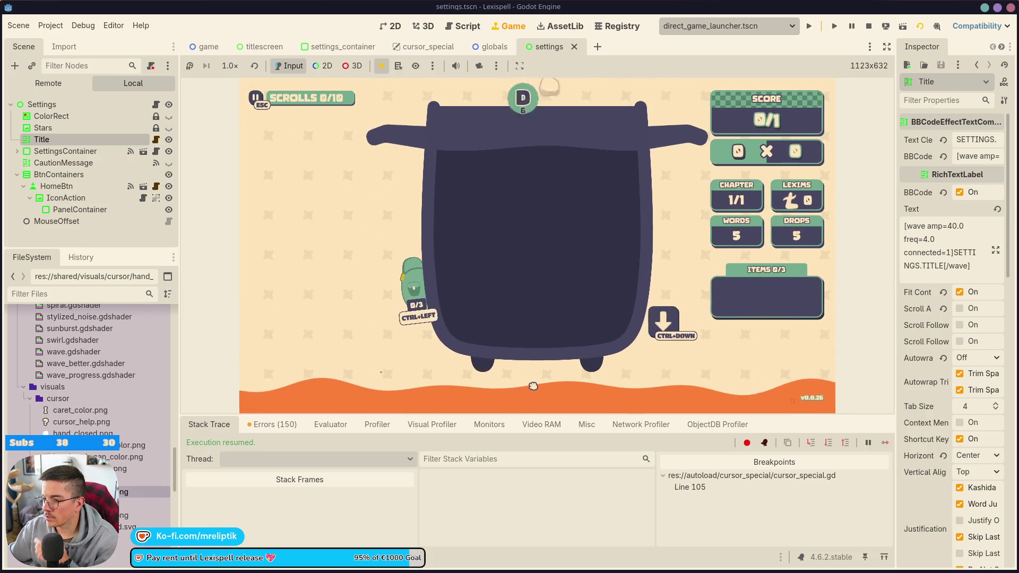
key(Escape)
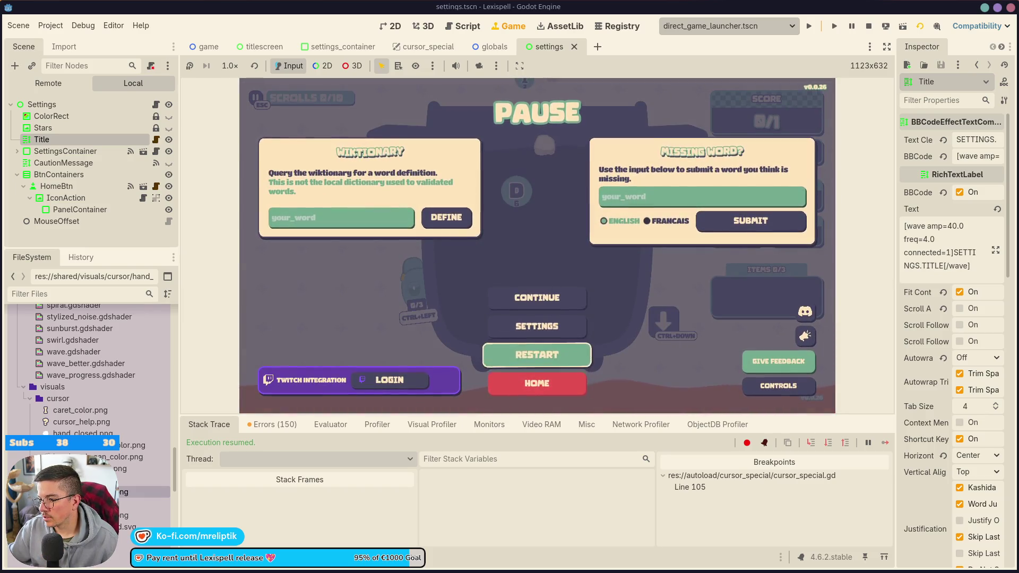
click(537, 328)
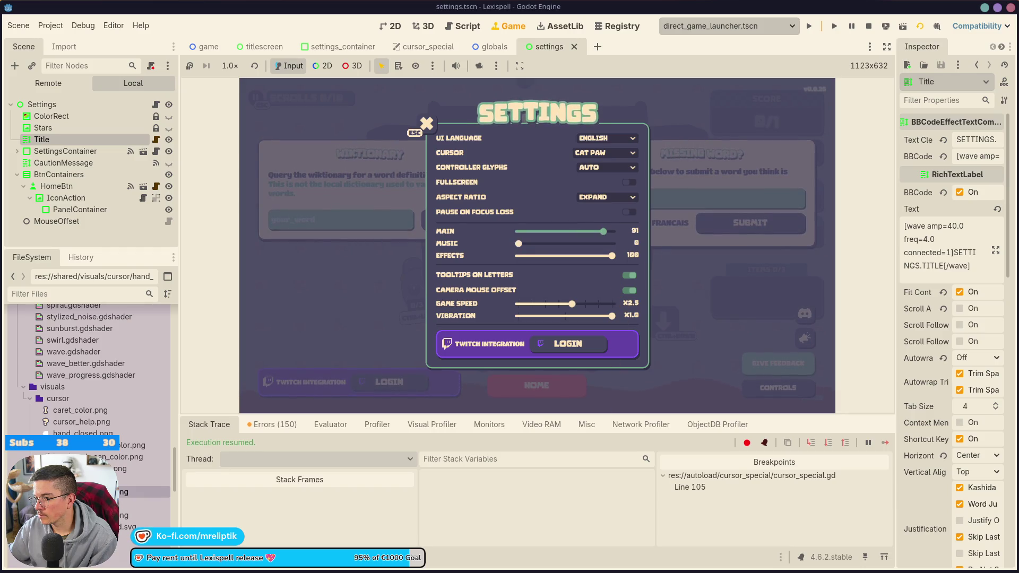
key(Up)
key(Up)
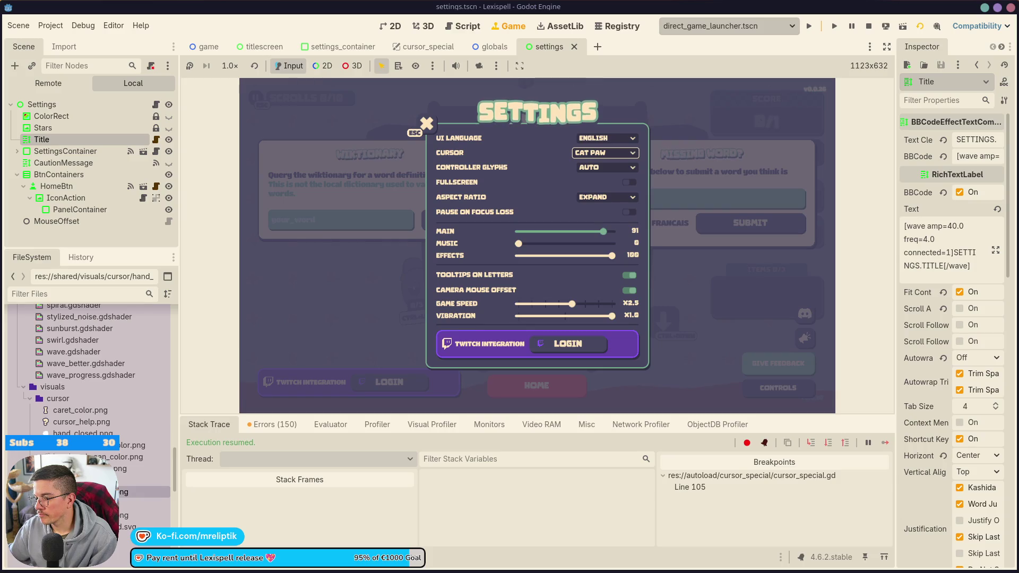
click(605, 153)
click(602, 175)
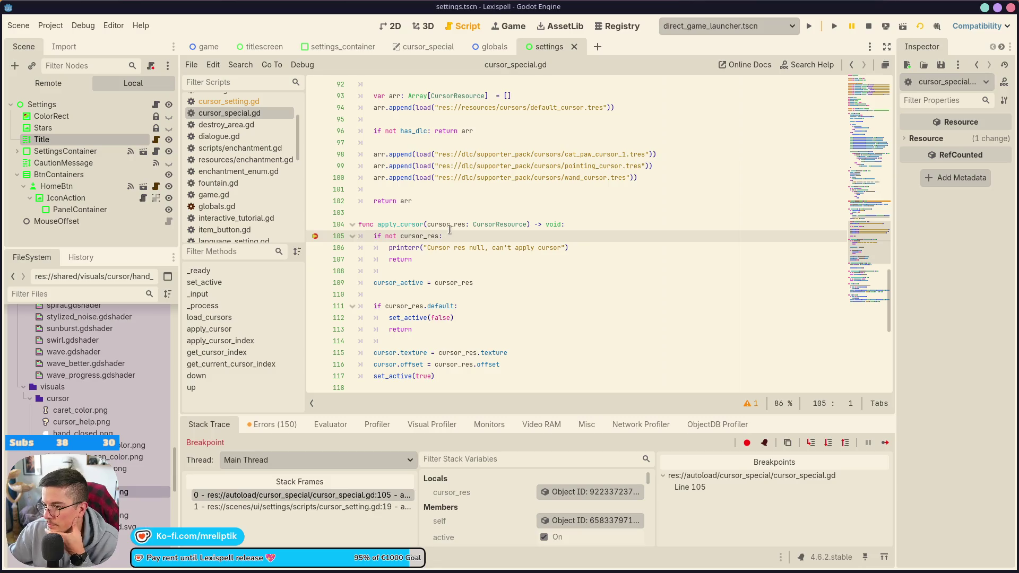
Step past the null check and open cursor_setting.gd from the settings_container scene.
mouse_move(450, 229)
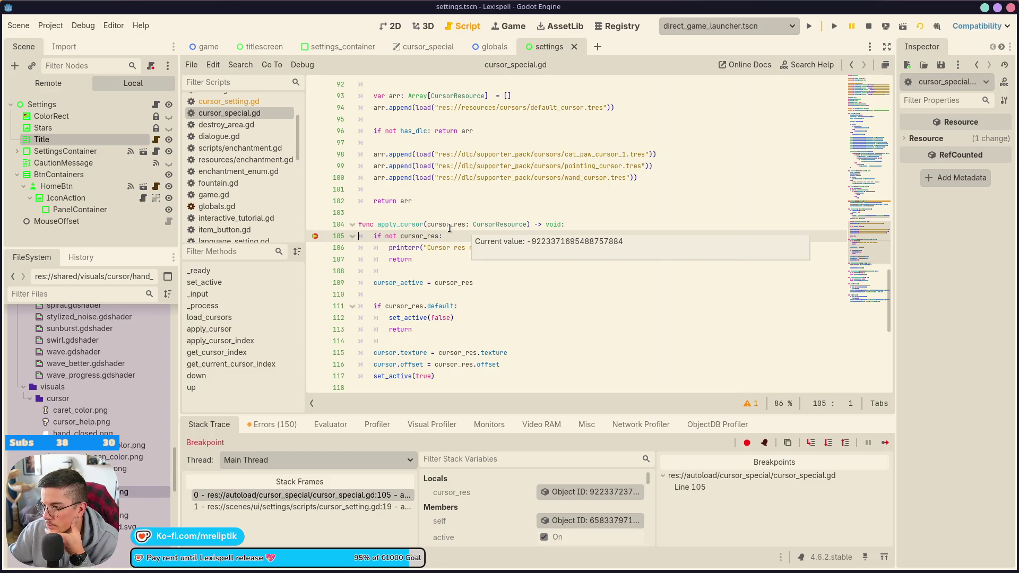
click(828, 442)
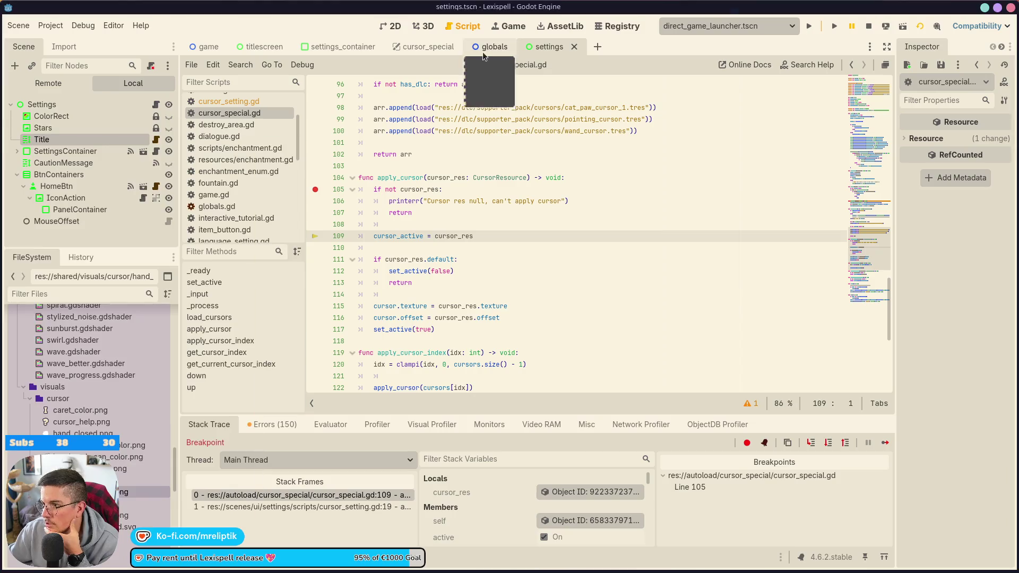
click(418, 51)
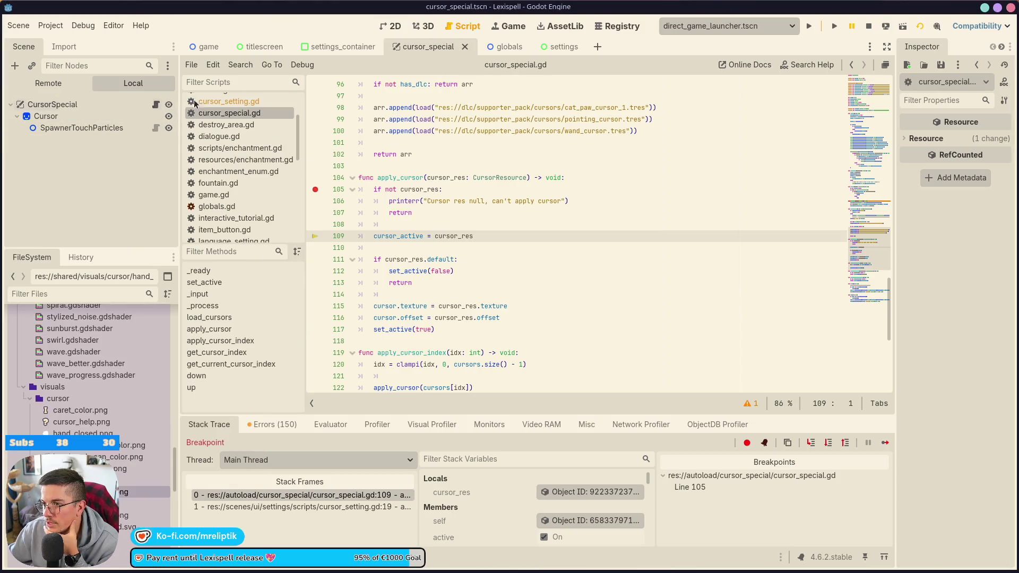
click(547, 46)
click(156, 105)
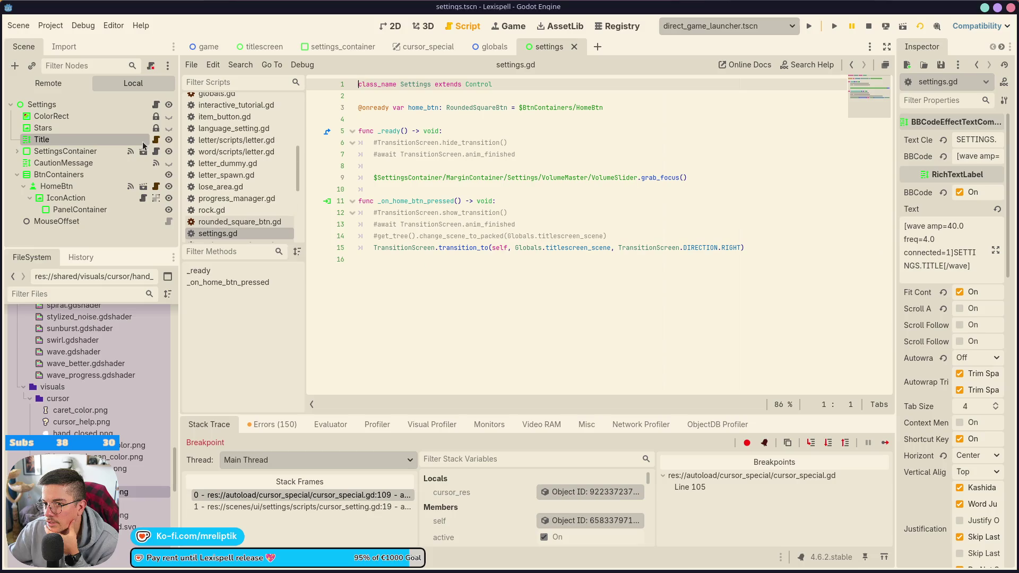
click(343, 47)
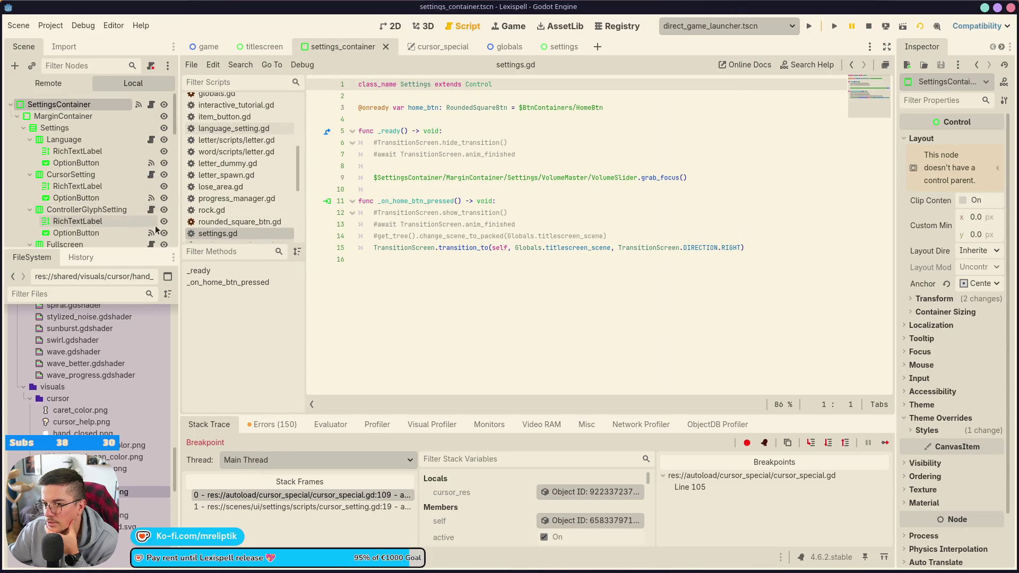
click(150, 174)
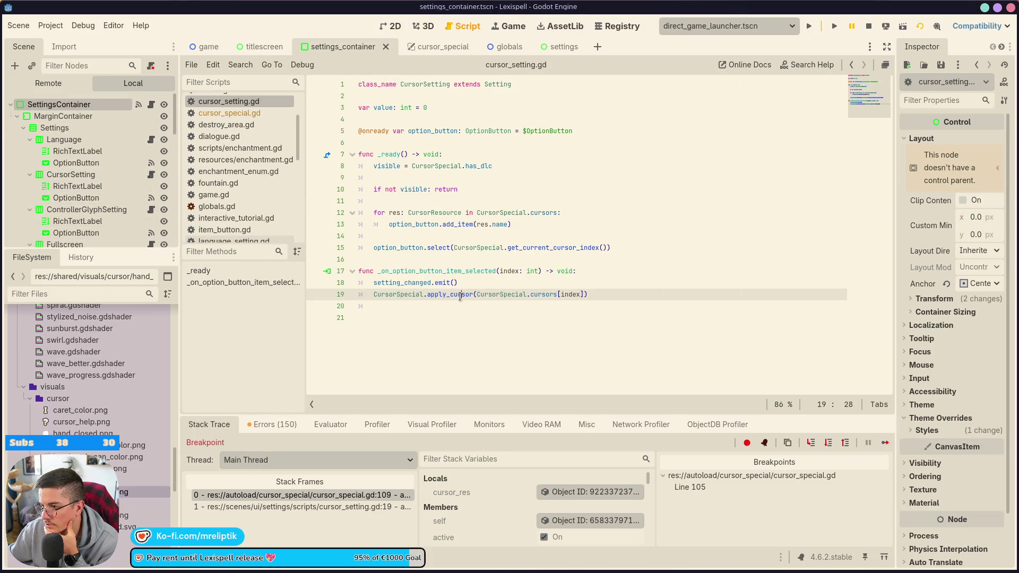
Replace line 19 with CursorSpecial.apply_cursor_index(index) and save the script.
click(507, 270)
click(596, 294)
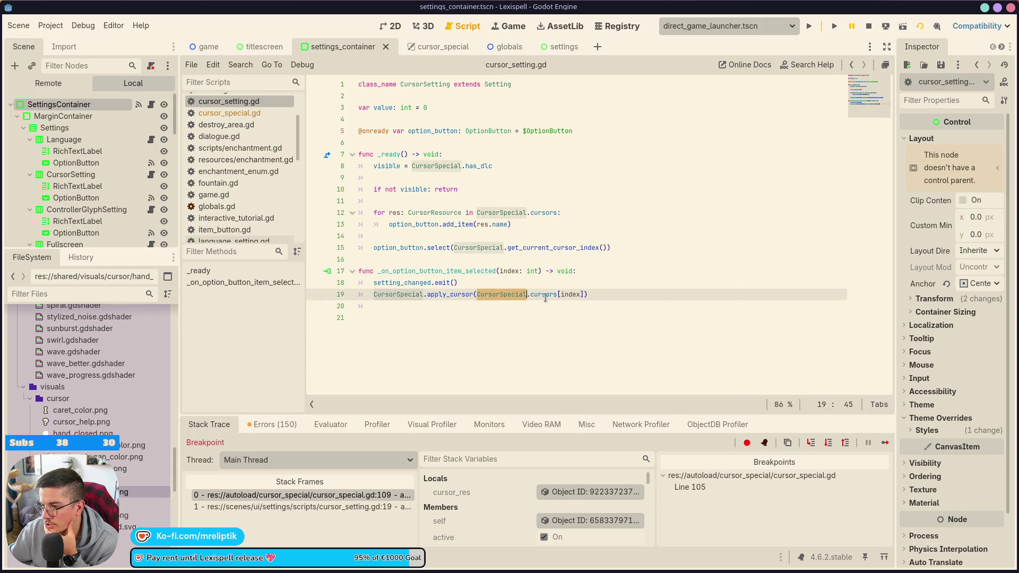
key(Return)
text(Cursor)
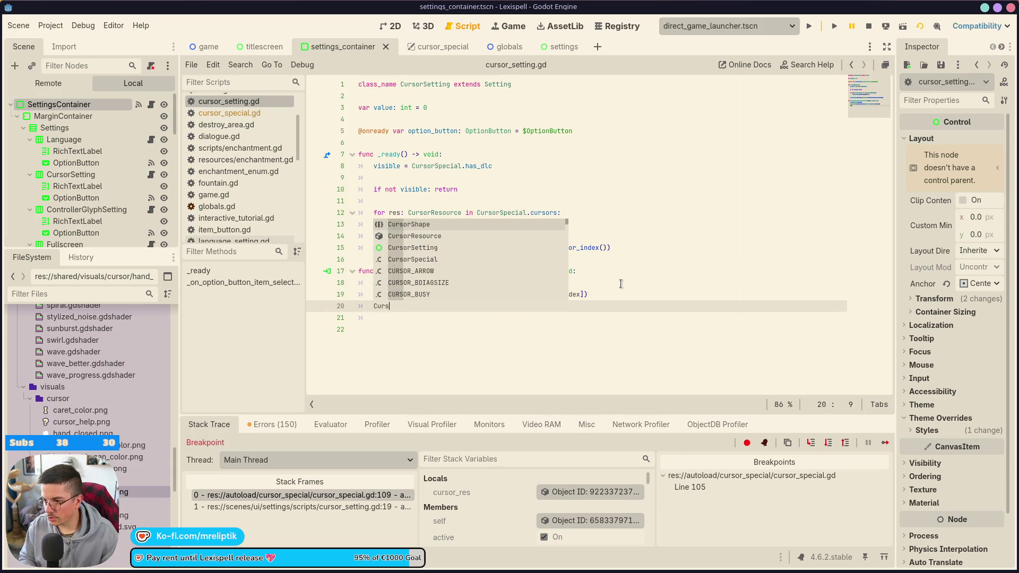
key(Down)
key(Down)
key(Return)
text(.appl)
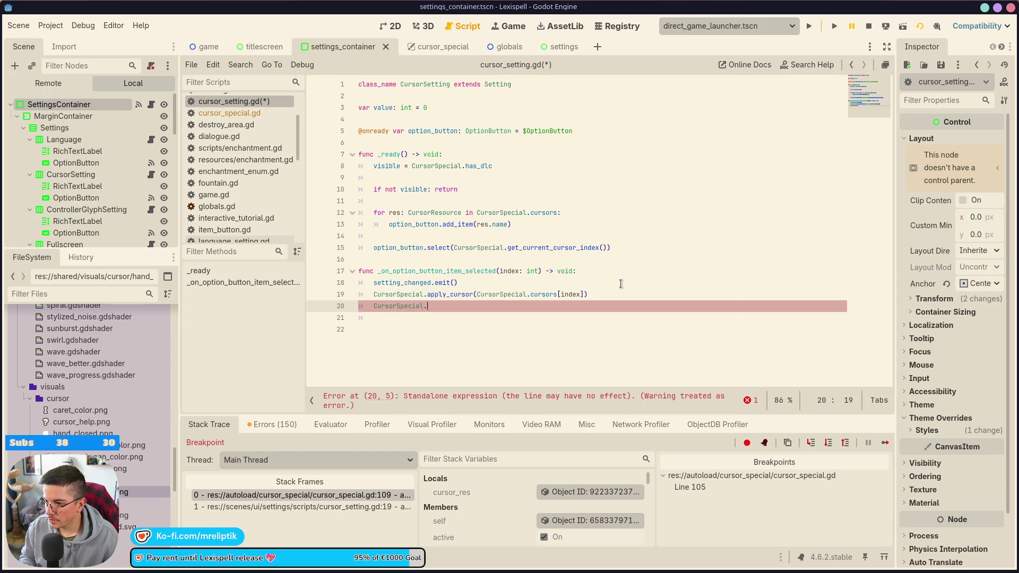
key(Down)
key(Return)
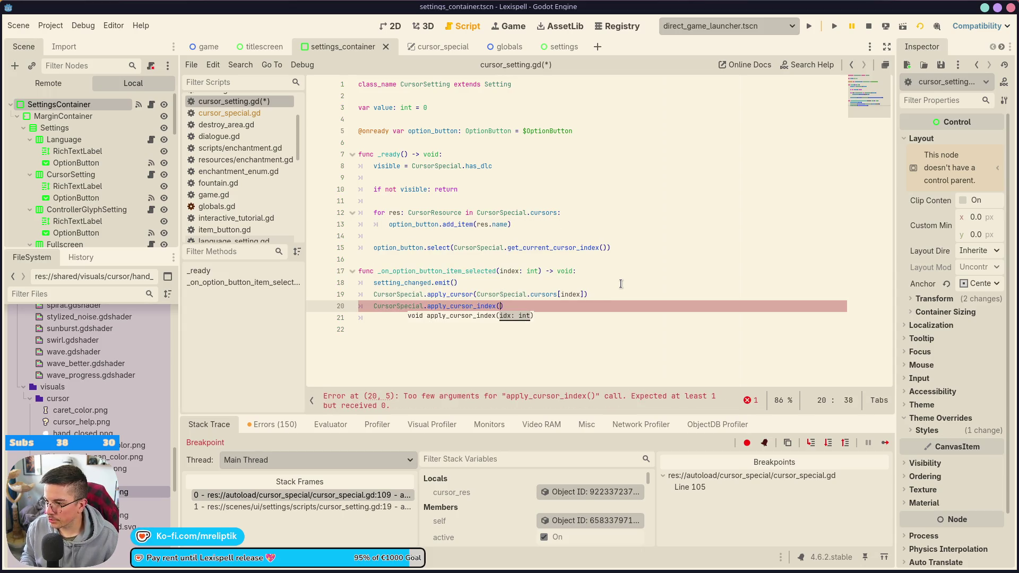
key(ctrl+z)
key(ctrl+z)
key(ctrl+z)
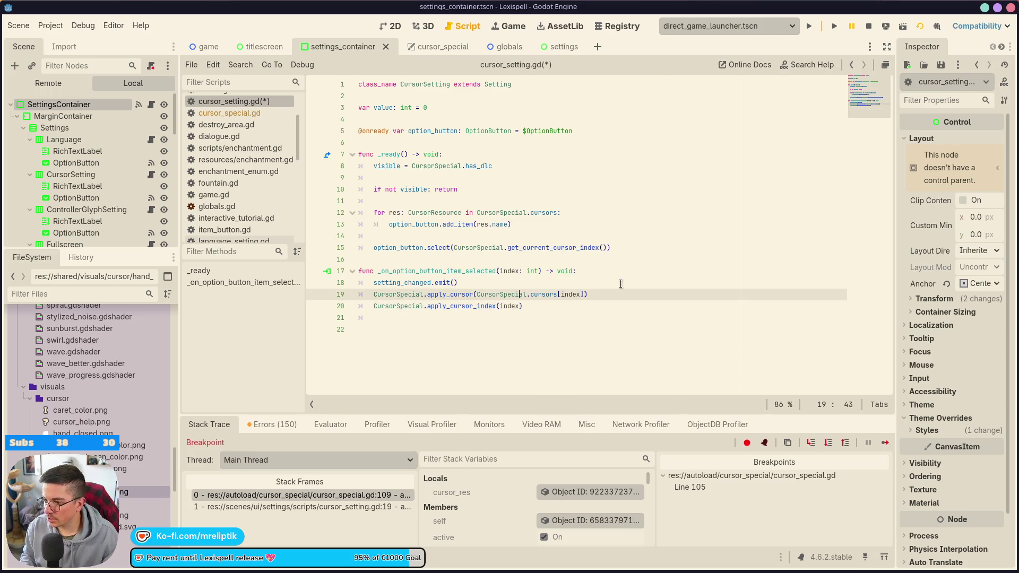
key(ctrl+s)
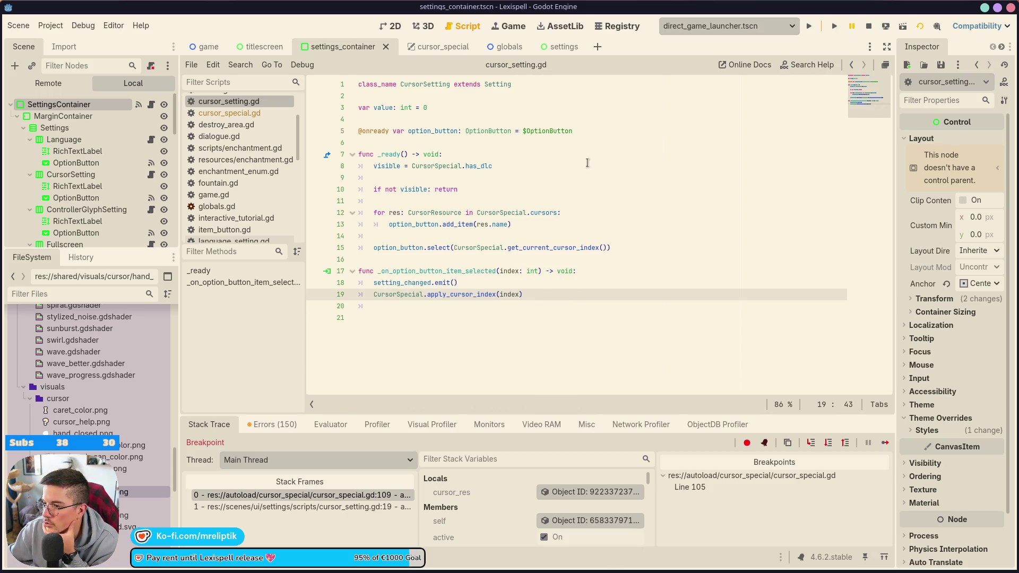
Stop and relaunch the game under the debugger.
click(869, 27)
click(806, 27)
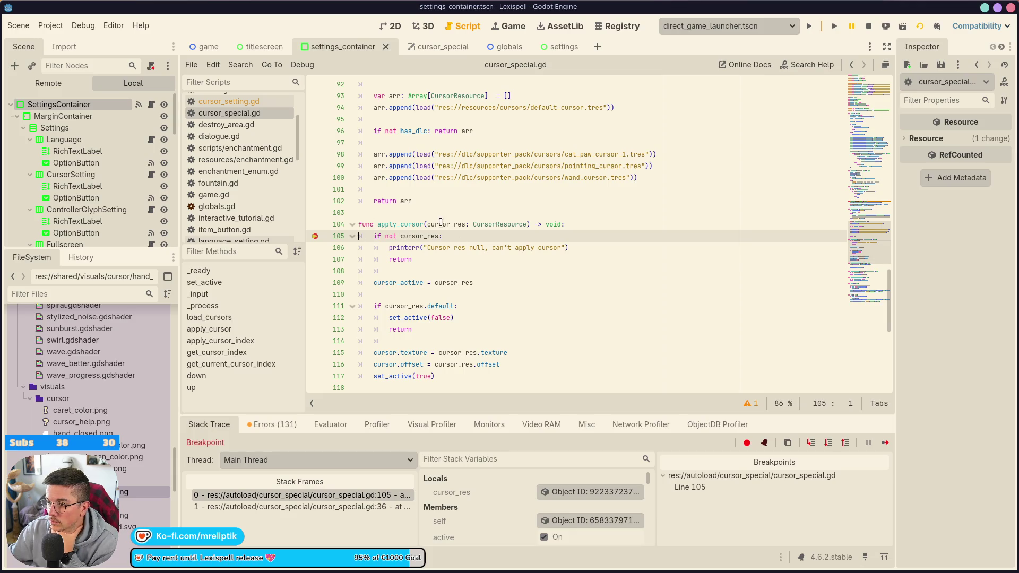
mouse_move(440, 222)
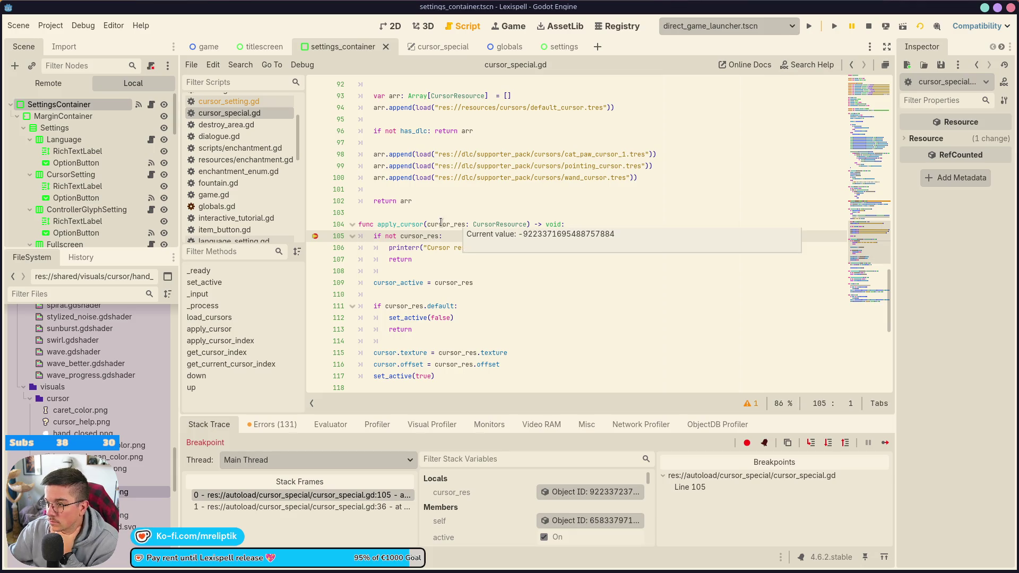
mouse_move(411, 237)
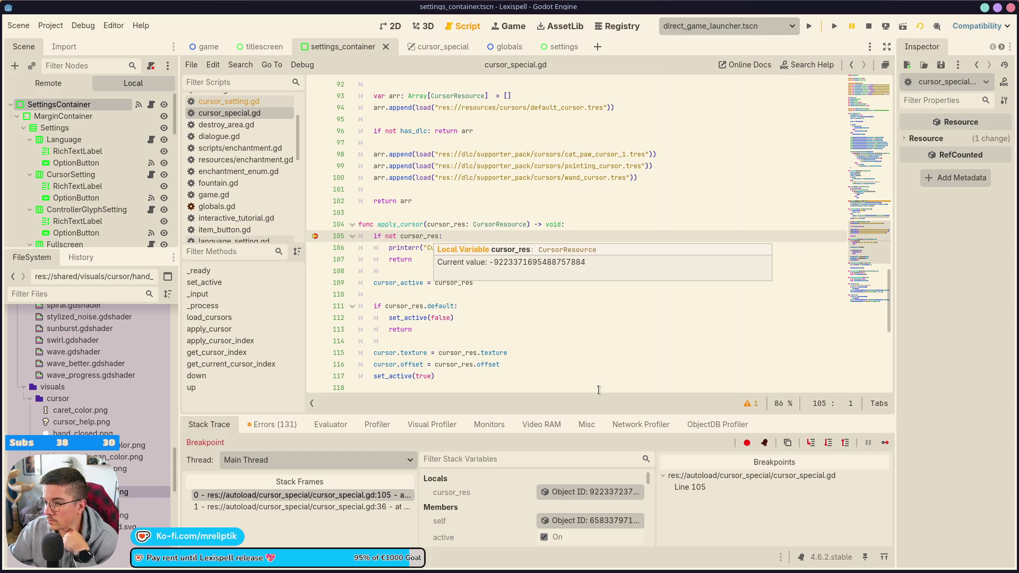
Step through apply_cursor and set_active to the mouse-visible line, then resume execution.
click(810, 445)
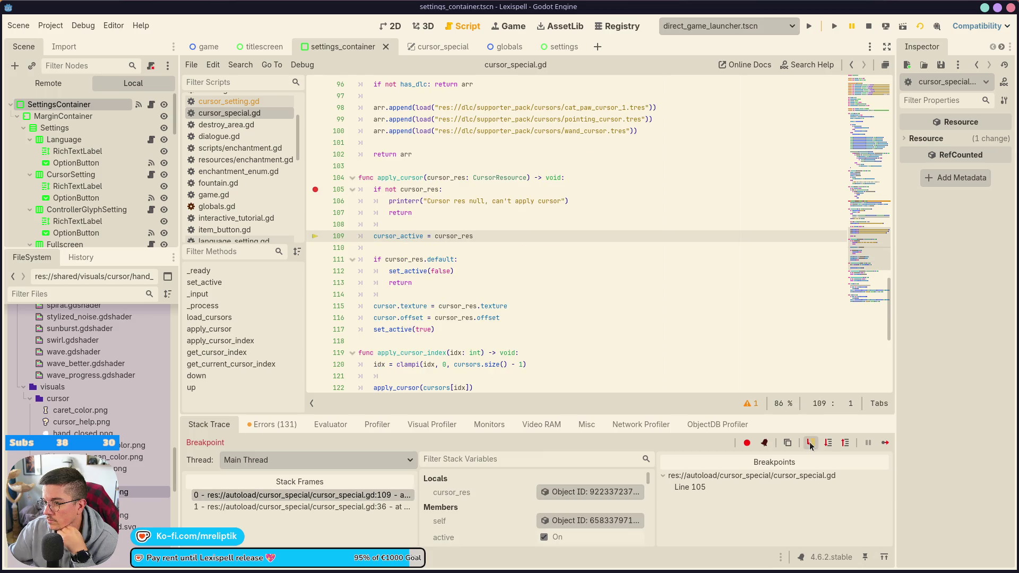
click(810, 445)
click(810, 445)
click(810, 445)
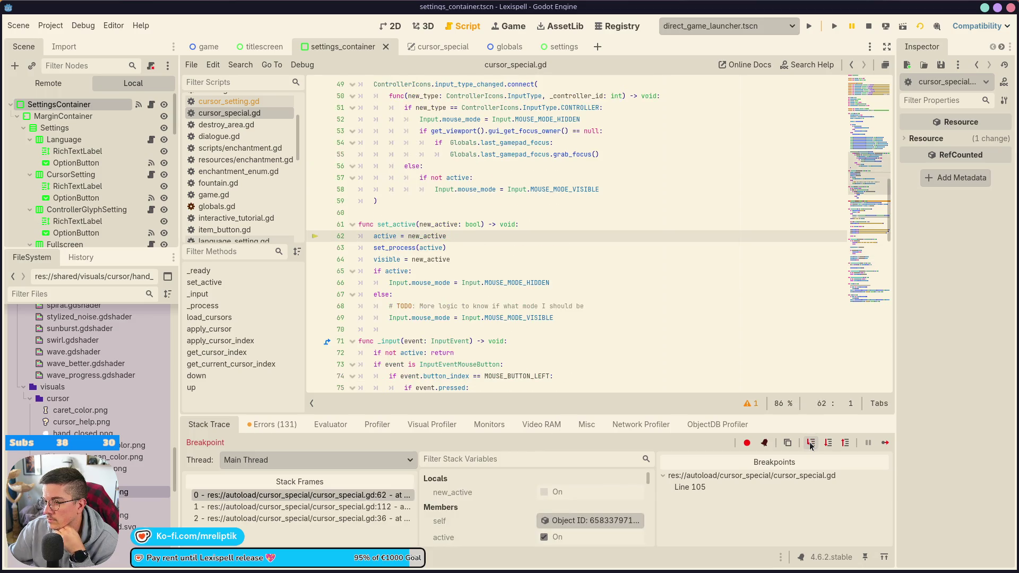
click(810, 445)
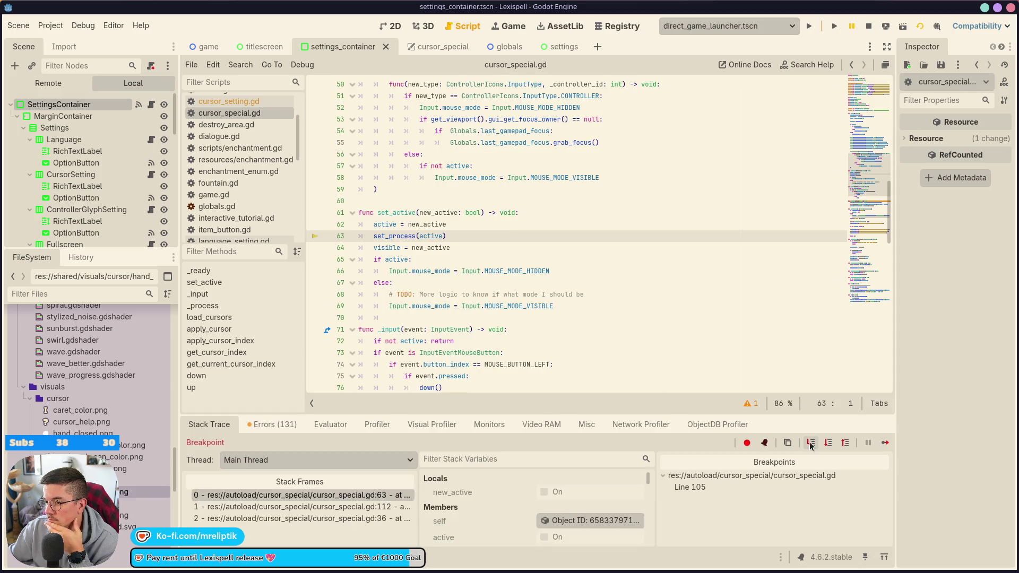
click(811, 445)
click(810, 445)
click(810, 445)
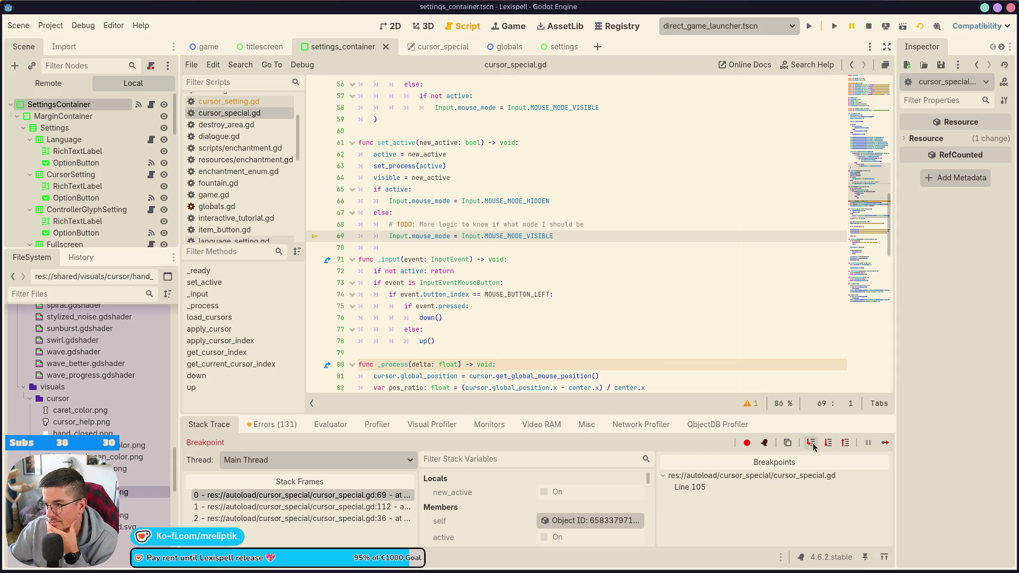
click(884, 445)
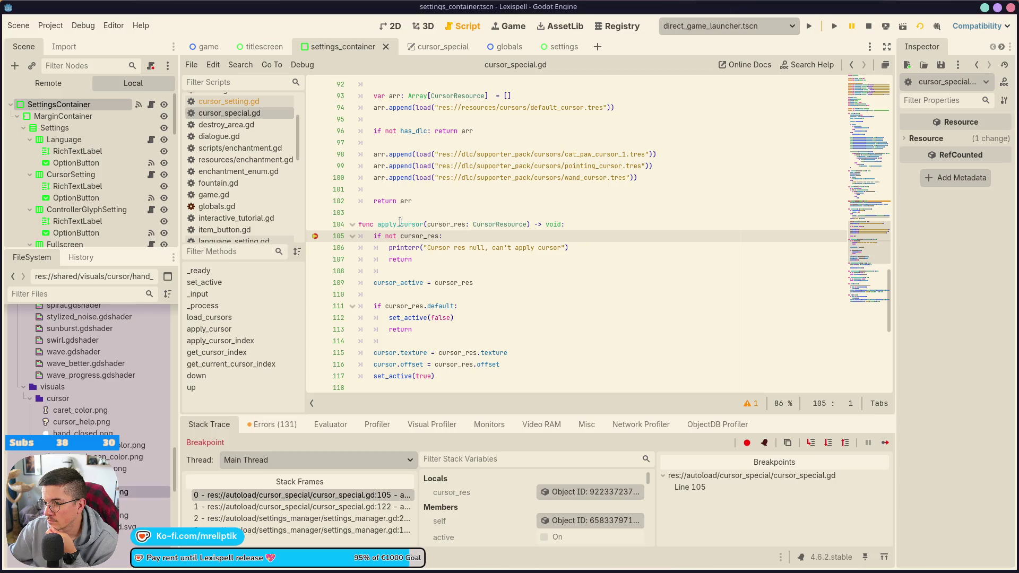
click(885, 444)
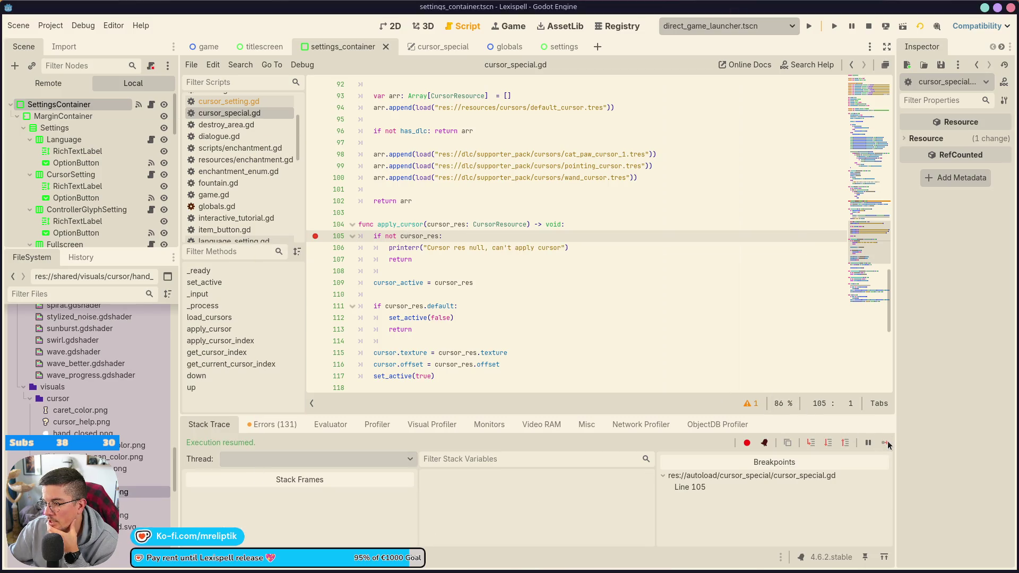
Pause the game and choose Cat paw as the cursor in Settings.
click(513, 27)
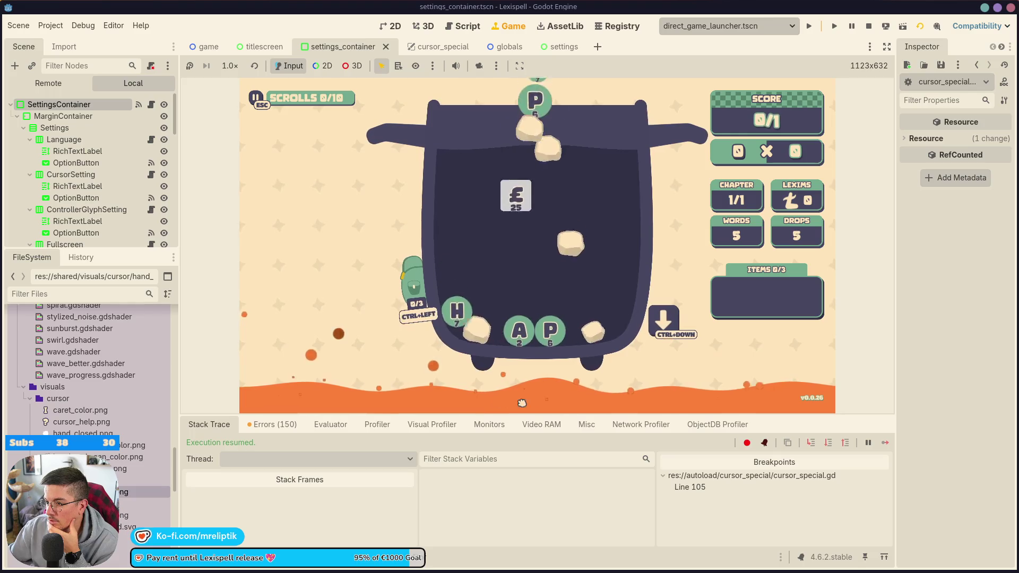
key(Escape)
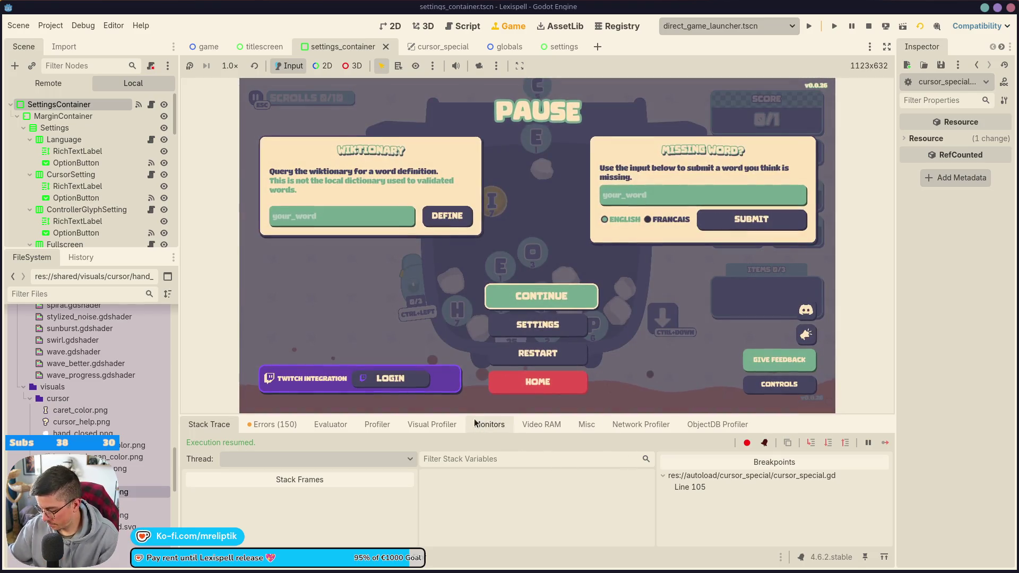
key(Down)
key(Return)
key(Down)
key(Return)
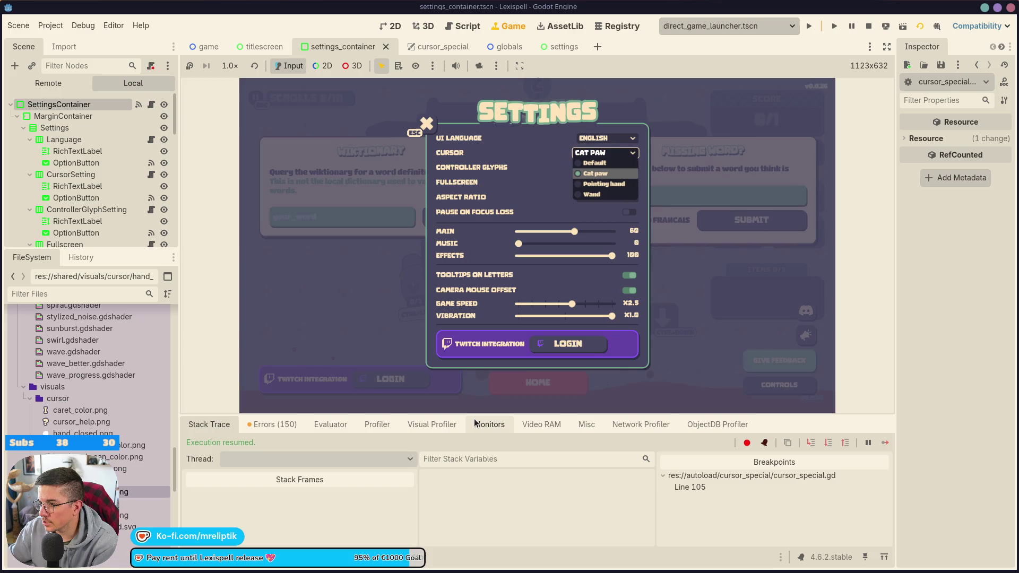
key(Down)
key(Return)
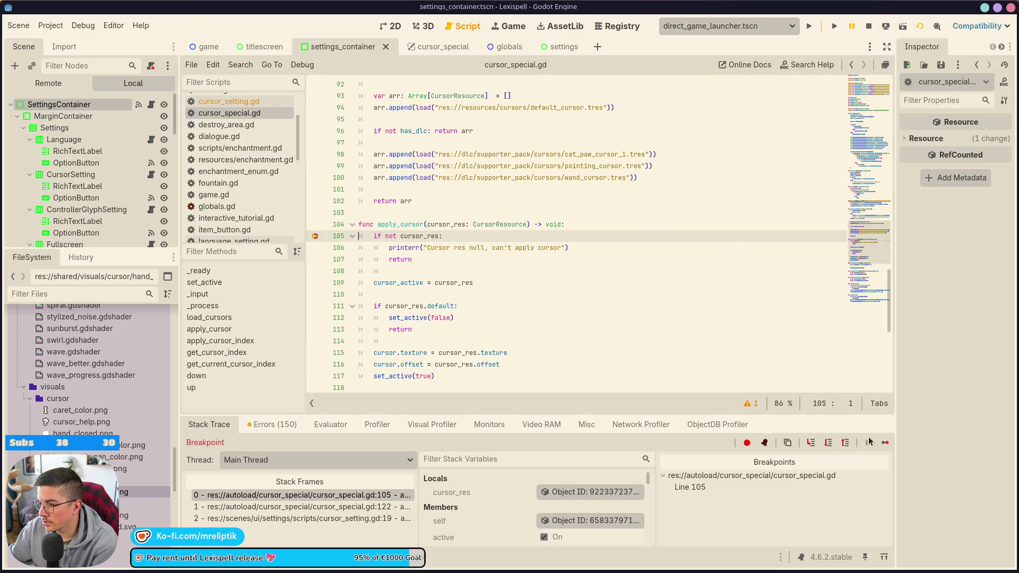
click(885, 443)
click(508, 26)
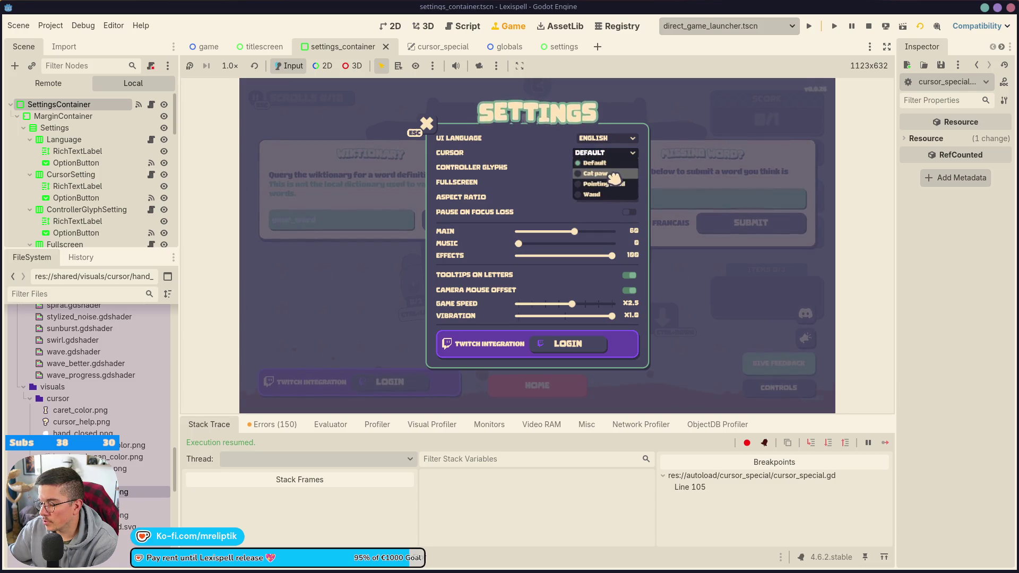
click(610, 174)
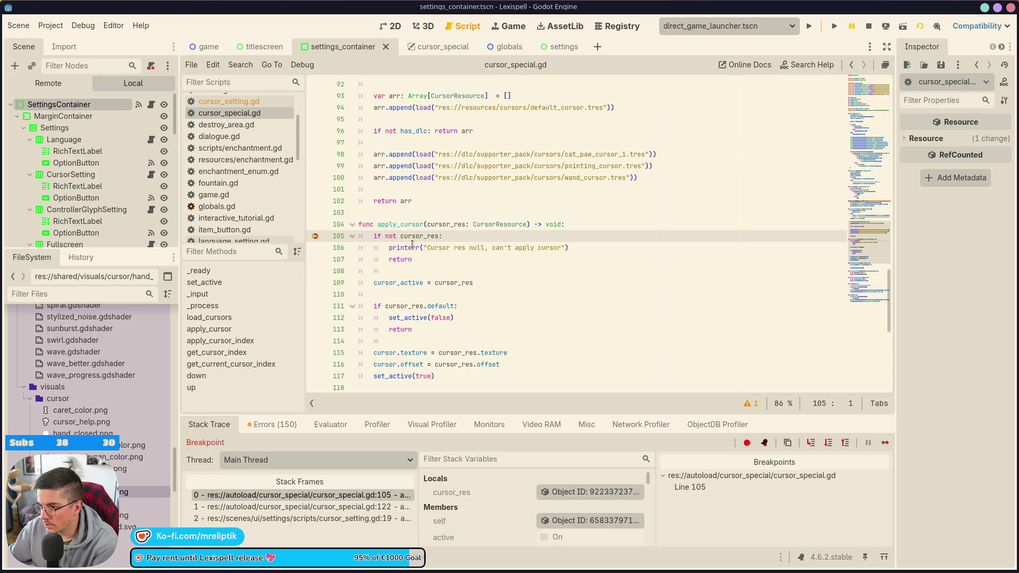
Inspect cursor_res as CURSOR.CAT_PAW and widen the Inspector to read its properties.
mouse_move(423, 236)
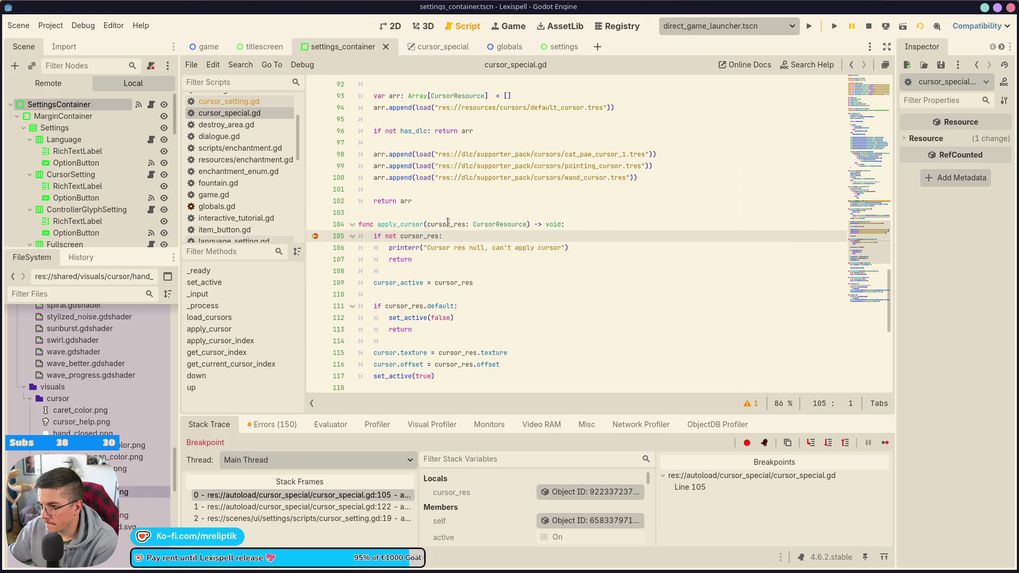
click(578, 492)
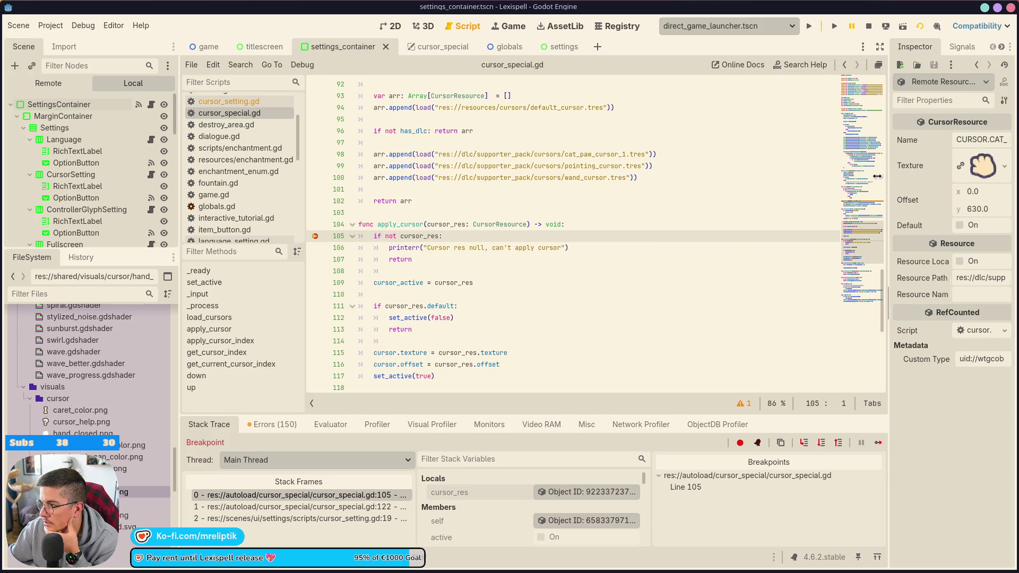
drag(895, 176, 783, 181)
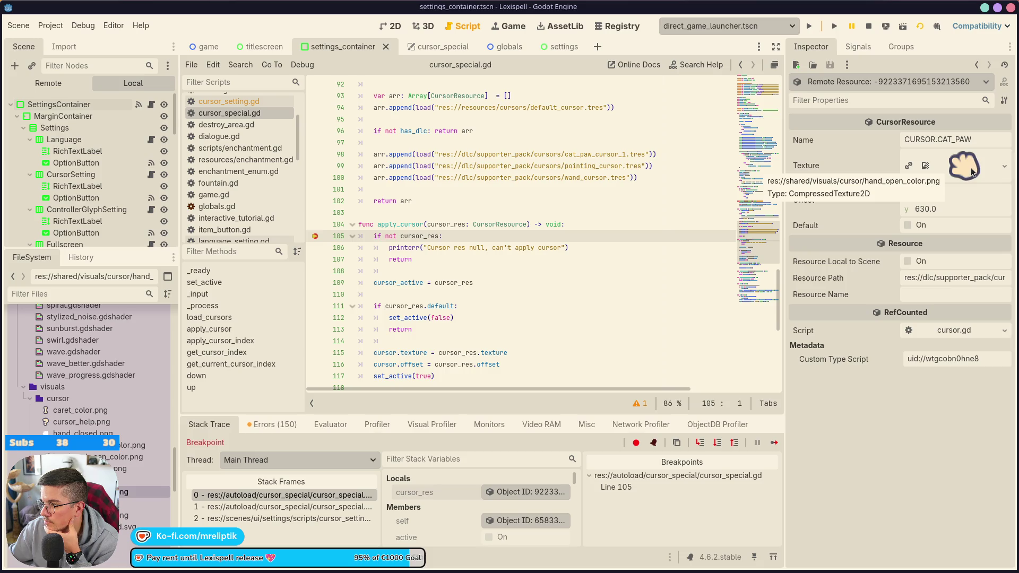
Stop the running game and inspect the cat paw, pointing hand and wand cursor resources.
click(868, 26)
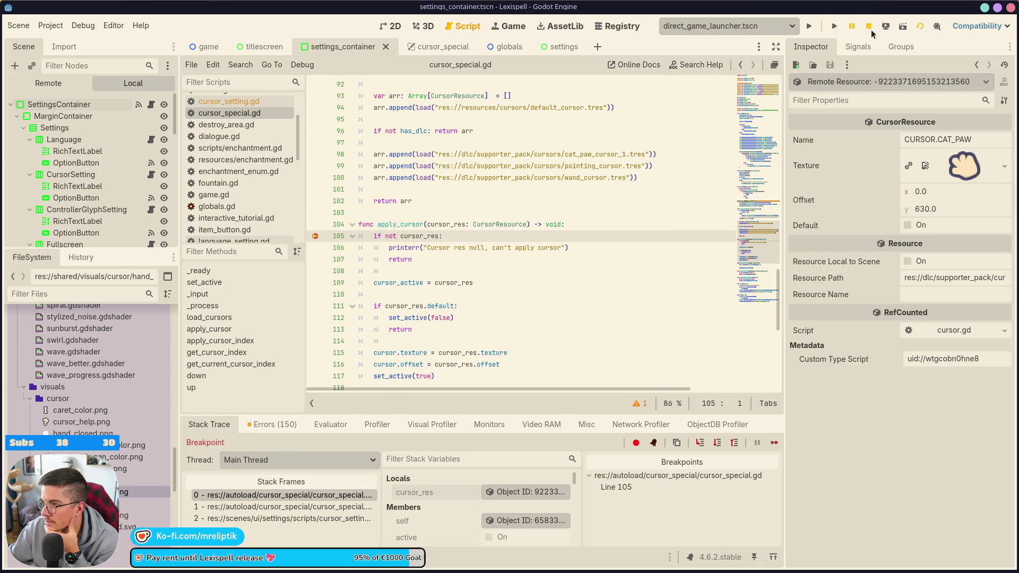
scroll(74, 427, up, 5)
scroll(75, 428, up, 10)
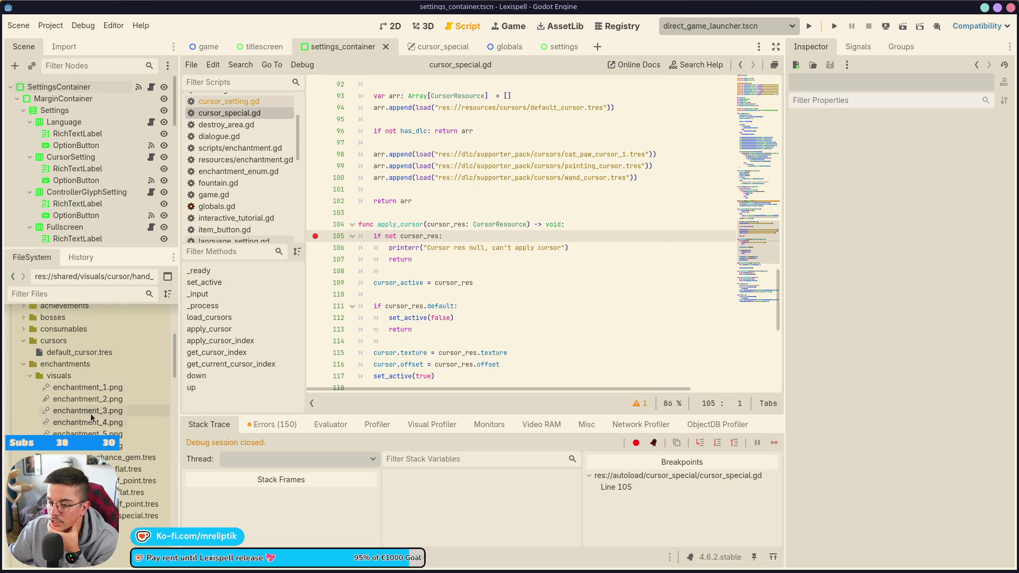
scroll(79, 406, up, 5)
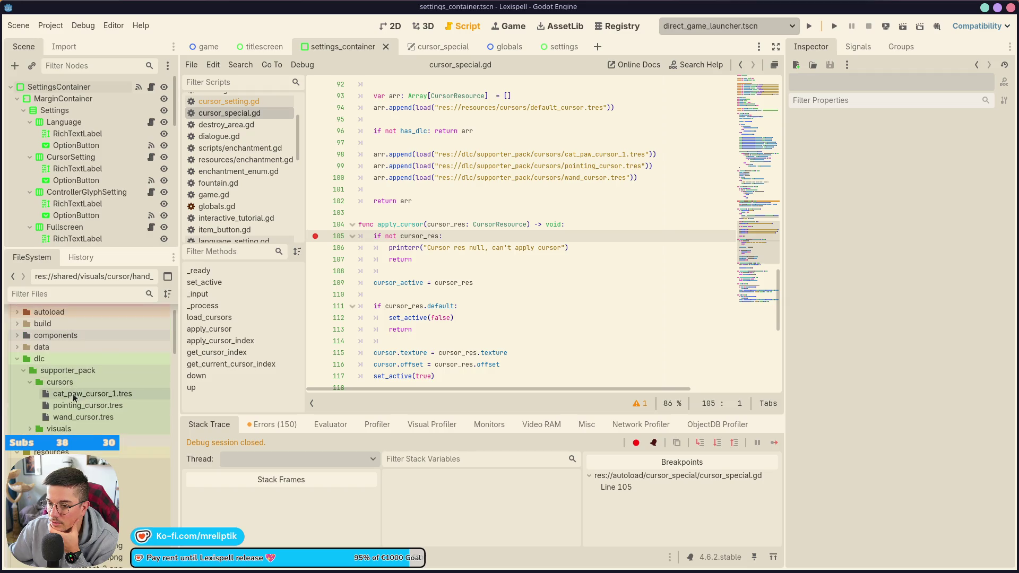
click(73, 399)
click(85, 406)
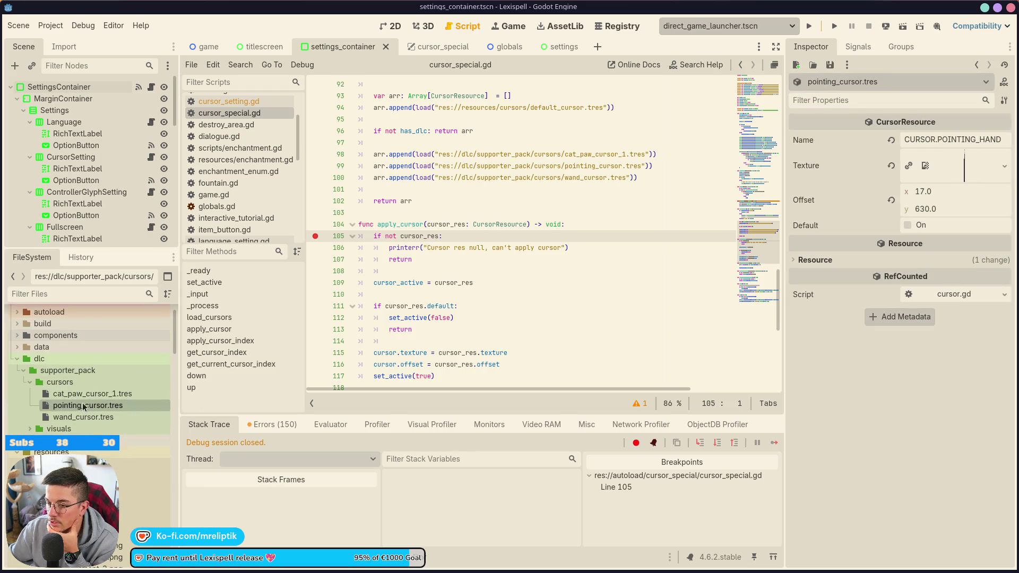
click(87, 417)
click(91, 405)
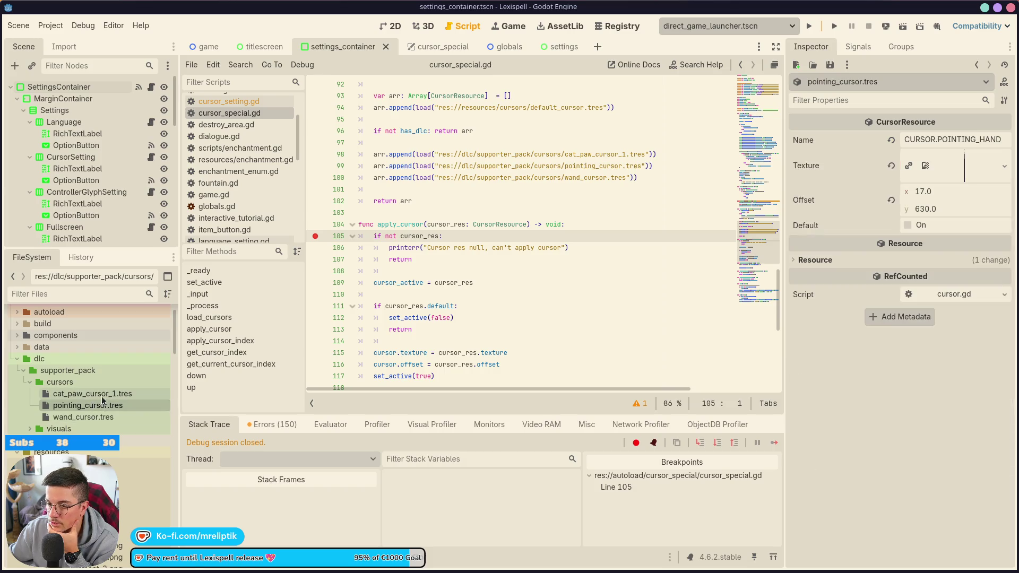
click(91, 393)
click(90, 405)
click(97, 417)
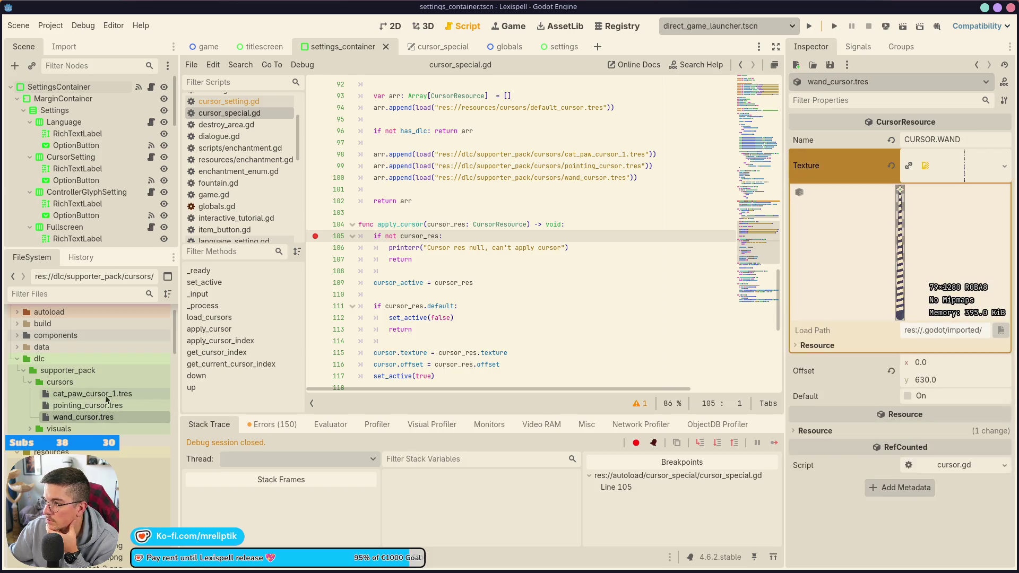
Quick Load cat_paw_cursor.png as the Texture of cat_paw_cursor_1.tres.
click(60, 382)
click(30, 382)
click(67, 394)
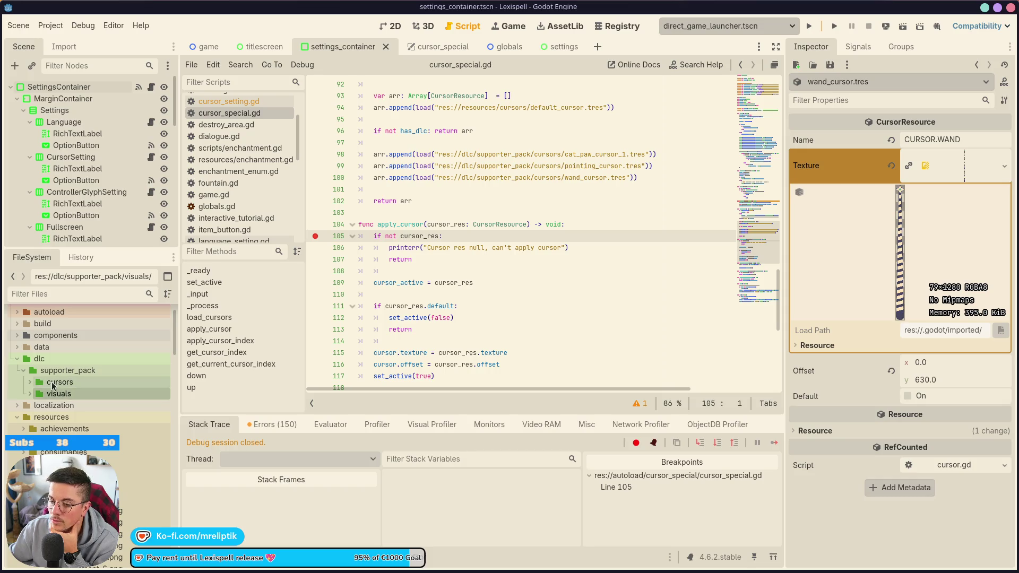
click(60, 382)
click(29, 383)
click(80, 396)
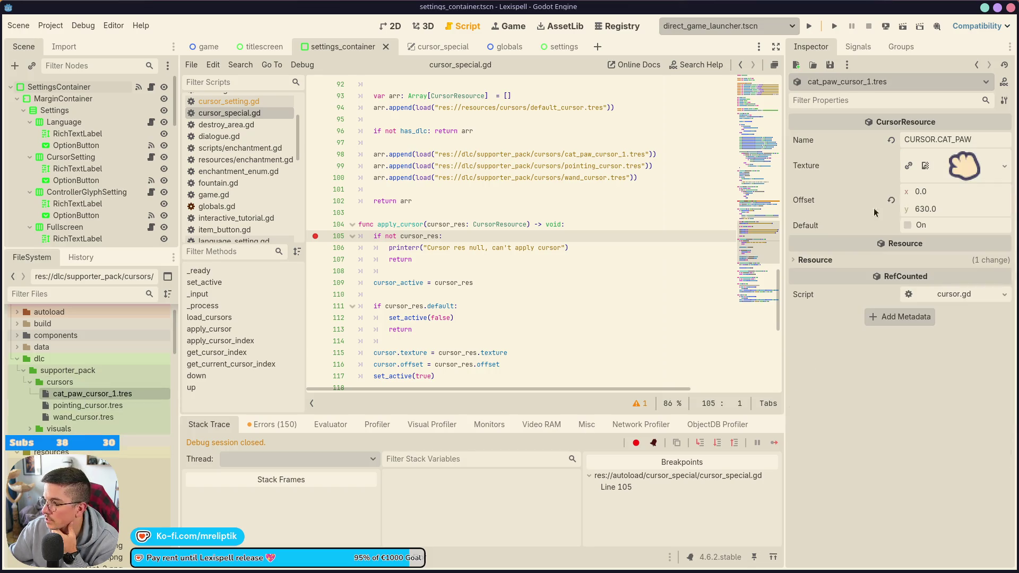
click(1003, 166)
click(903, 446)
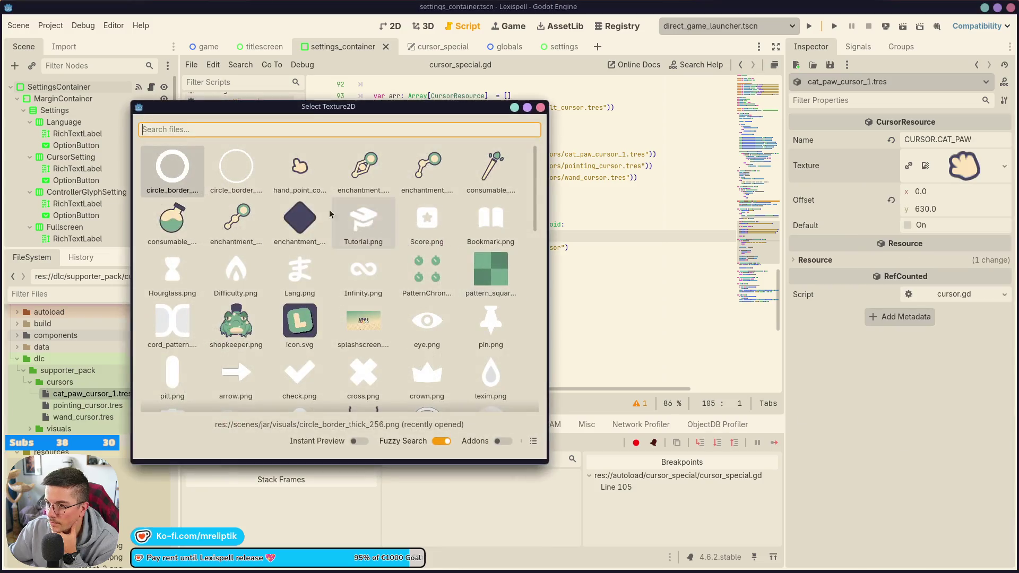
text(cat)
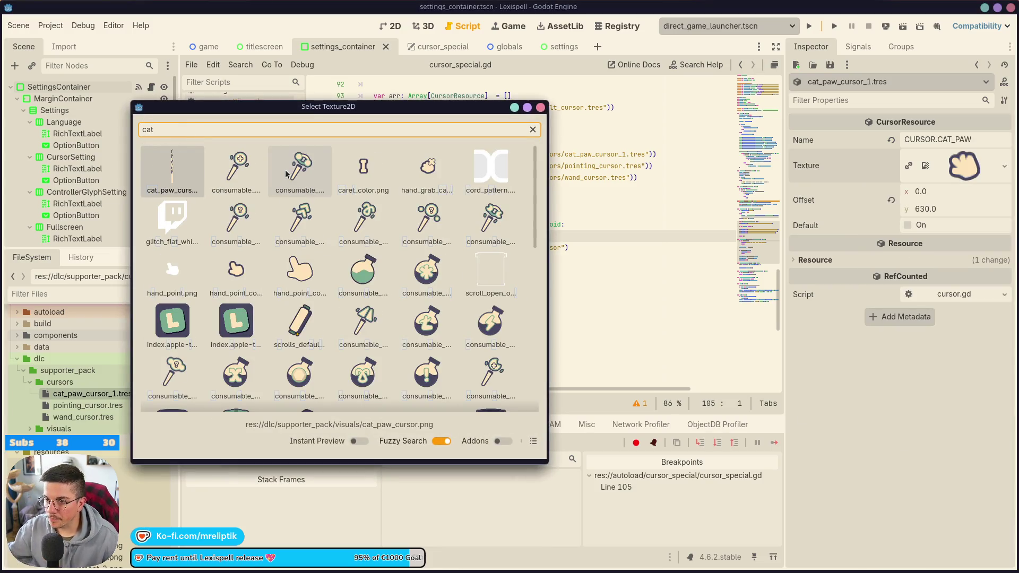
double_click(167, 169)
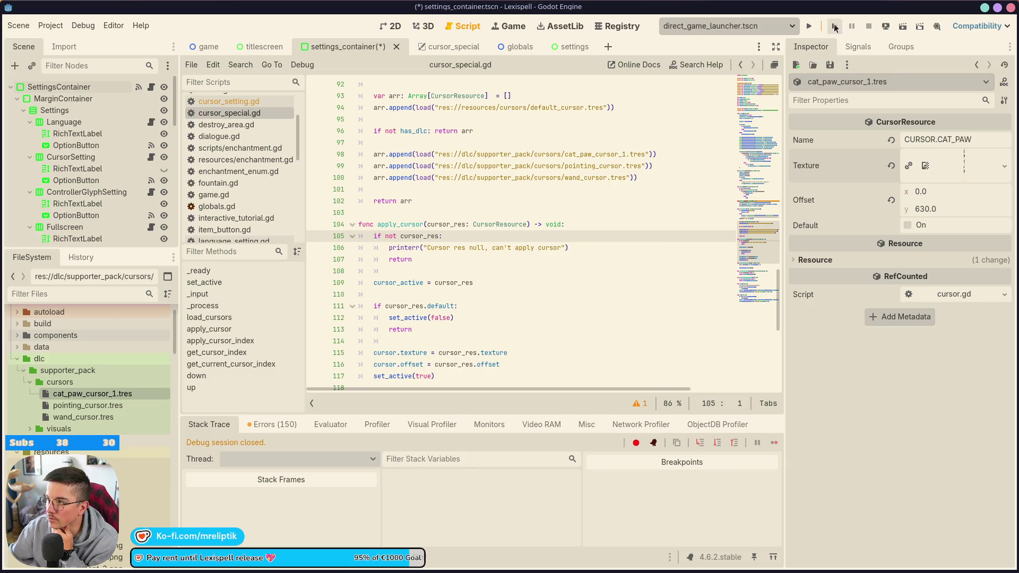
Run Lexispell to check the new cursor, then stop the game.
click(809, 27)
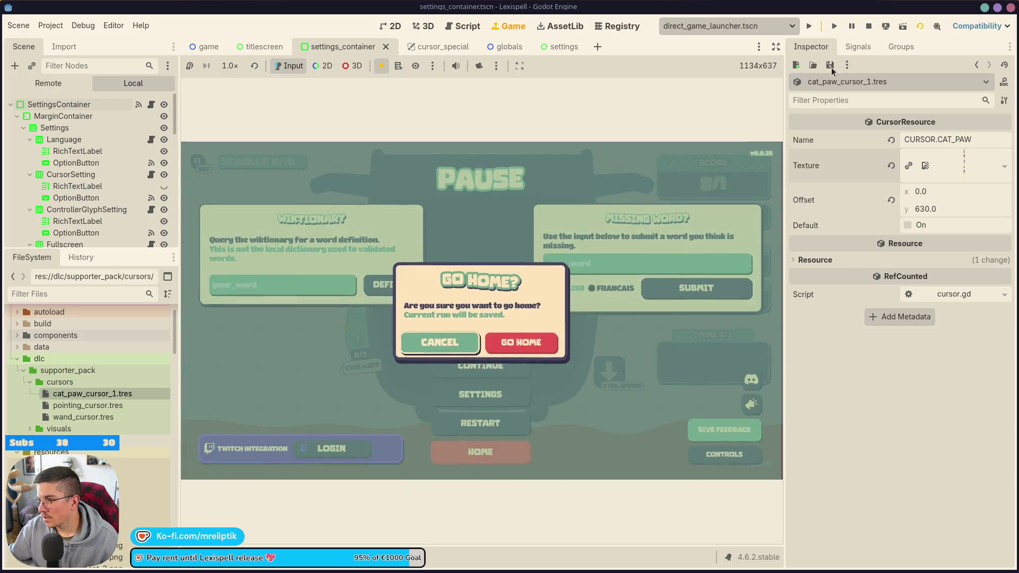
click(868, 27)
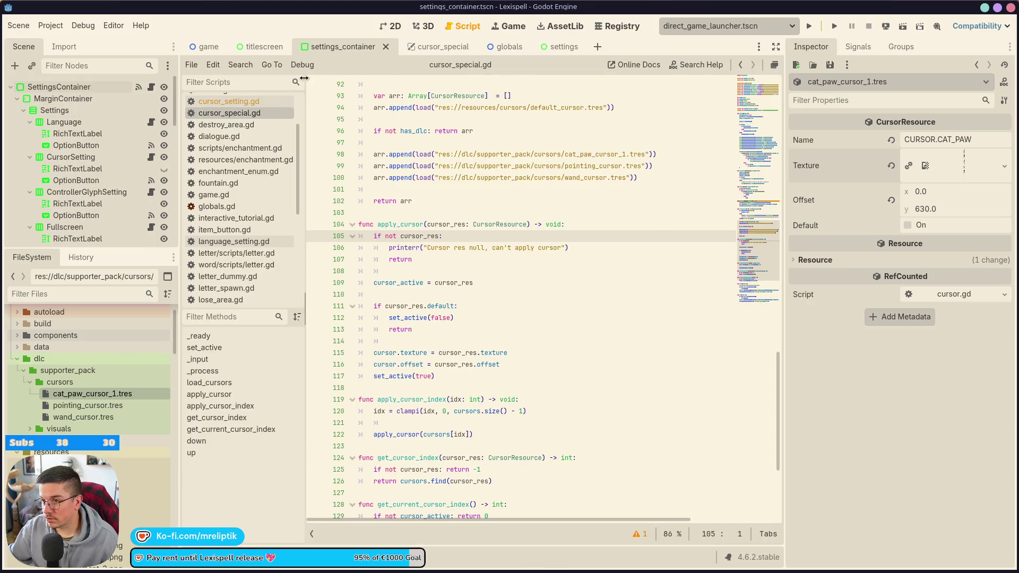
Export the Linux STEAM preset, overwriting the existing build file.
click(66, 27)
click(69, 89)
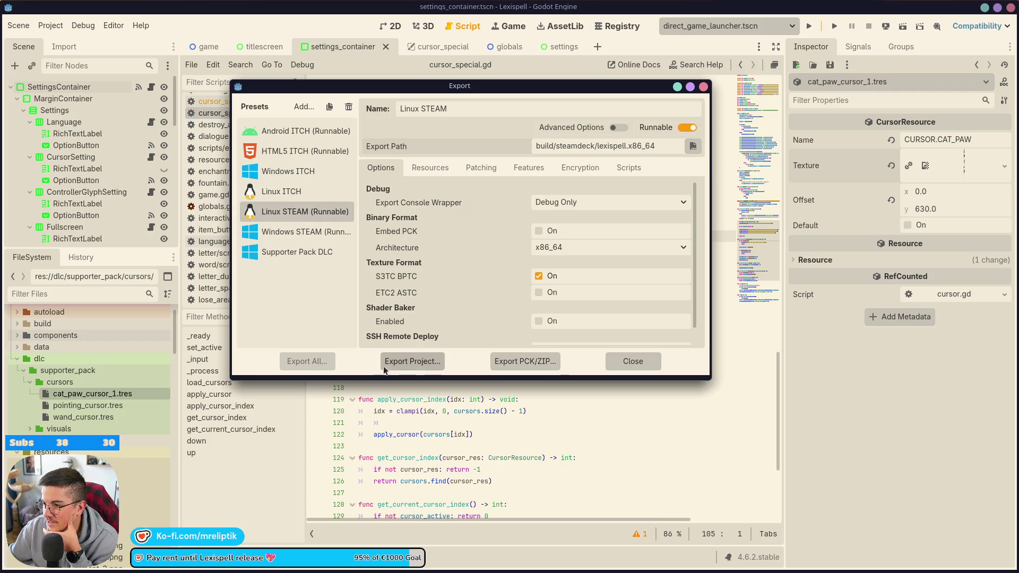
click(409, 361)
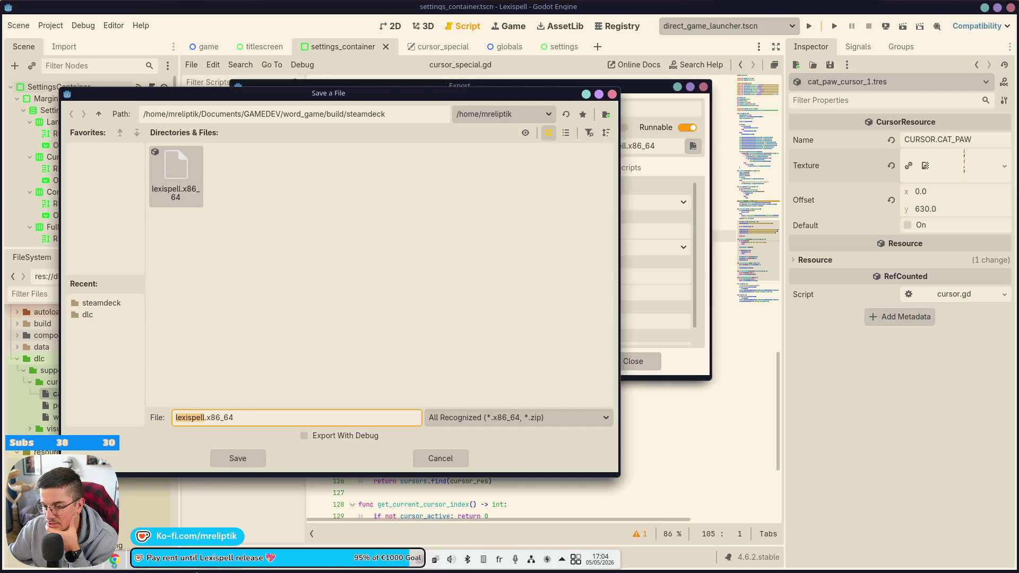
click(239, 458)
click(266, 300)
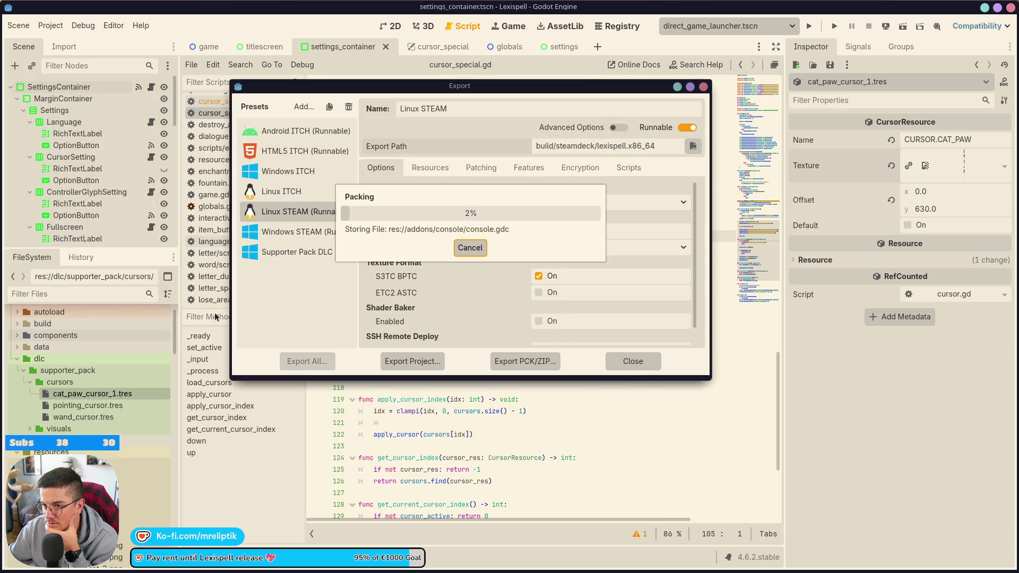
Launch the exported build from Konsole, get past the inputs screen, and open Settings.
key(alt+Tab)
key(ctrl+l)
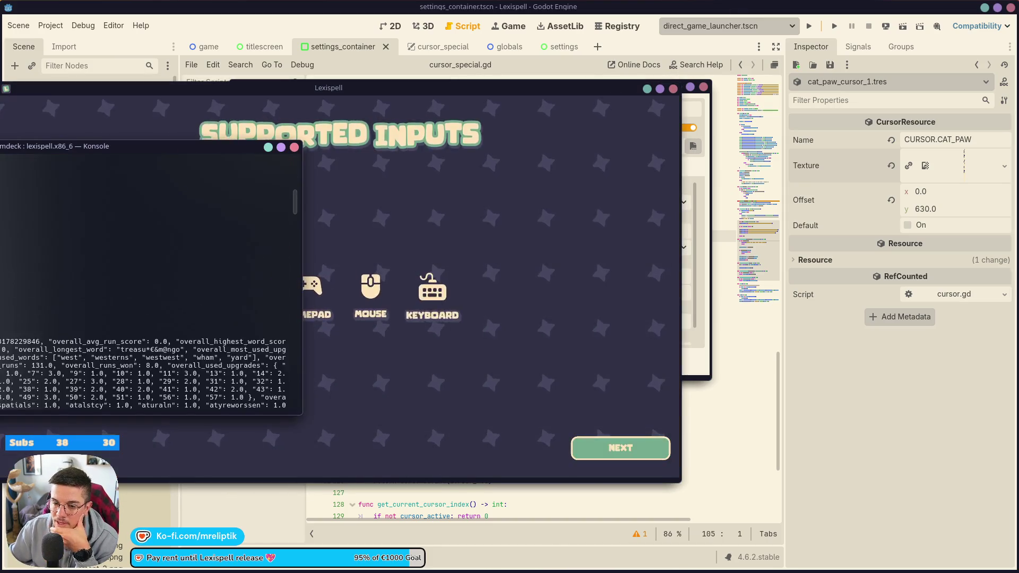
click(608, 442)
click(608, 442)
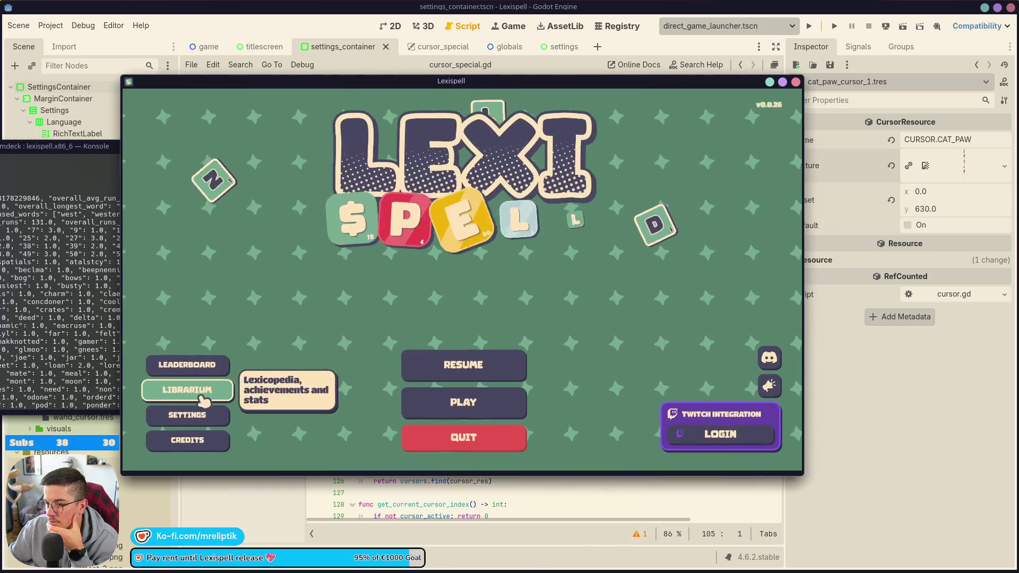
click(191, 413)
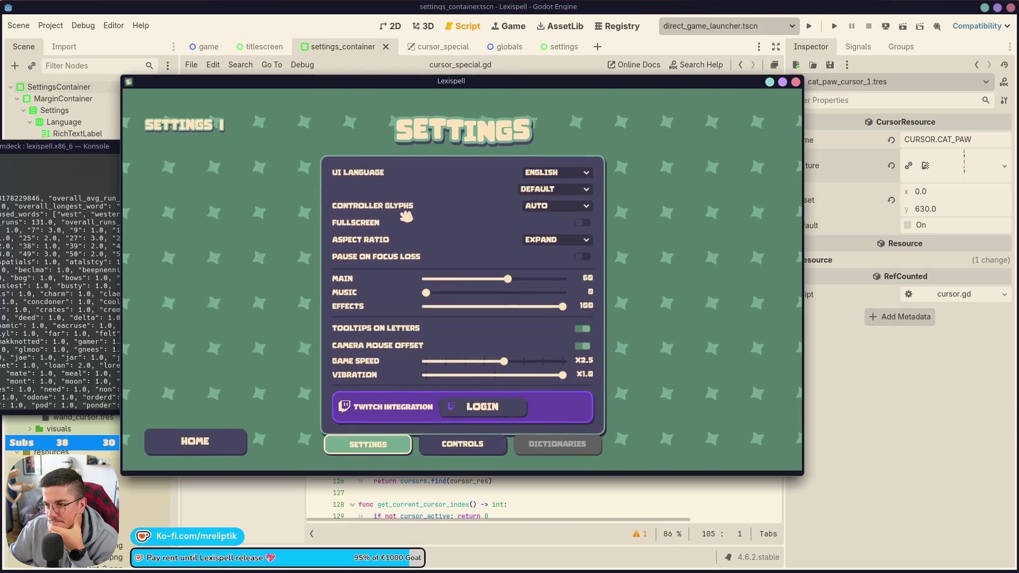
Close the exported game and the Export dialog, and switch to the 2D view.
key(alt+F4)
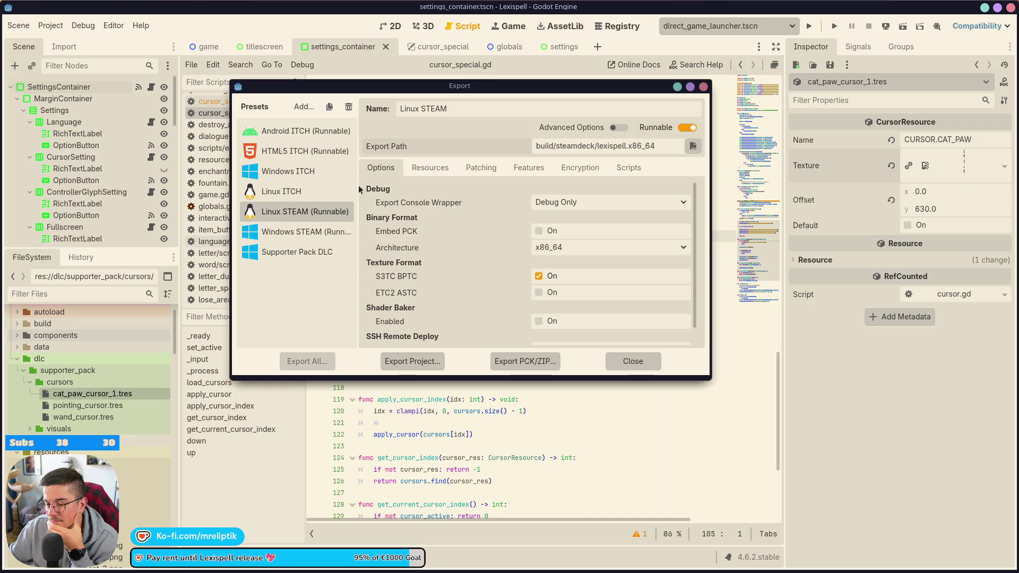
click(631, 362)
click(390, 26)
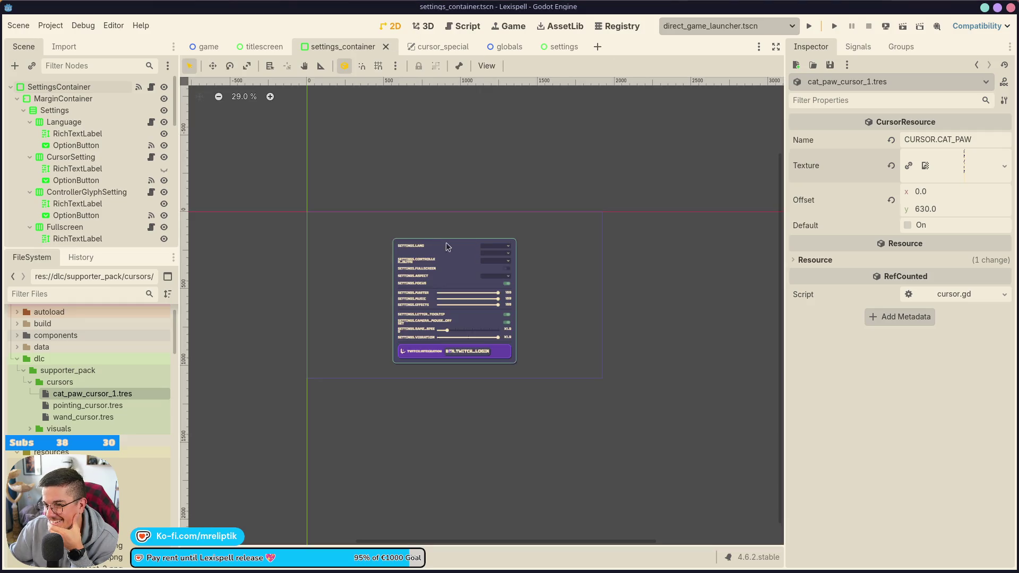
scroll(417, 269, up, 10)
Make CursorSetting's RichTextLabel visible, then bring the running game forward.
click(387, 234)
click(381, 208)
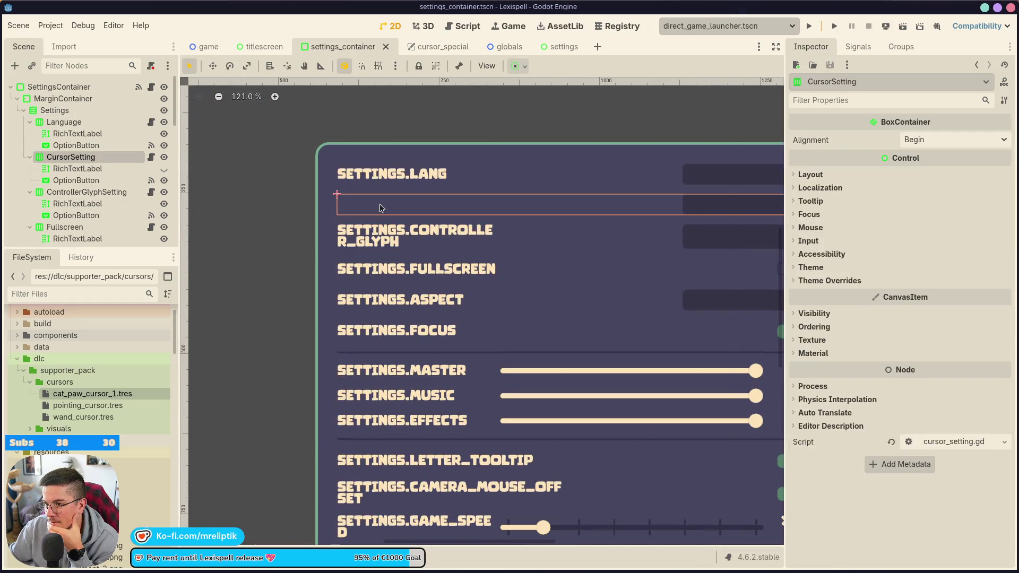
click(164, 169)
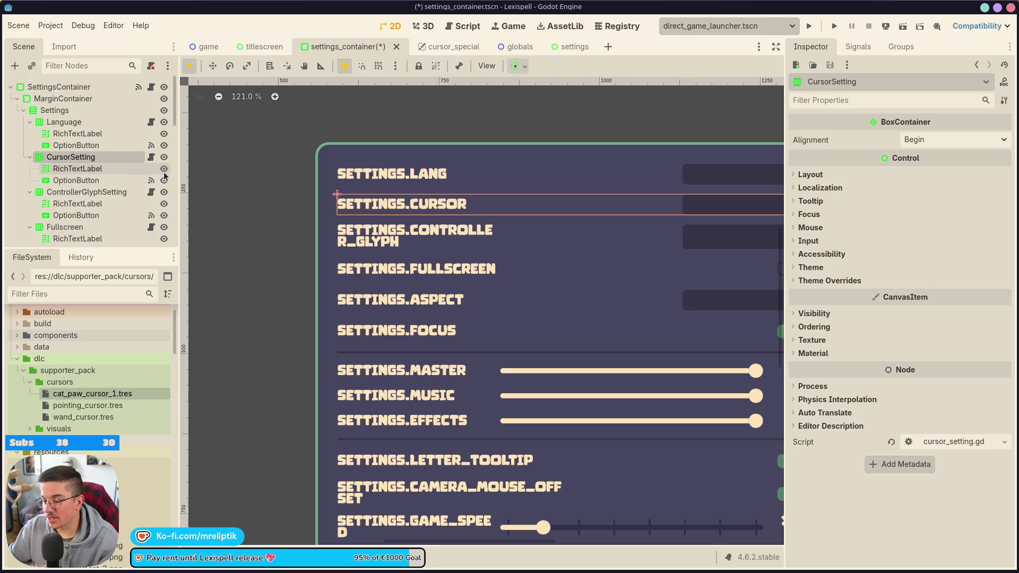
mouse_move(218, 567)
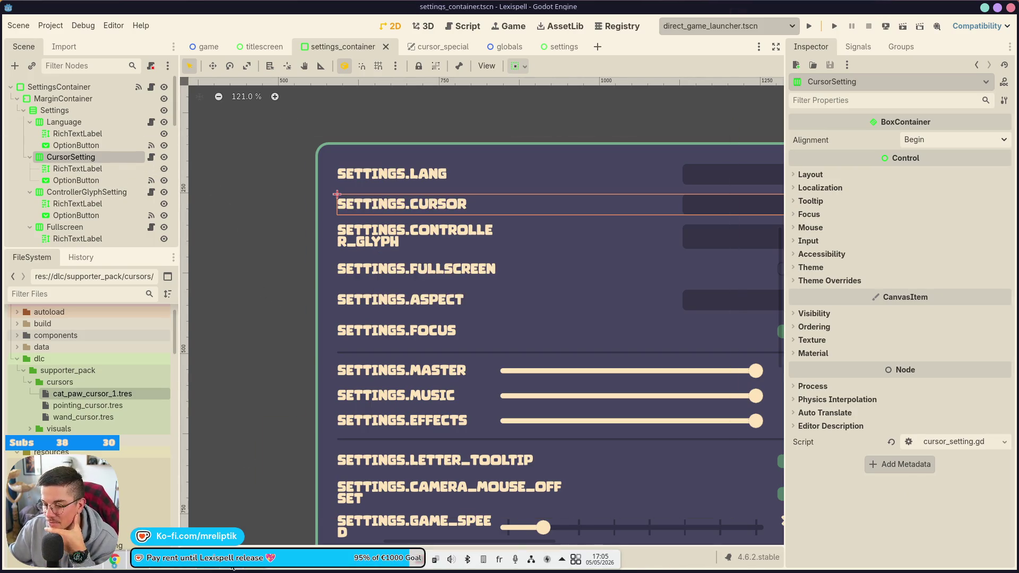
click(232, 566)
Try the Cat paw, Pointing hand and Wand cursors, keep Pointing hand, then go Home and Quit.
click(464, 233)
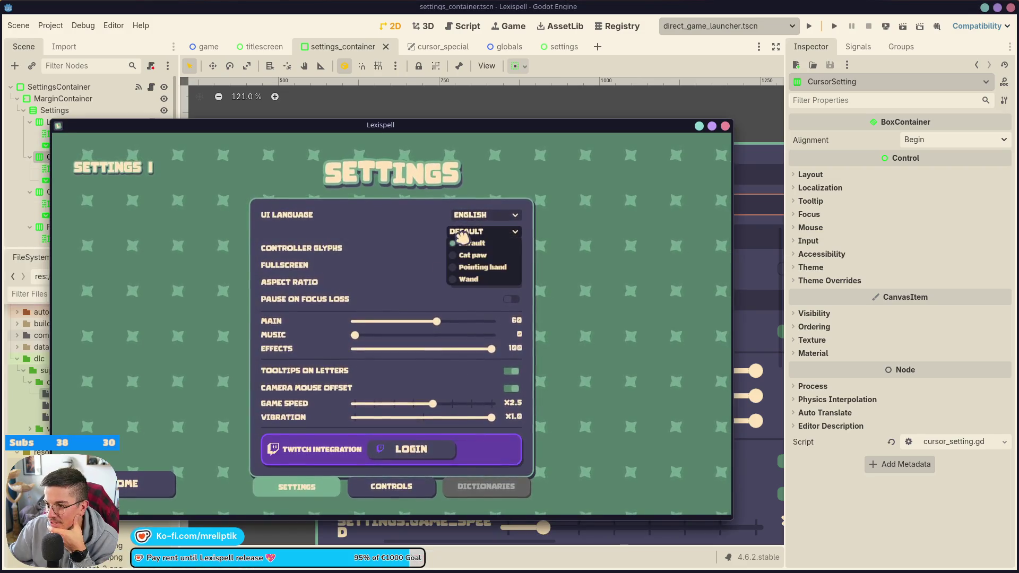
click(472, 256)
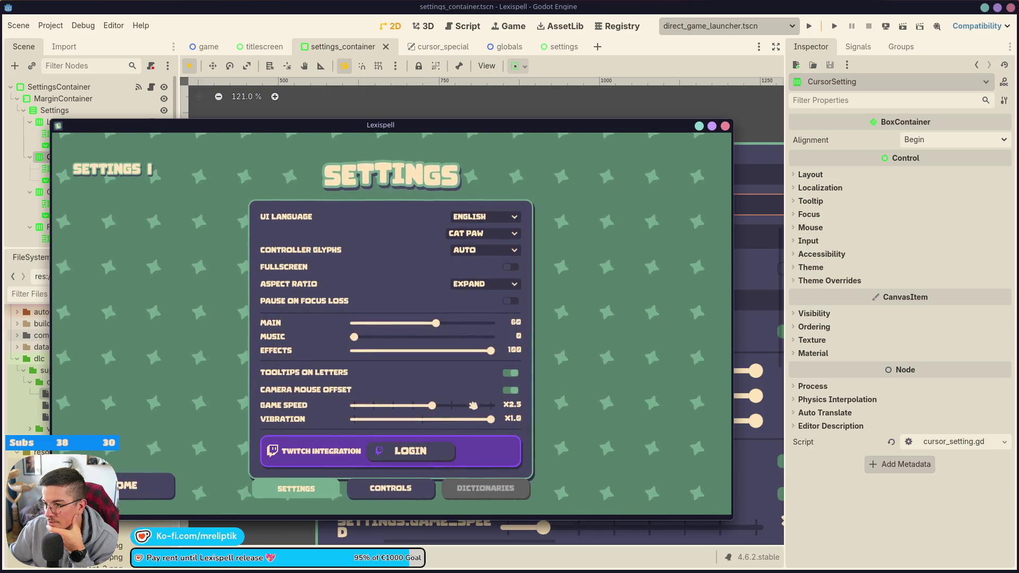
click(483, 233)
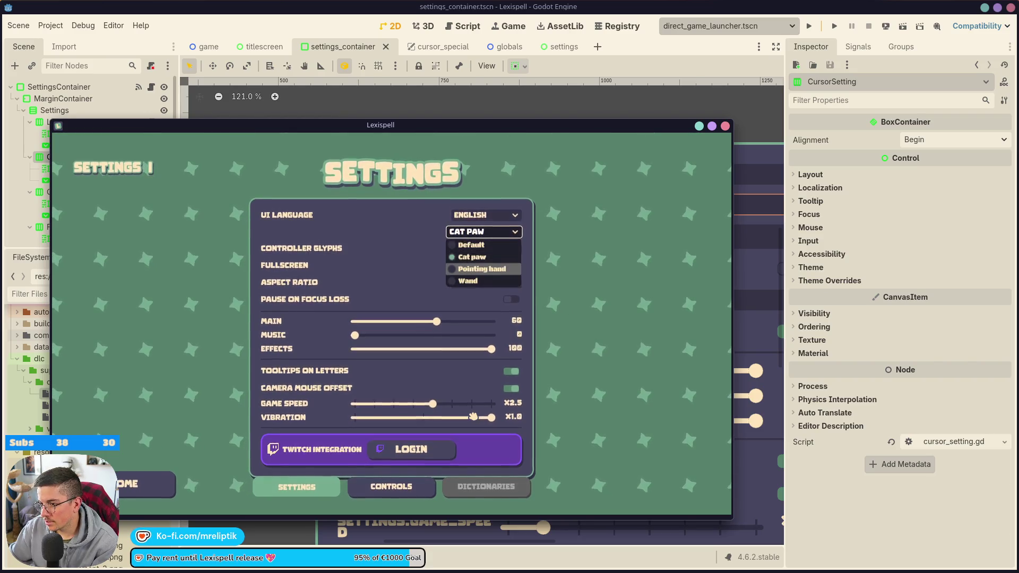
click(480, 268)
click(483, 232)
click(480, 268)
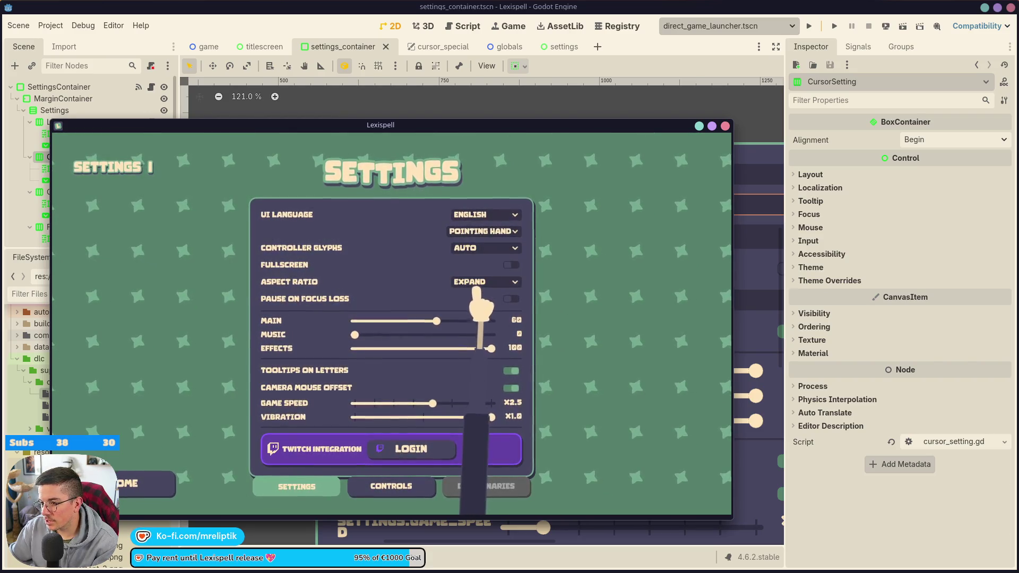
click(483, 231)
click(476, 280)
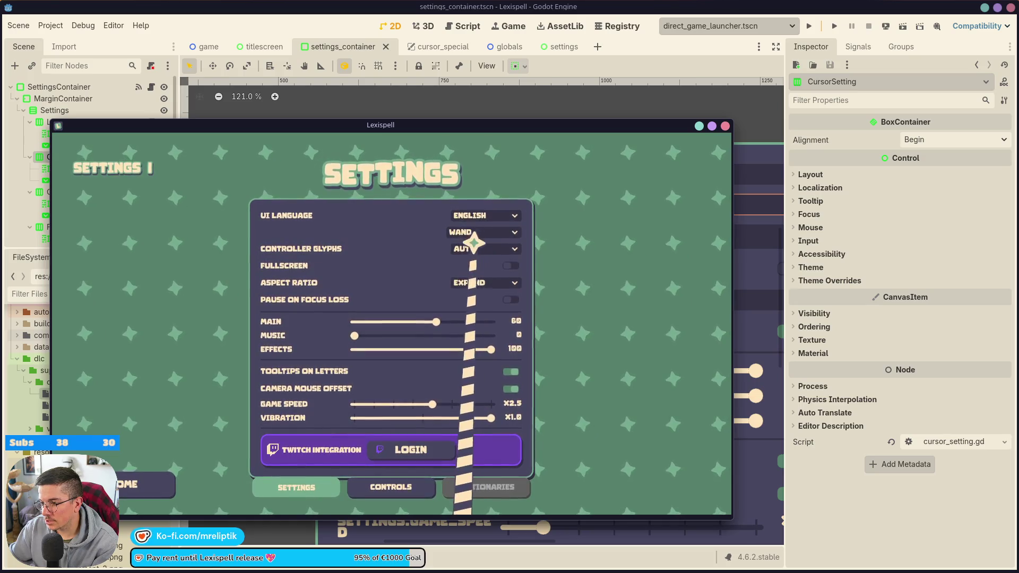
click(483, 231)
click(480, 268)
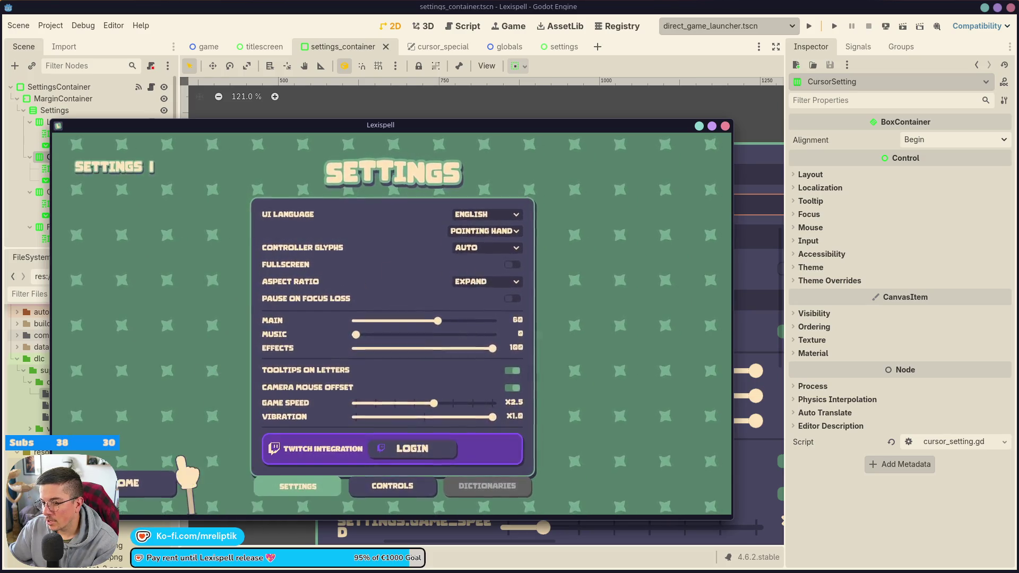
click(133, 484)
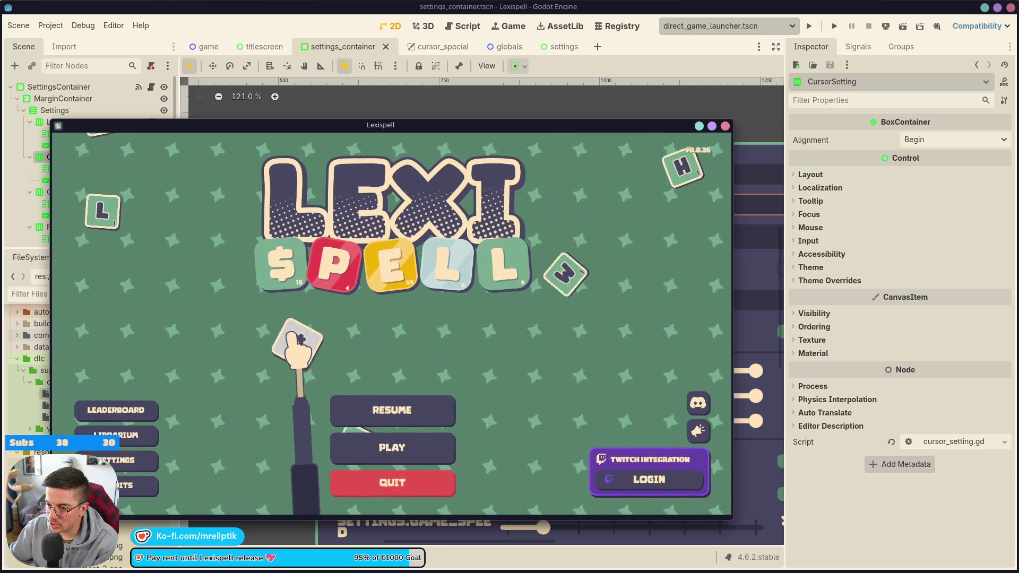
click(383, 492)
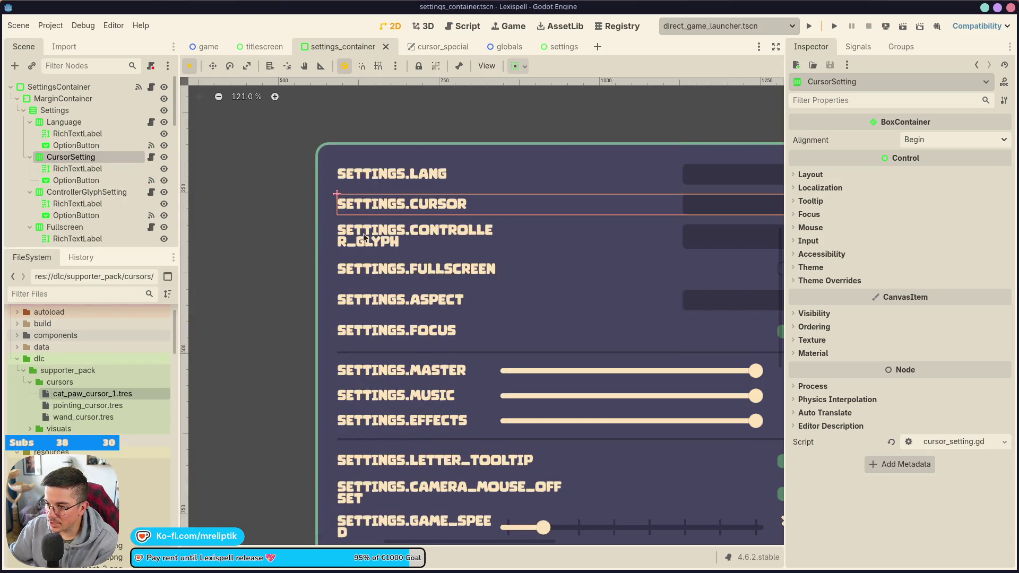
Relaunch the exported Lexispell build from its folder, then close it while it loads.
key(alt+Tab)
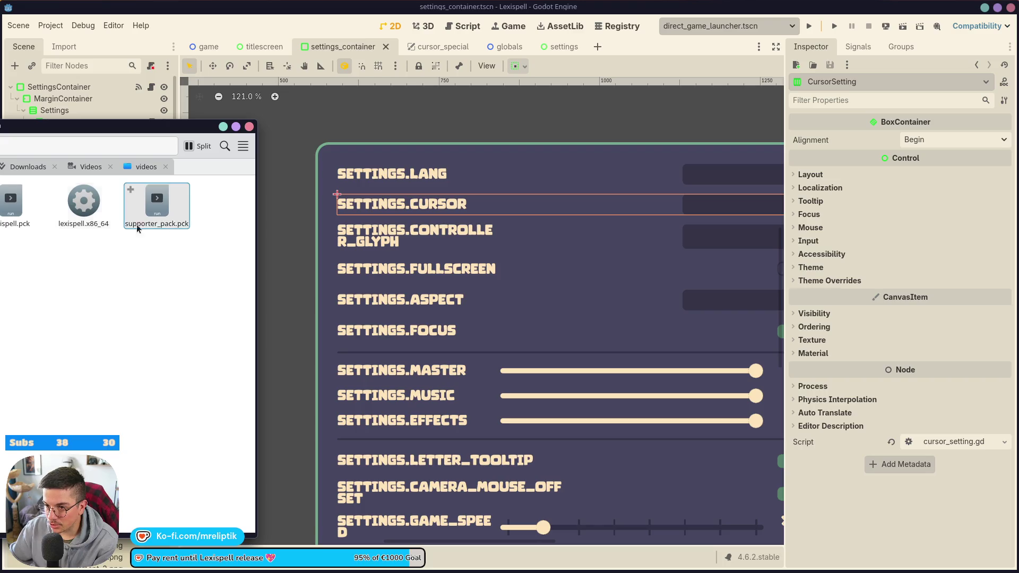
double_click(84, 206)
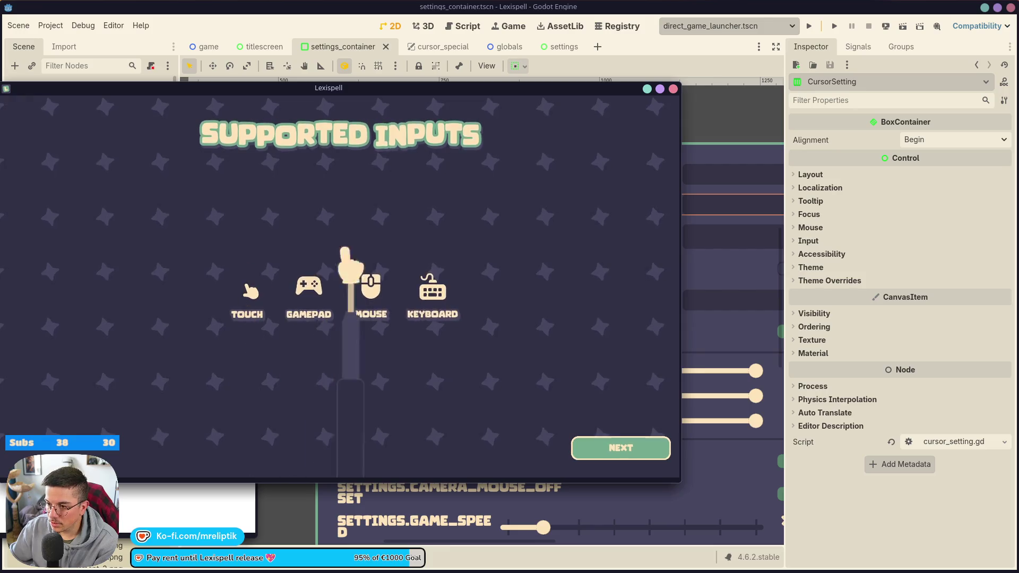
click(610, 449)
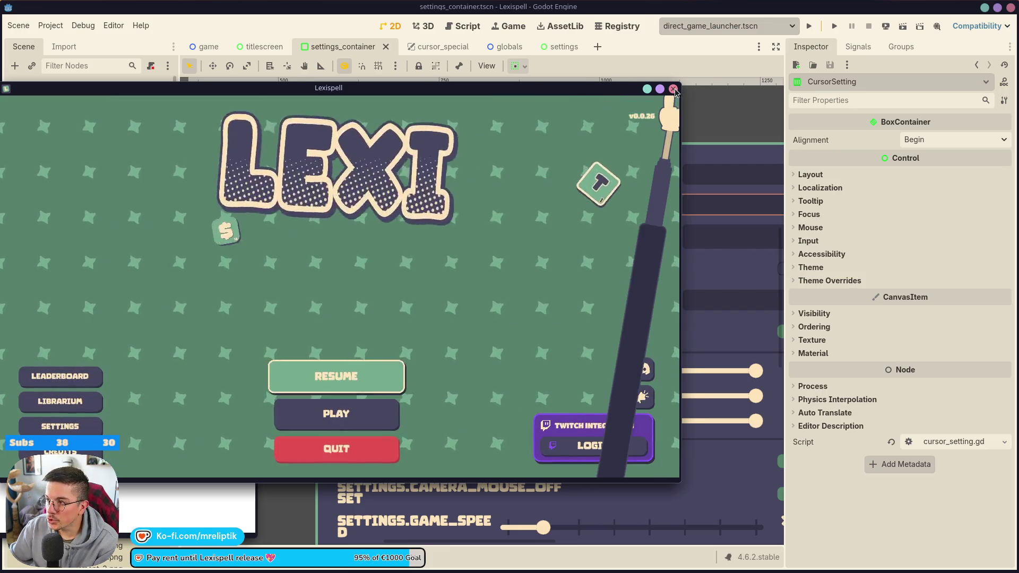
click(674, 90)
Delete supporter_pack.pck and relaunch lexispell.x86_64.
click(168, 200)
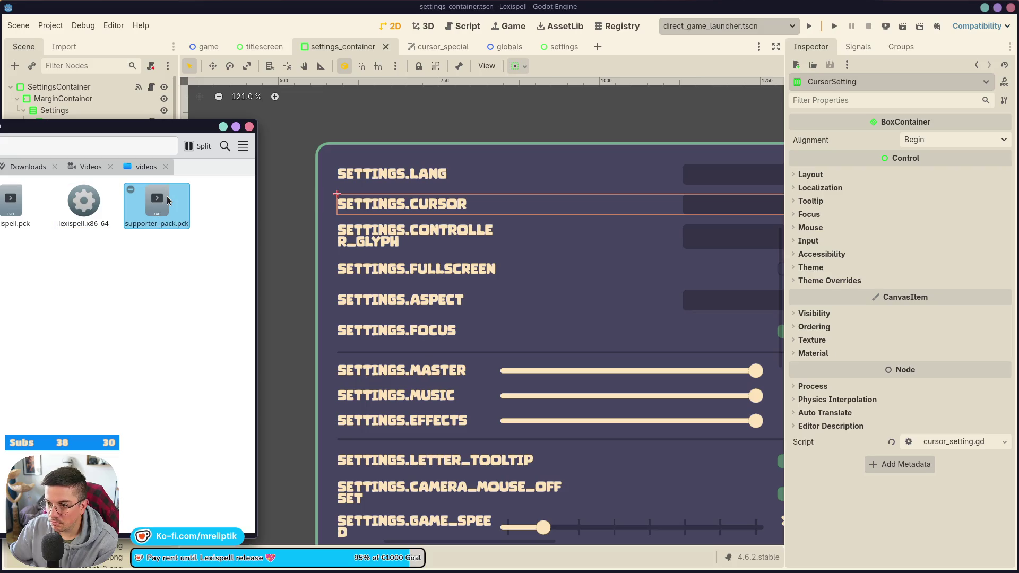
key(Delete)
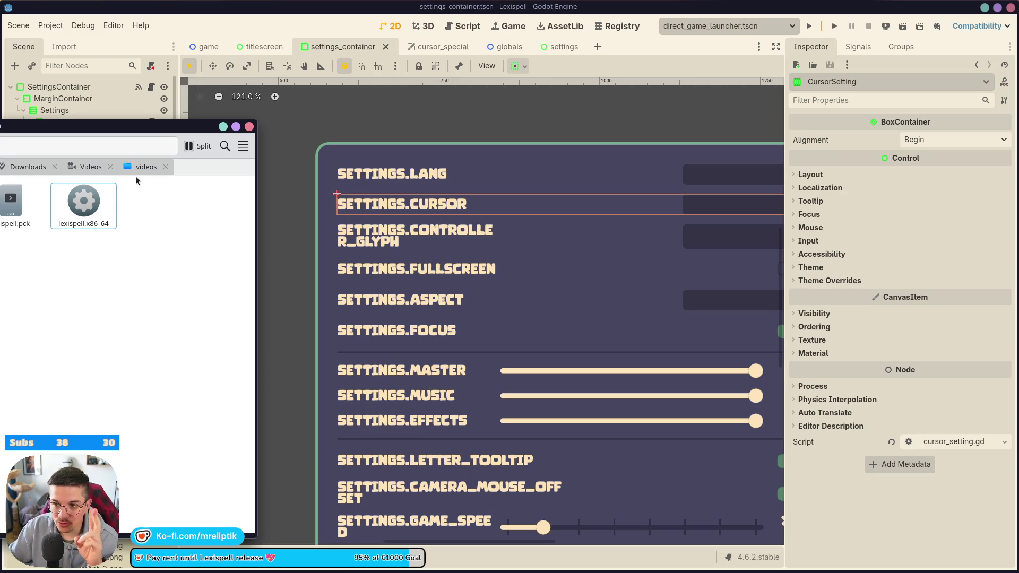
click(83, 210)
double_click(83, 209)
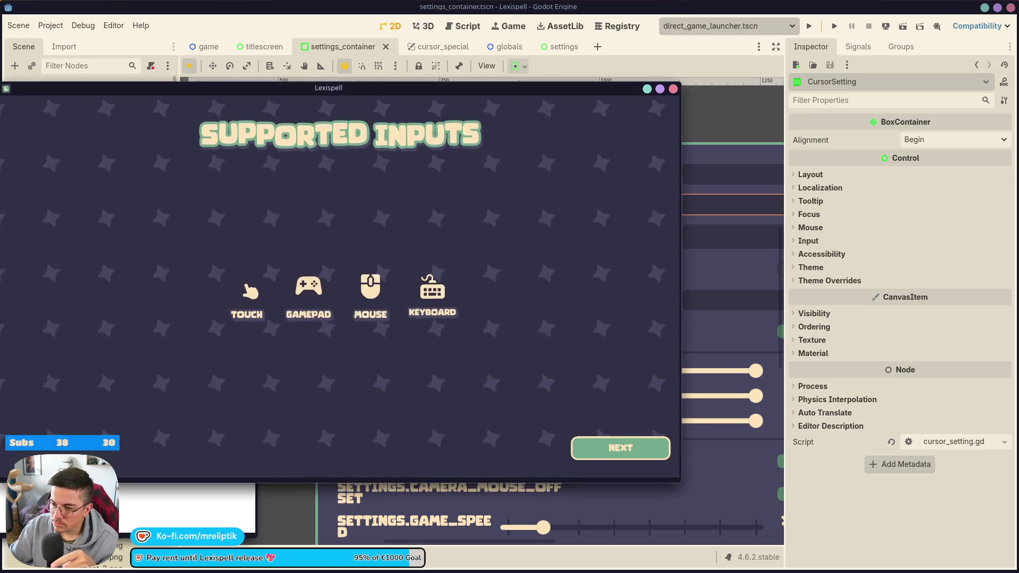
Open the game's Settings to confirm no cursor option is listed, then quit.
click(584, 444)
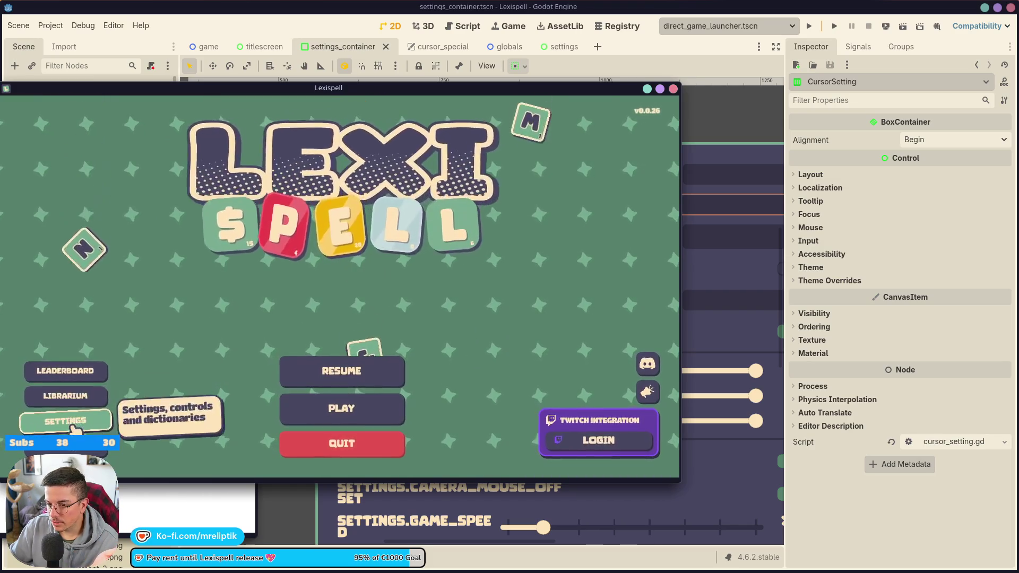
click(66, 421)
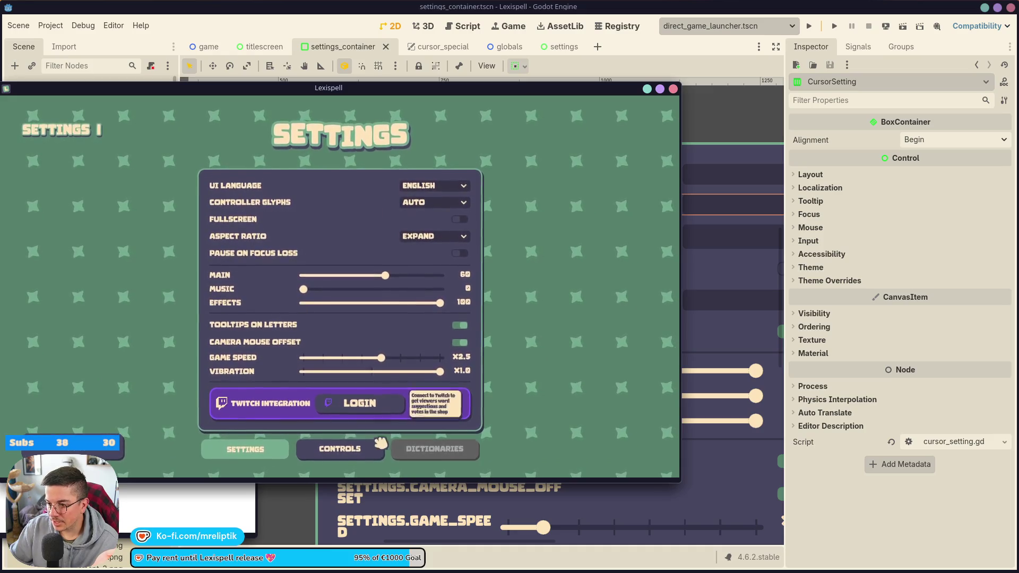
key(Escape)
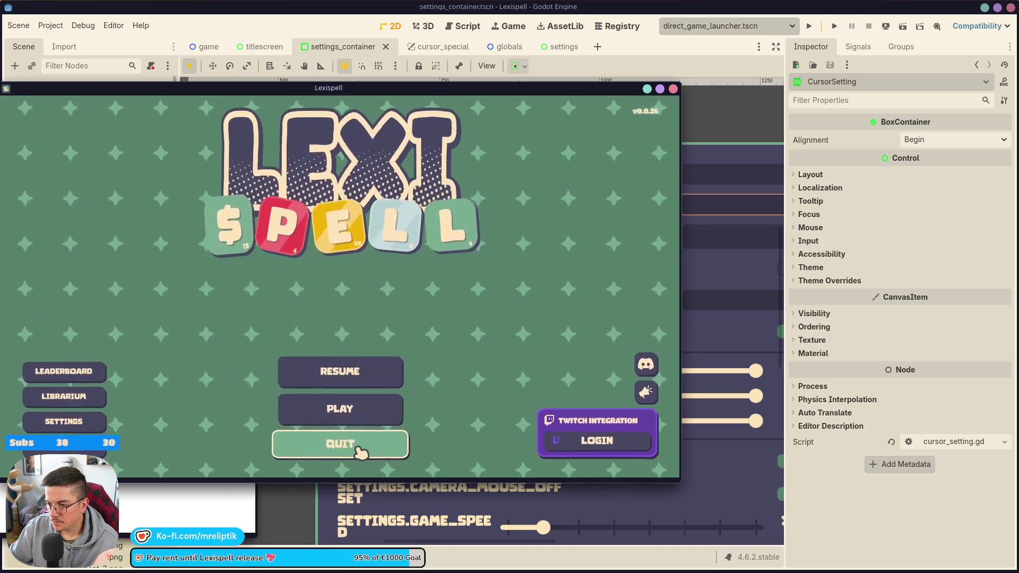
click(340, 445)
Nudge the Dolphin window aside, minimize it, and switch to VS Code.
scroll(461, 233, down, 4)
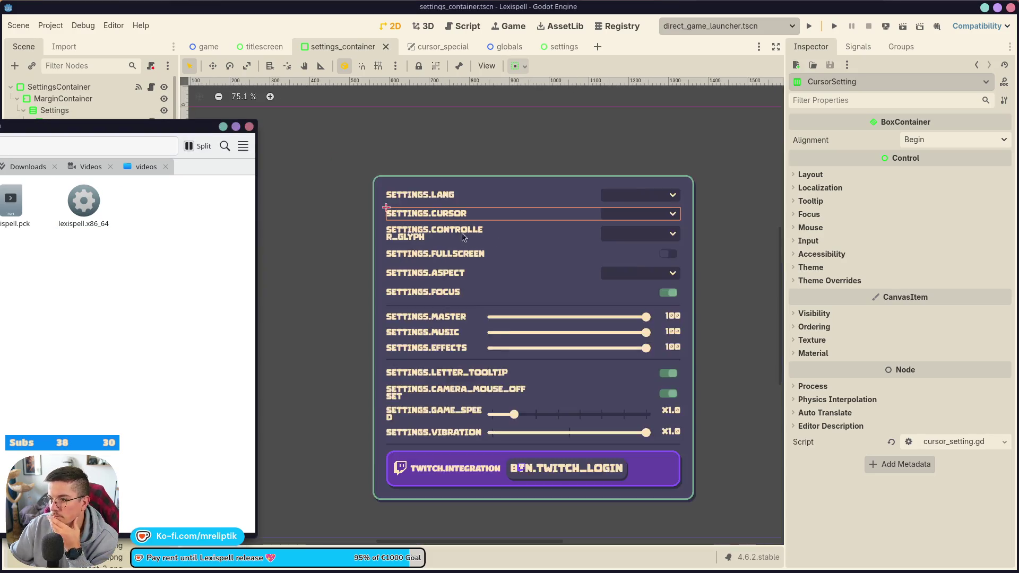
scroll(515, 303, up, 1)
drag(151, 137, 136, 136)
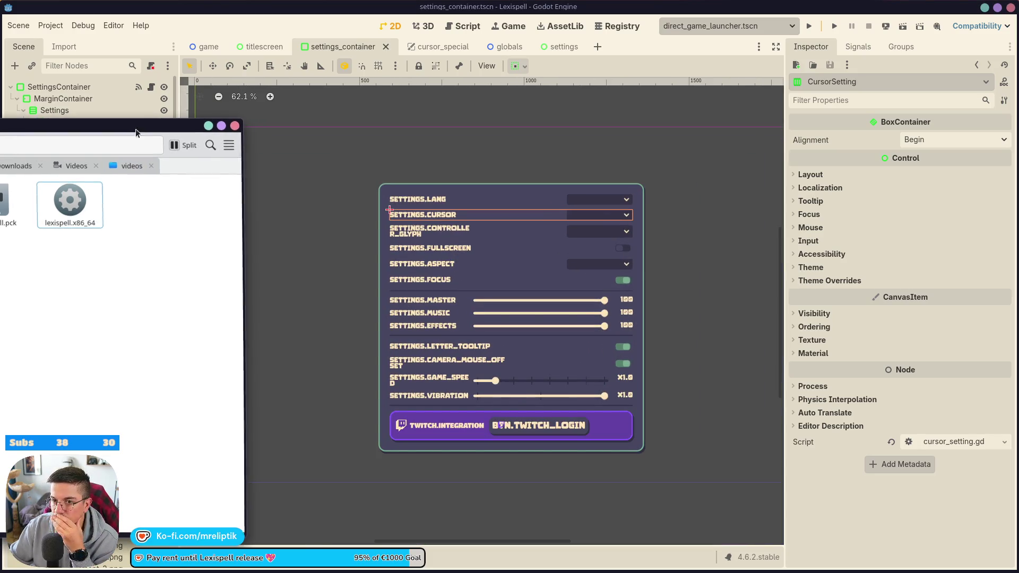
click(207, 126)
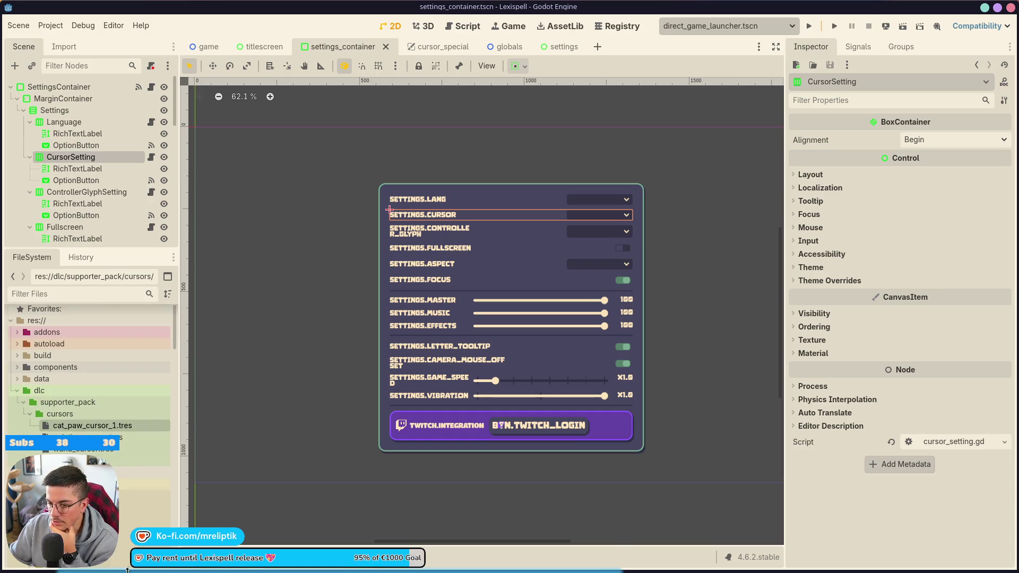
click(179, 570)
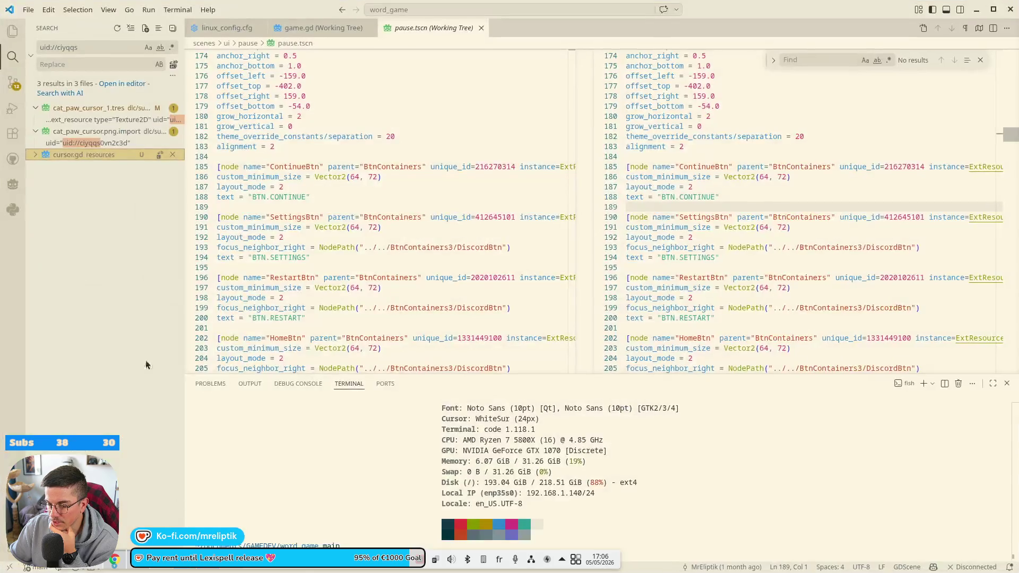
Stage all pending changes in Source Control and commit them as 'fix cursor'.
click(13, 83)
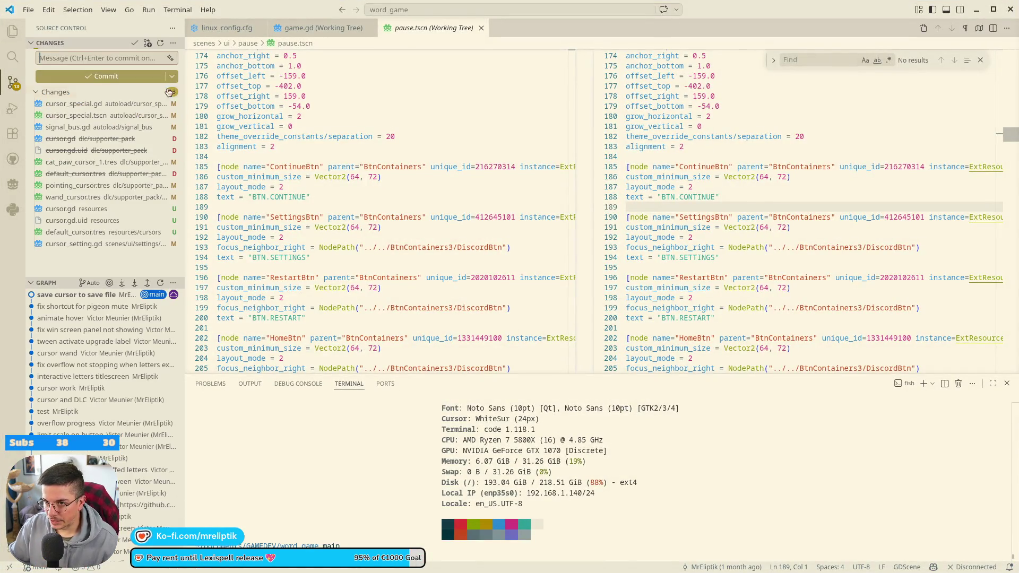
click(64, 246)
click(163, 92)
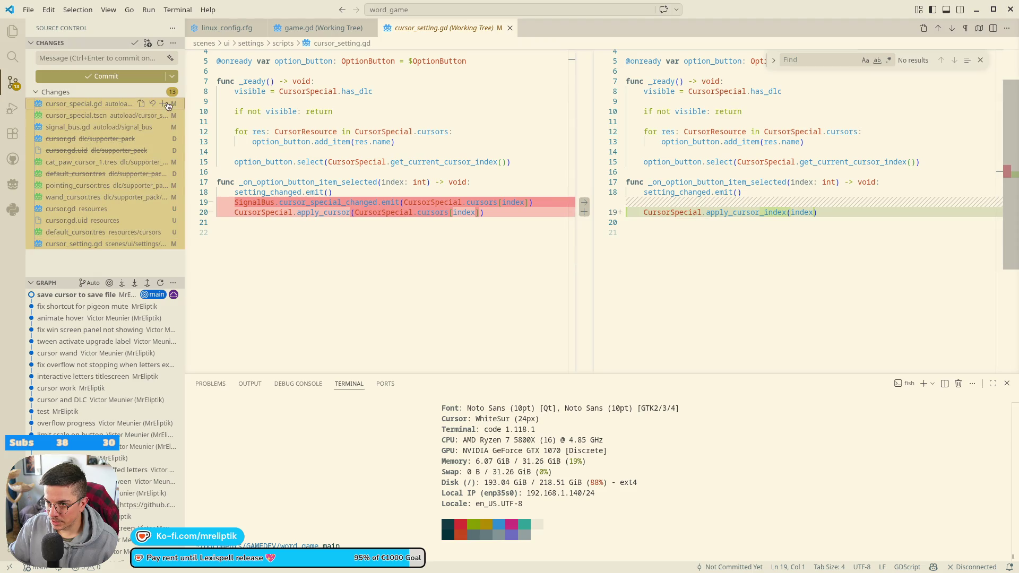
click(89, 54)
text(fix)
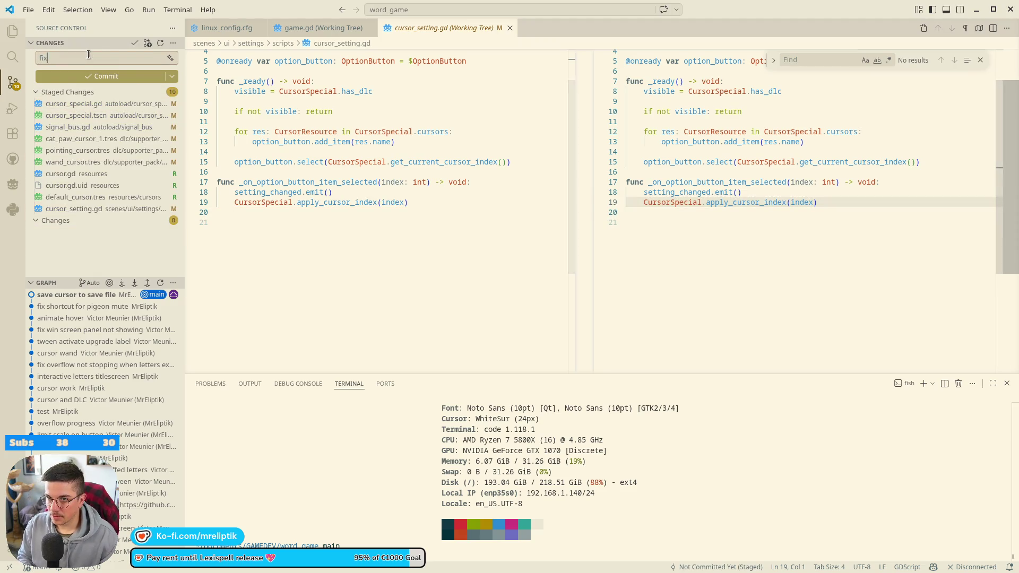
text( cus)
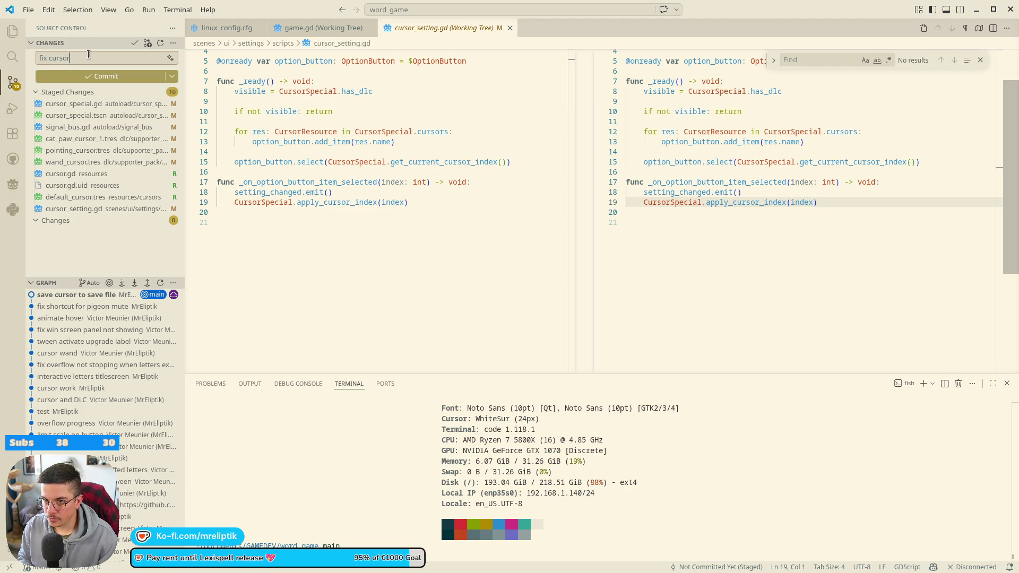
key(ctrl+Return)
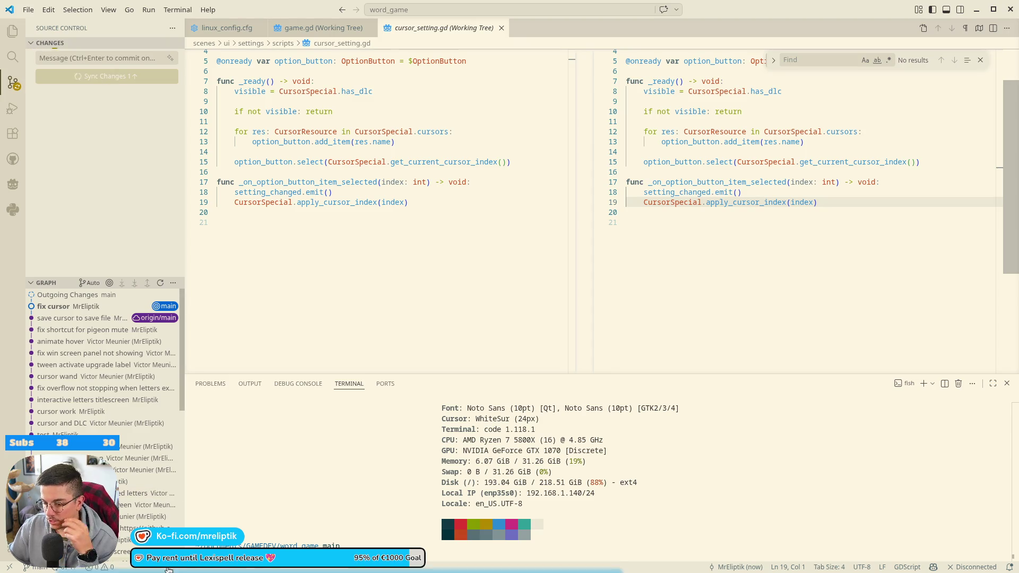
click(194, 569)
Re-export the Linux STEAM build, replacing the old lexispell.x86_64.
click(207, 569)
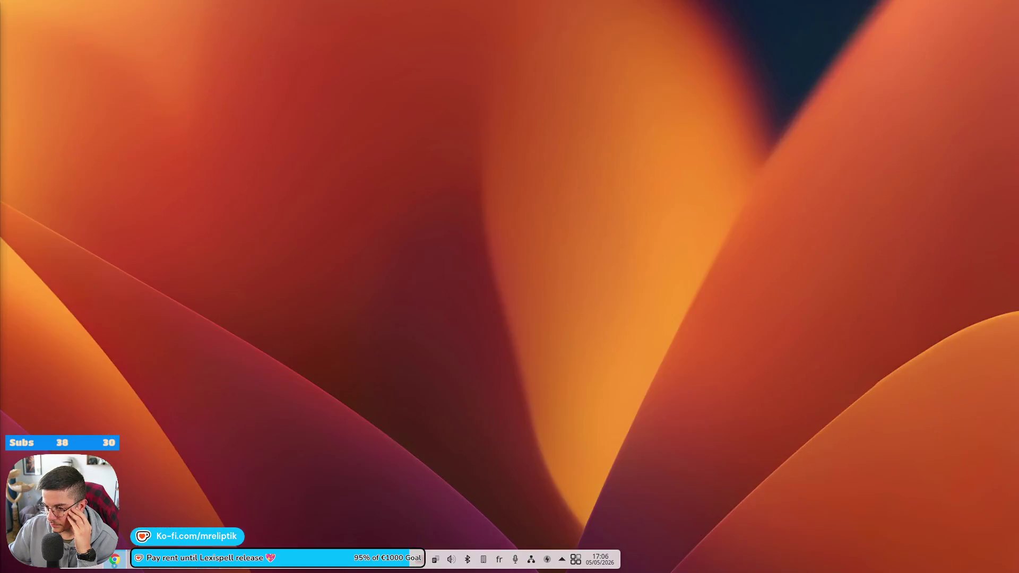
click(219, 568)
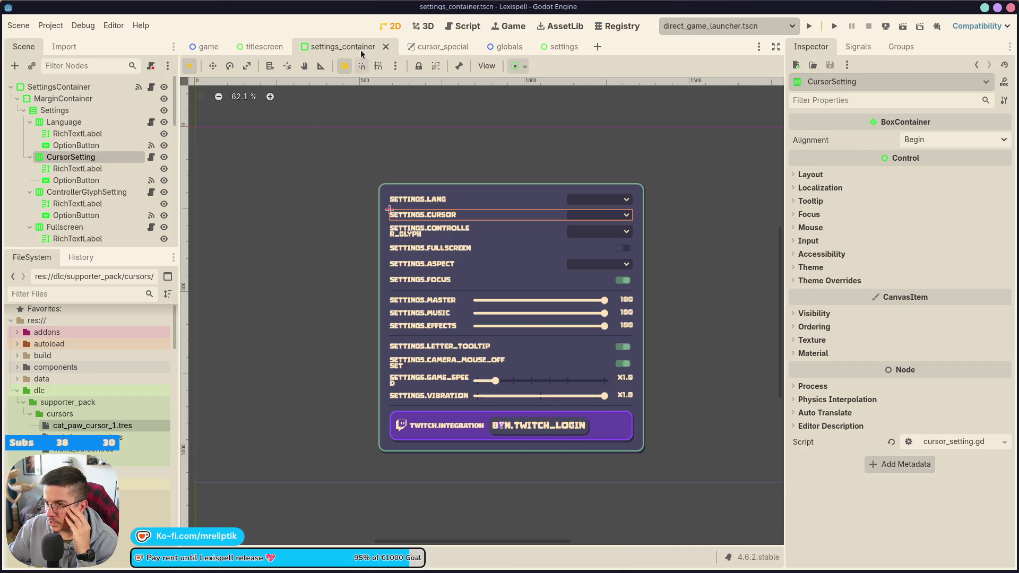
click(53, 26)
click(73, 89)
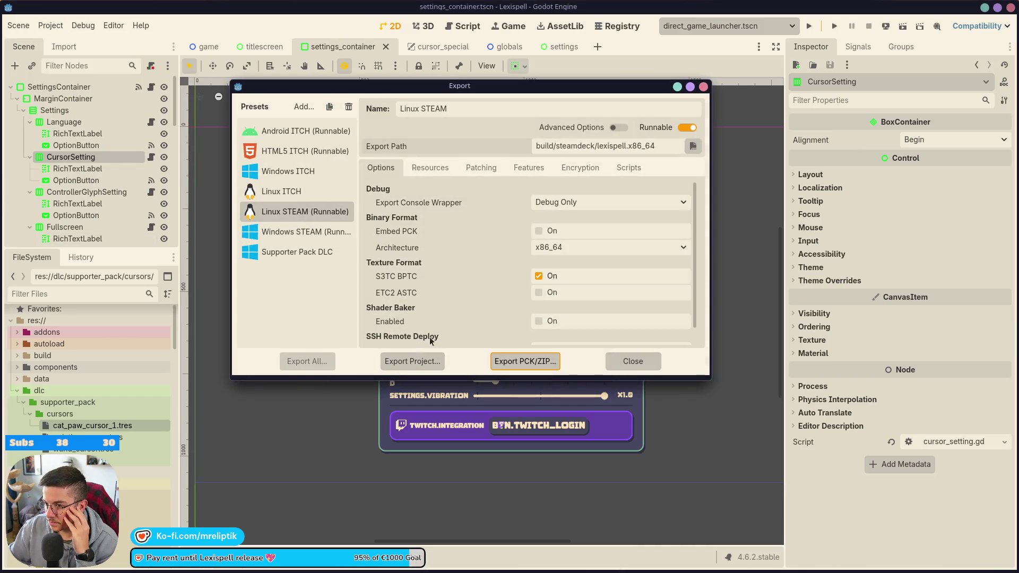
click(410, 361)
click(260, 459)
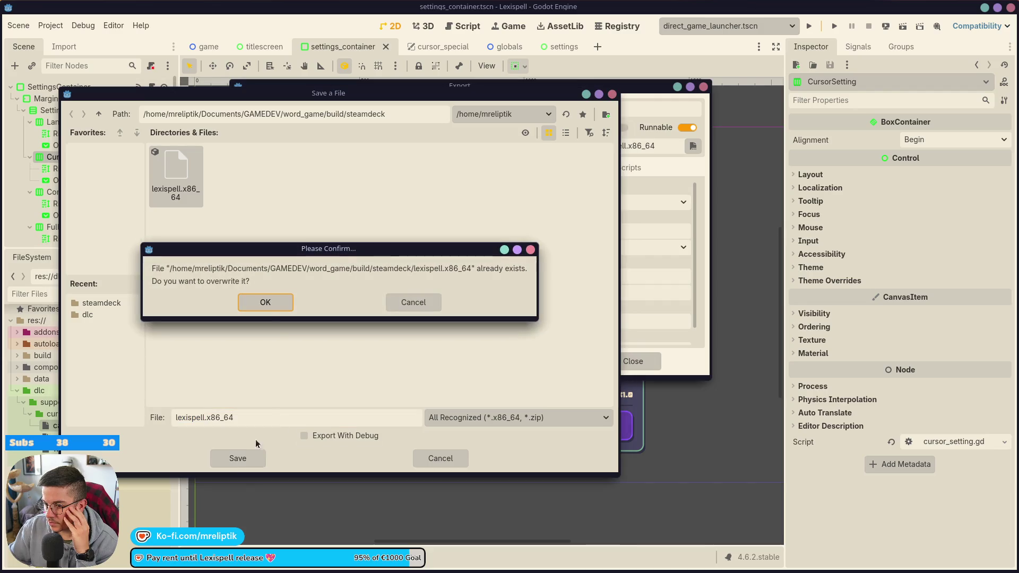
click(266, 304)
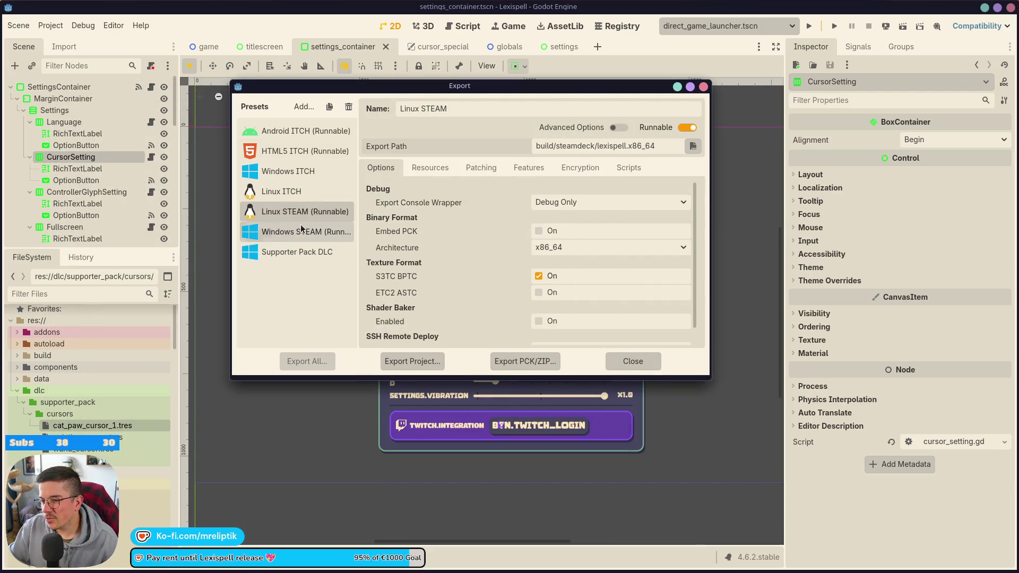
Export the Supporter Pack DLC preset as a PCK into build/dlc, replacing supporter_pack.pck.
click(292, 259)
click(412, 361)
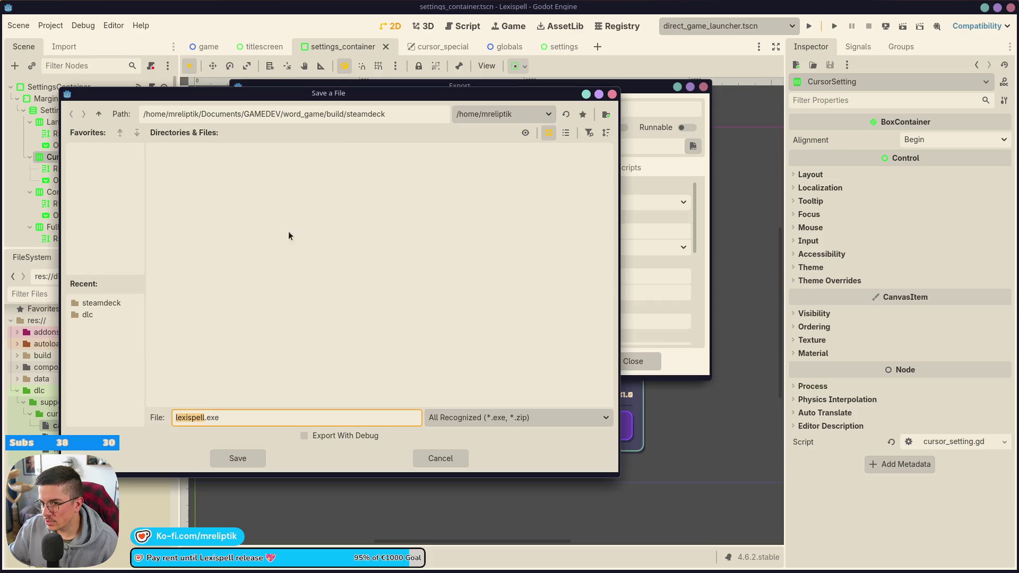
click(446, 460)
click(525, 360)
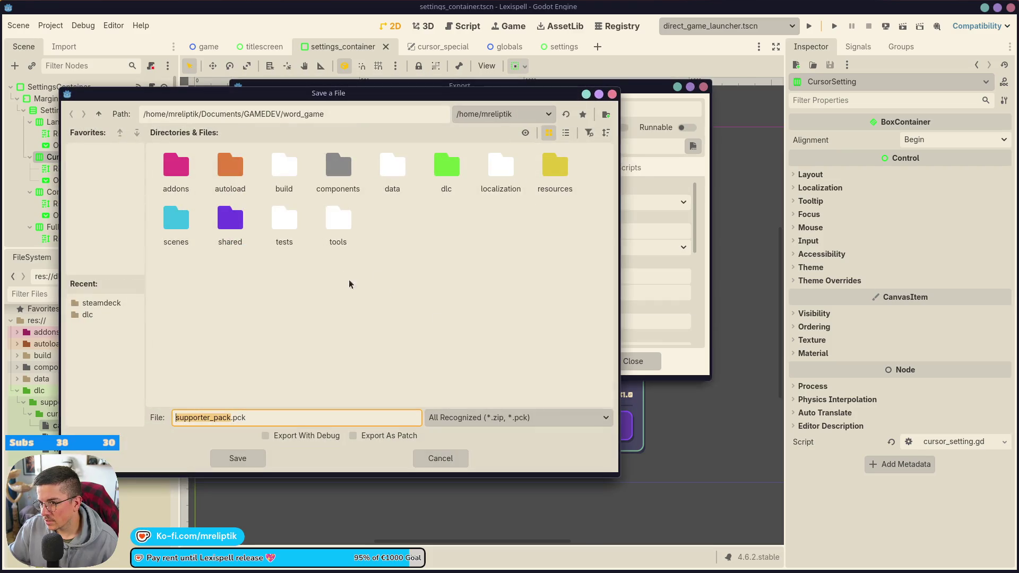
double_click(277, 169)
double_click(279, 170)
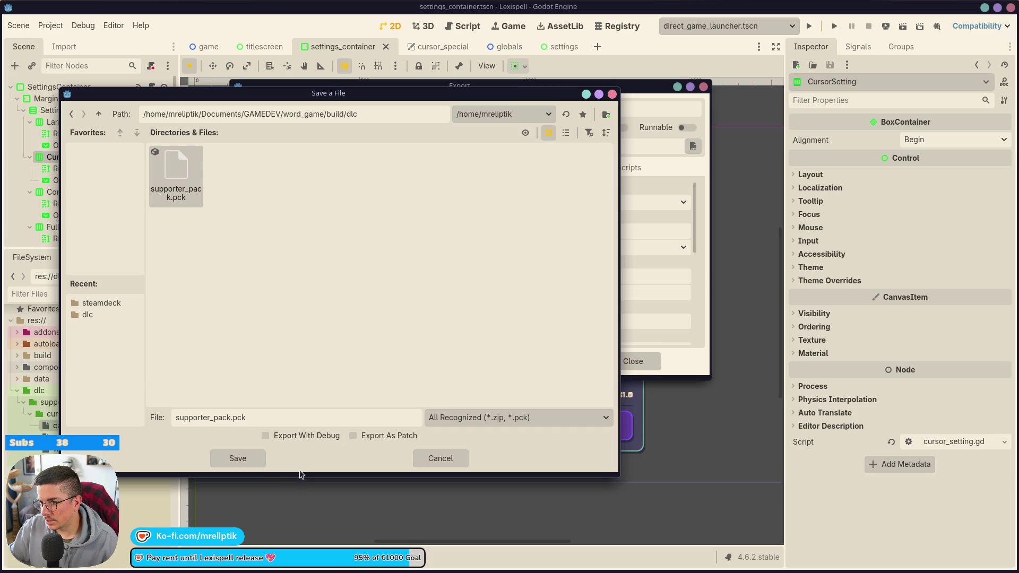
click(238, 458)
click(275, 304)
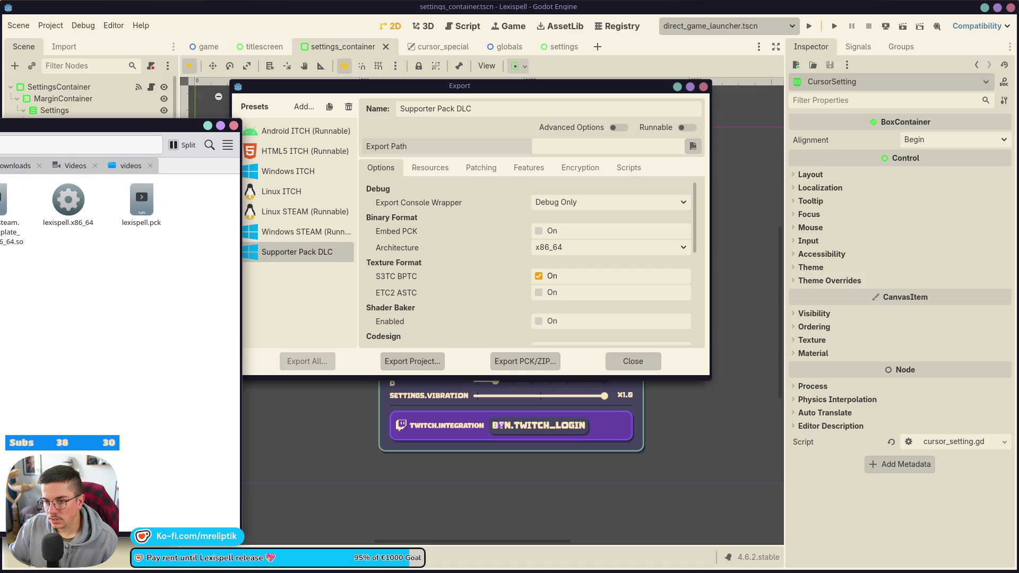
mouse_move(106, 125)
mouse_down()
mouse_move(547, 92)
mouse_move(494, 122)
mouse_up()
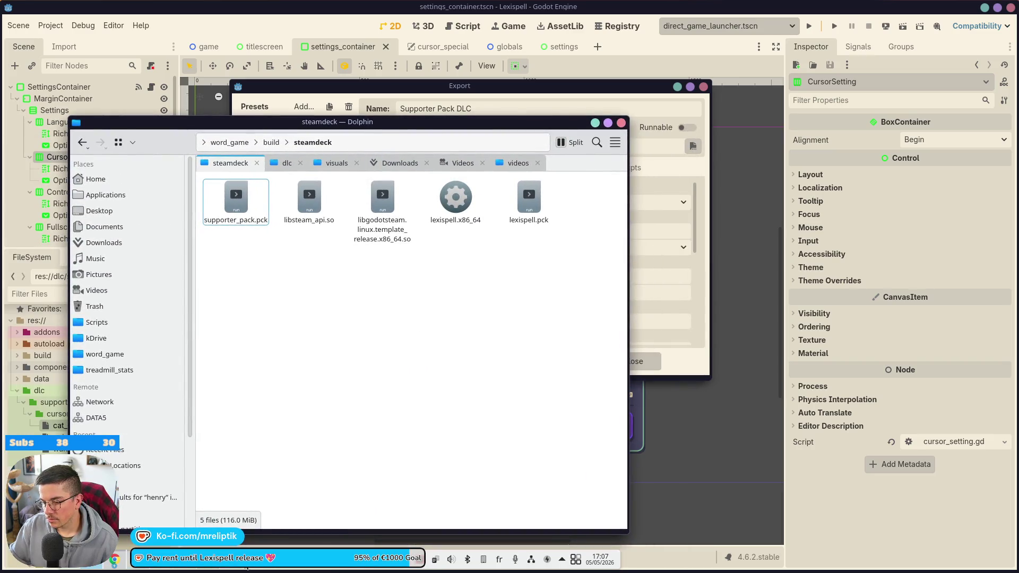
Stop the previous game process and relaunch the exported Lexispell build from the terminal.
key(alt+Tab)
key(ctrl+c)
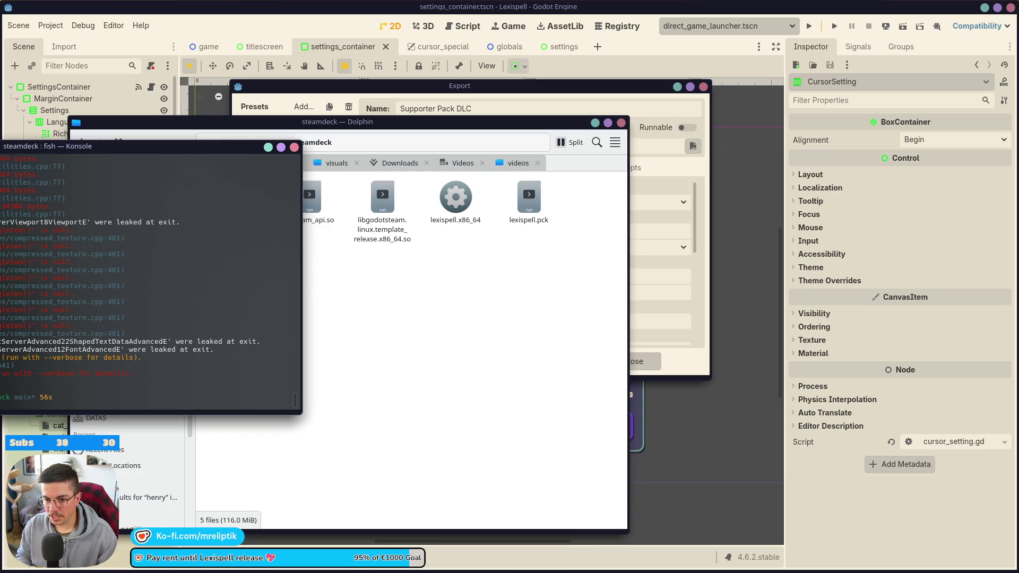
key(ctrl+l)
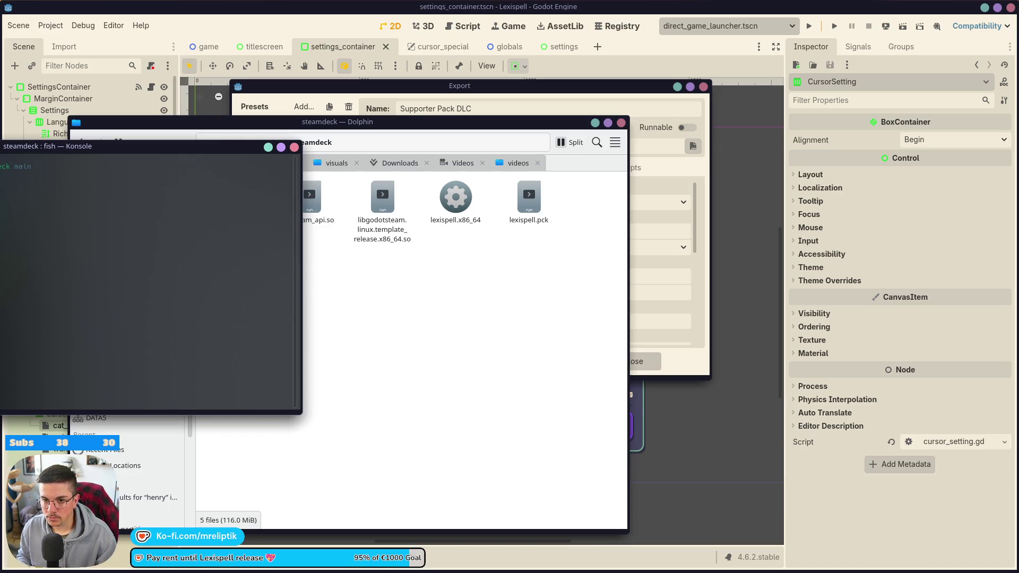
key(Up)
key(Return)
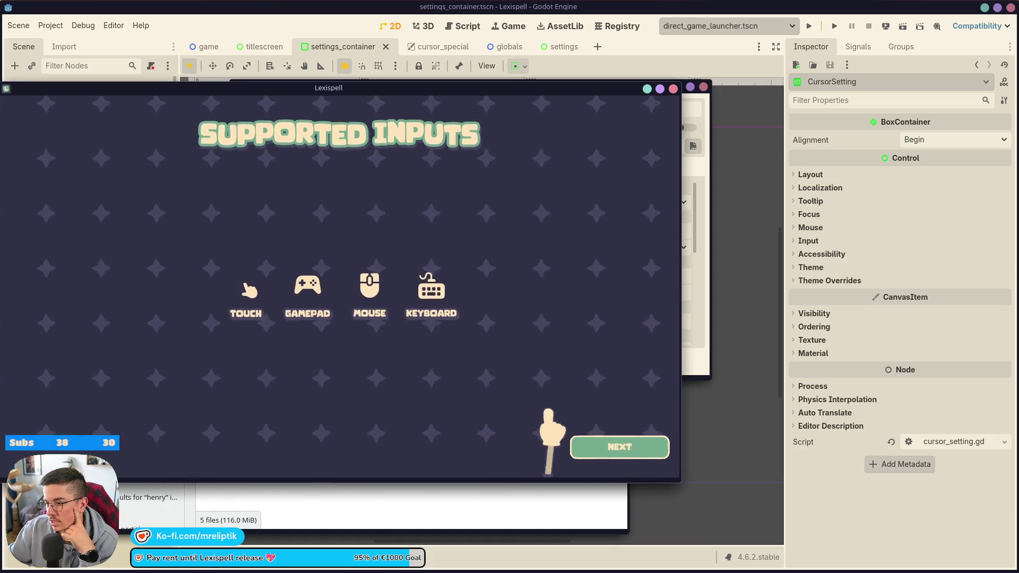
In the game's settings, switch the cursor to Cat paw, then back to Pointing hand.
click(594, 448)
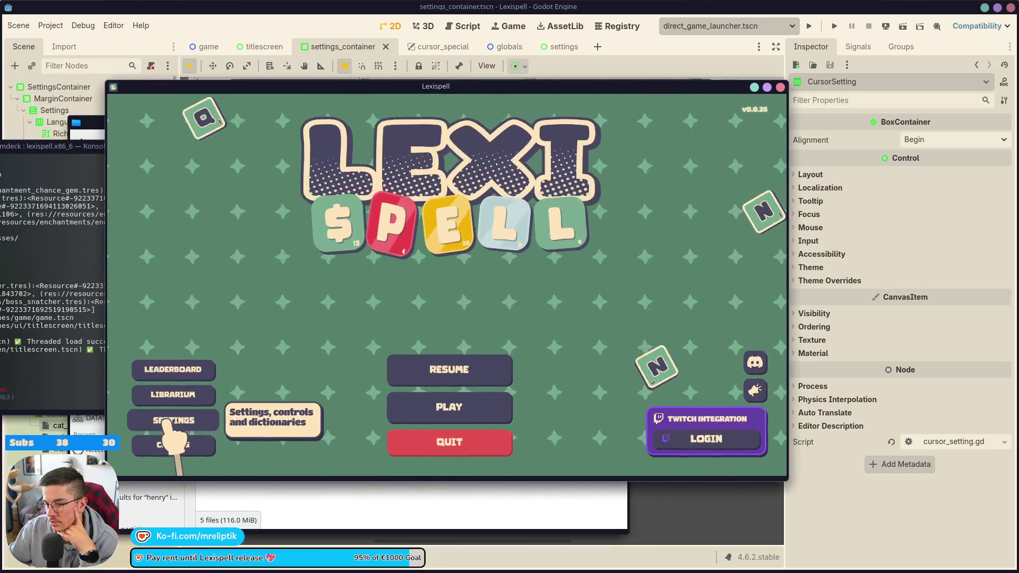
click(171, 421)
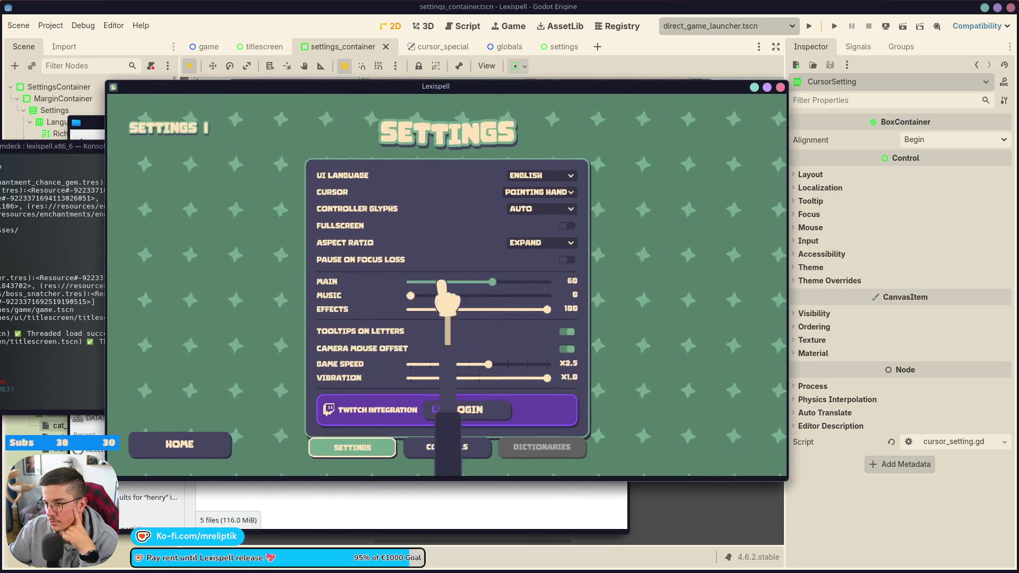
click(541, 193)
click(526, 216)
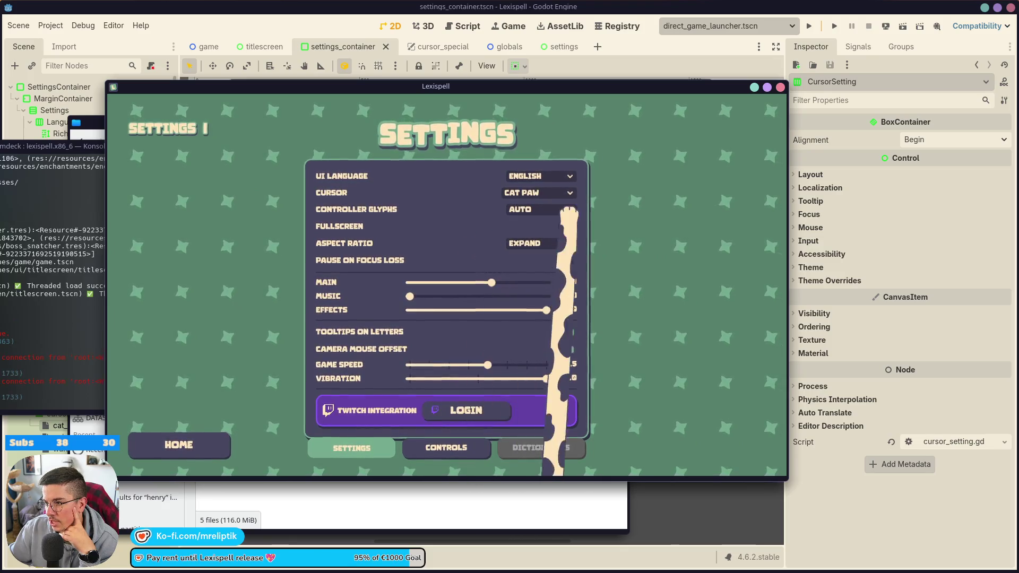
click(539, 193)
click(533, 230)
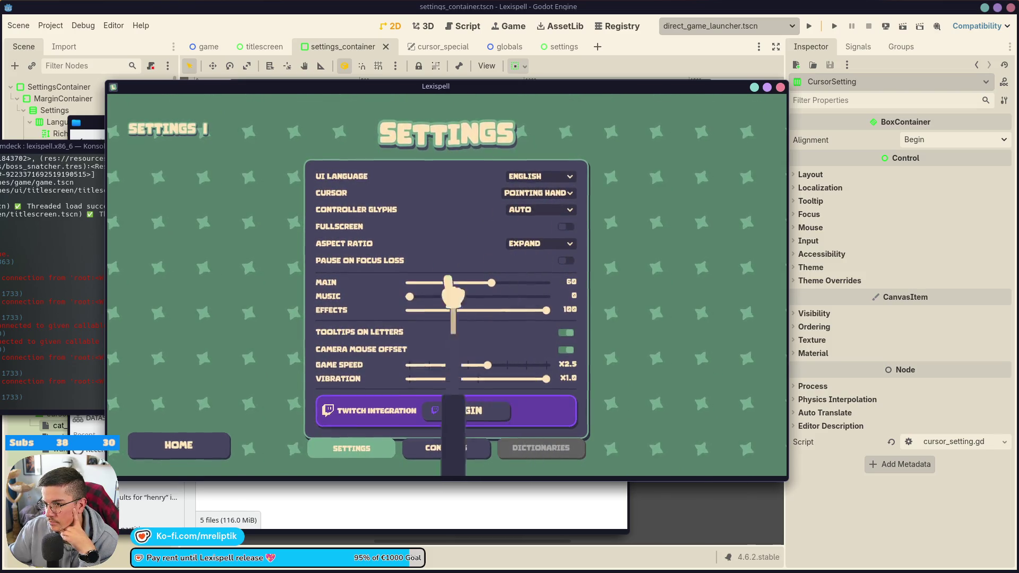
click(541, 194)
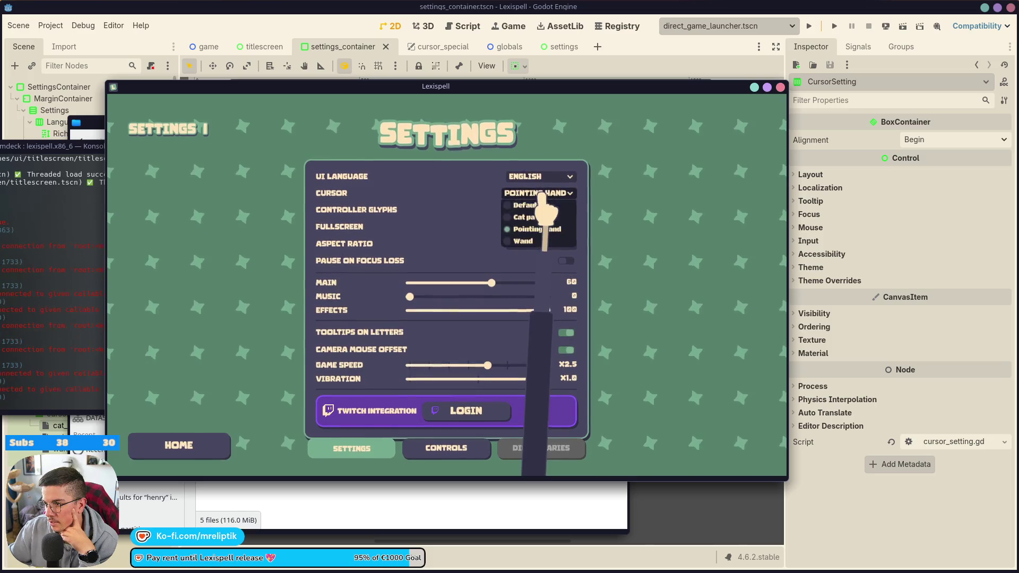
click(523, 227)
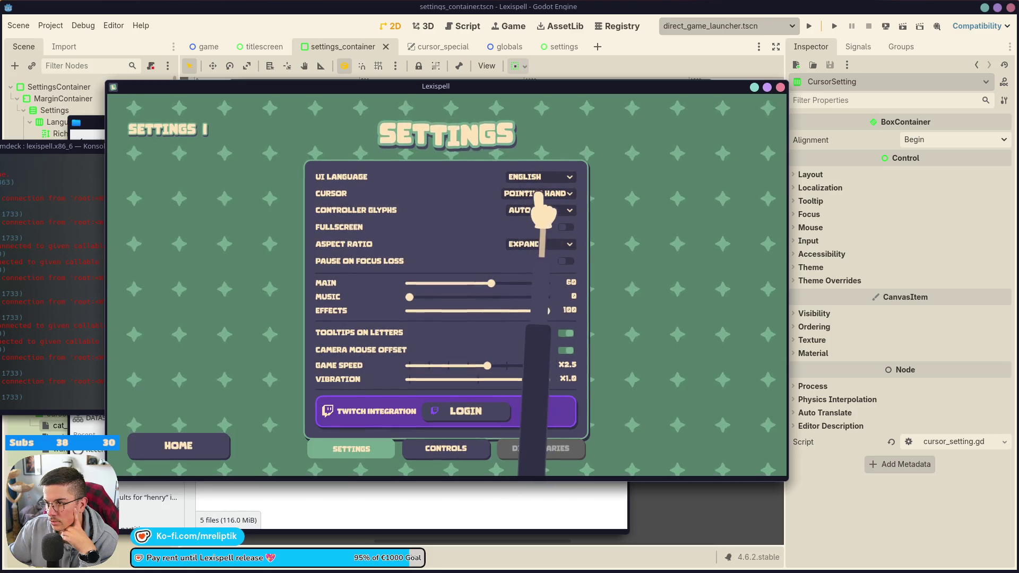
Try the Wand, Default and Cat paw cursor styles in turn.
click(529, 193)
click(530, 239)
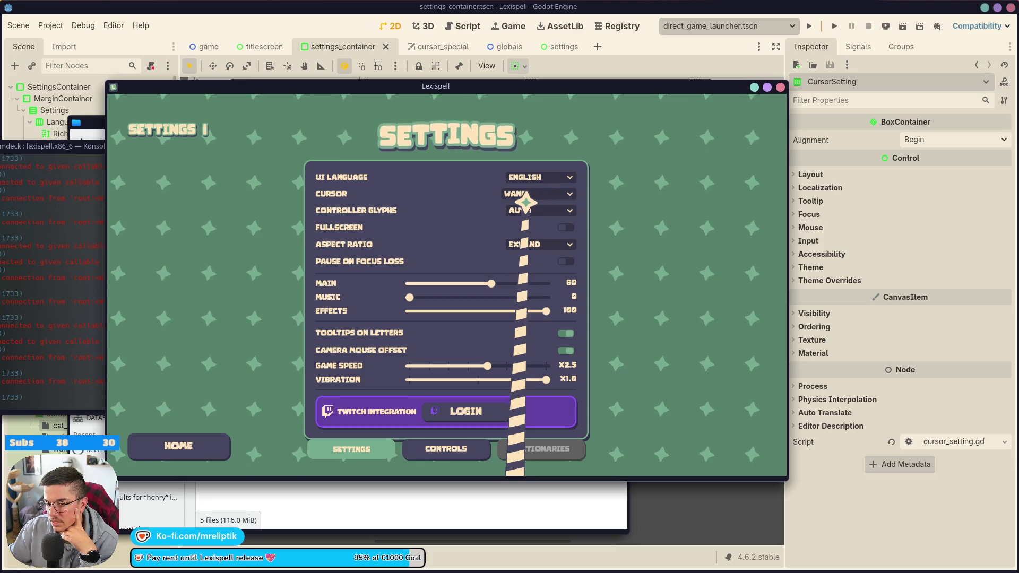
click(525, 195)
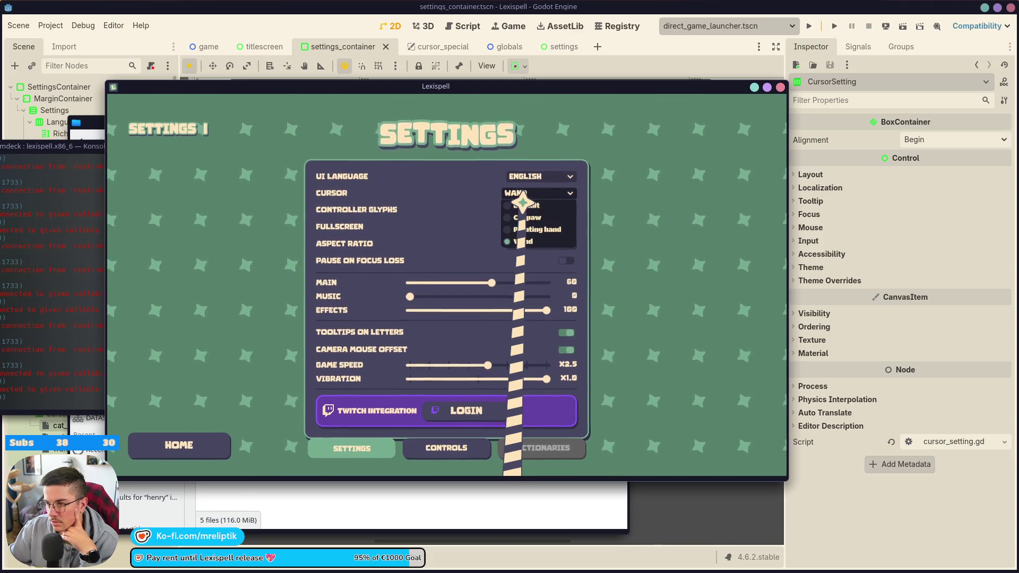
click(527, 205)
click(537, 193)
click(534, 218)
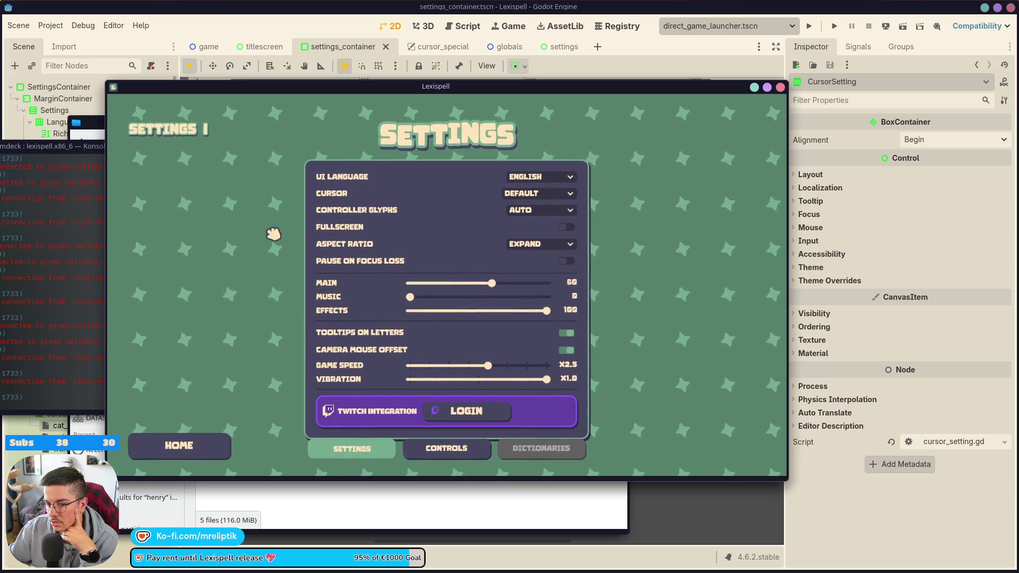
Bring the console log forward, select a disconnect error line, then put the log back behind the game.
drag(103, 283, 267, 285)
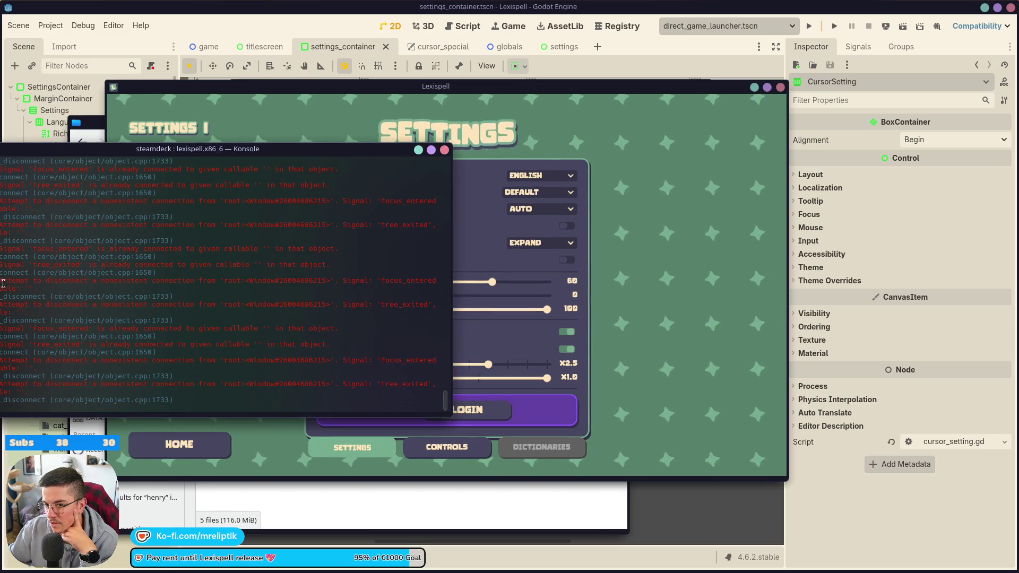
triple_click(173, 286)
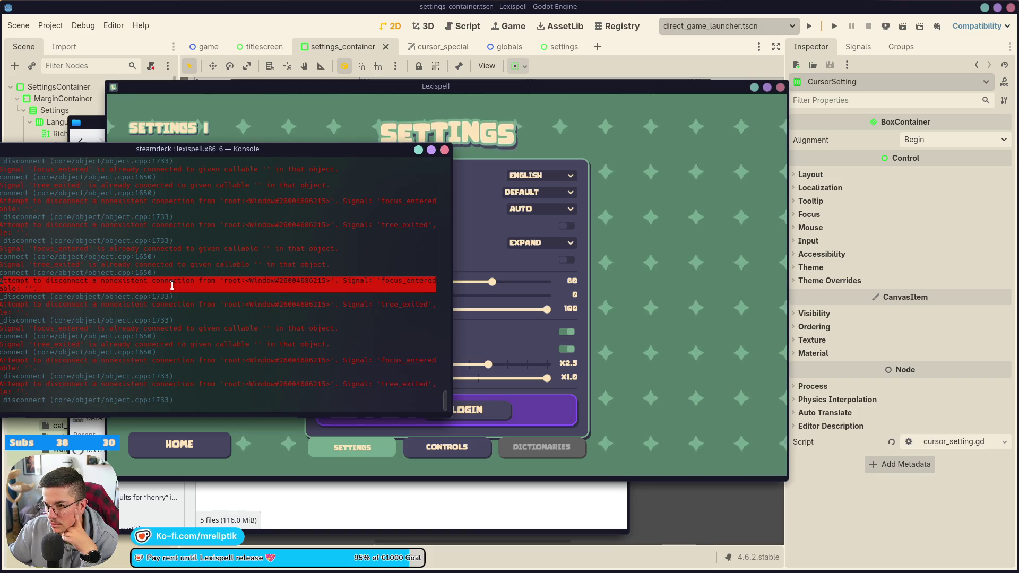
scroll(189, 298, up, 2)
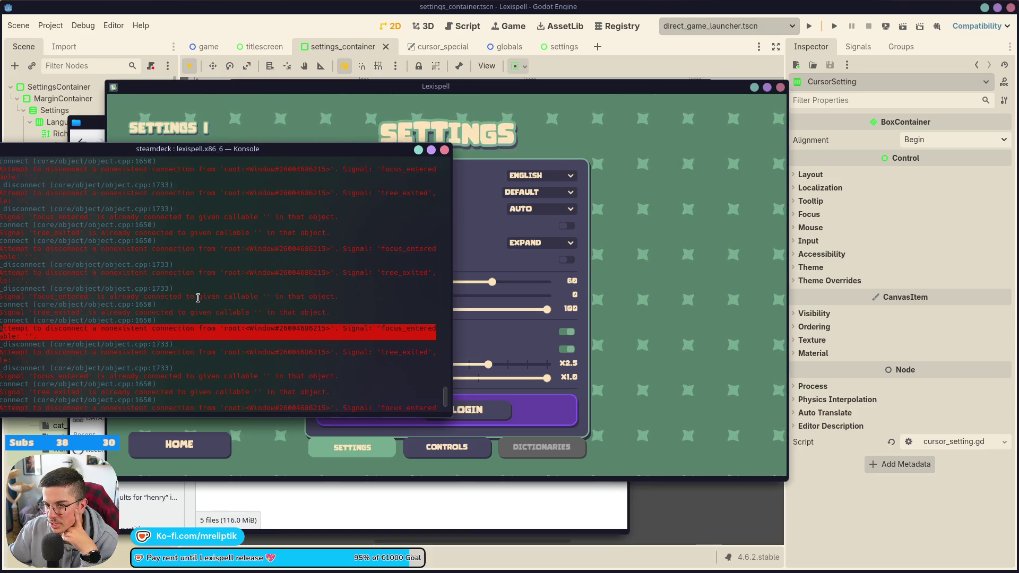
scroll(198, 298, down, 2)
drag(330, 158, 84, 164)
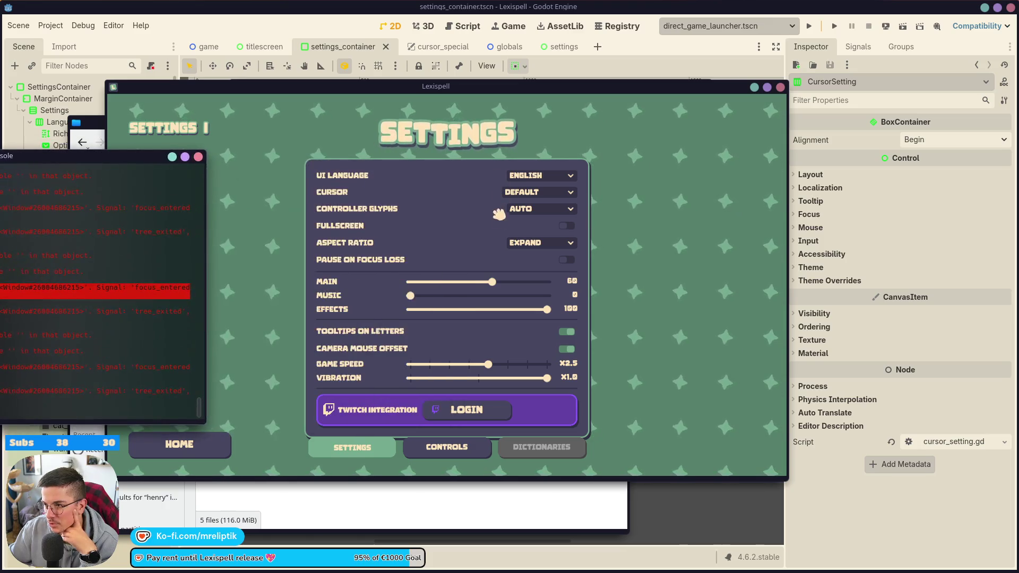
Try Pointing hand and Wand cursors, settle on Pointing hand, and go back to the main menu.
click(539, 192)
click(533, 227)
click(539, 193)
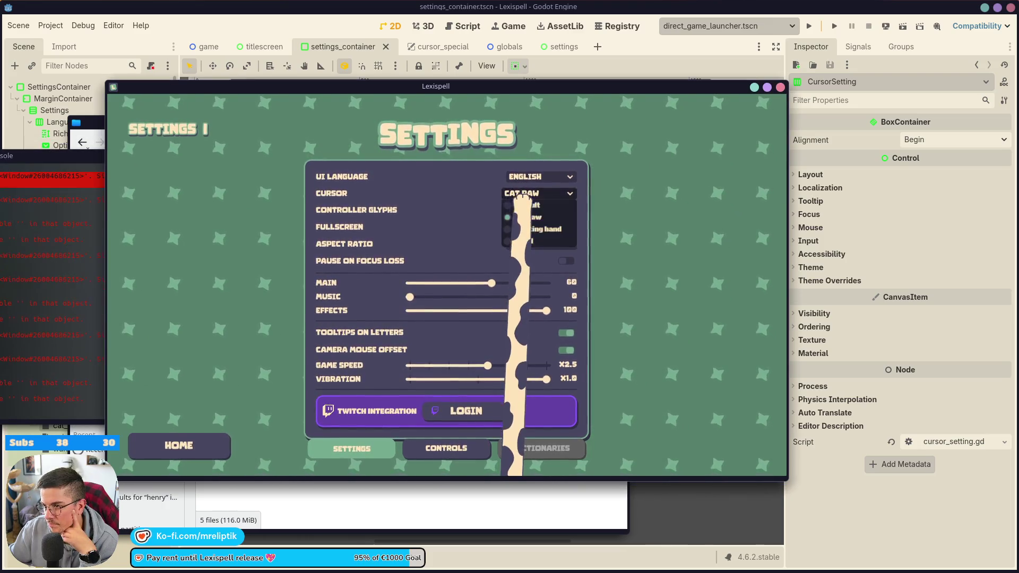
click(540, 192)
click(540, 192)
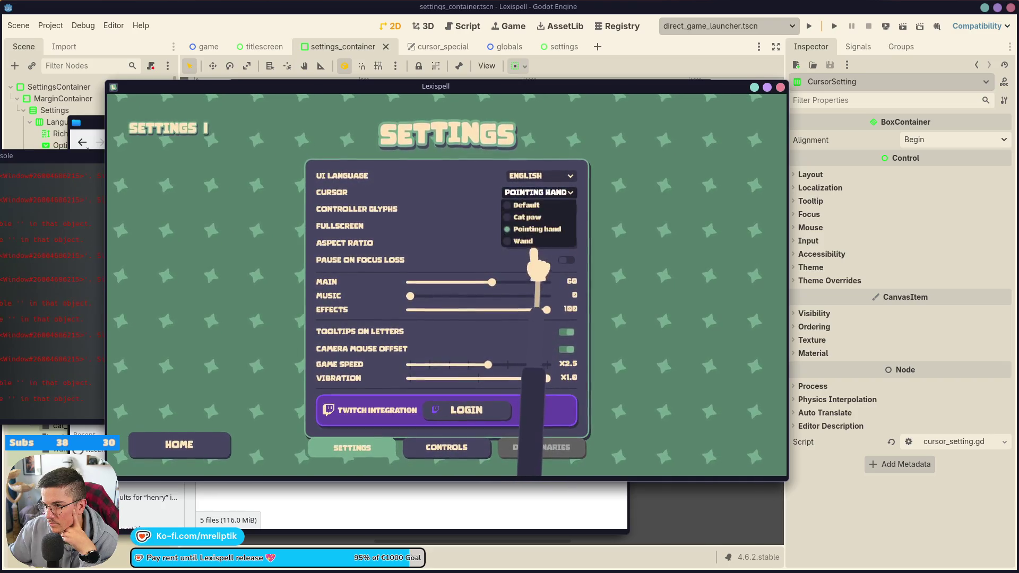
click(522, 248)
click(517, 196)
click(535, 214)
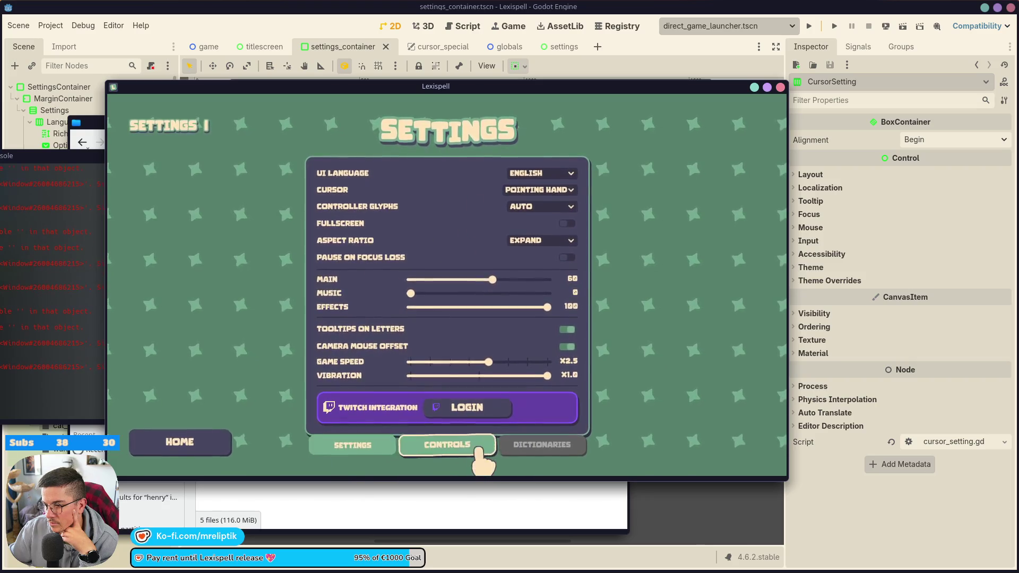
click(144, 450)
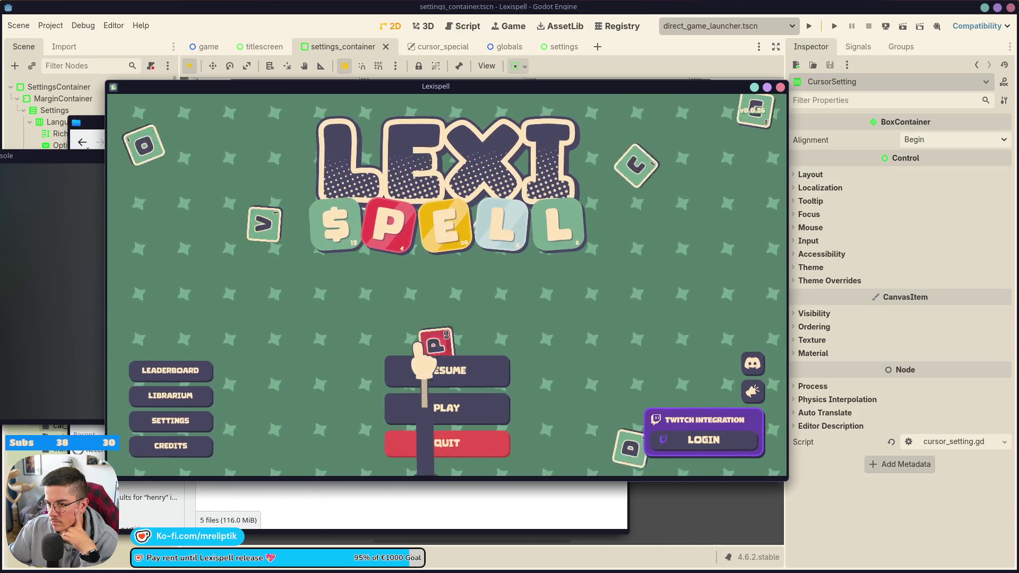
Quit the running Lexispell game window.
click(780, 87)
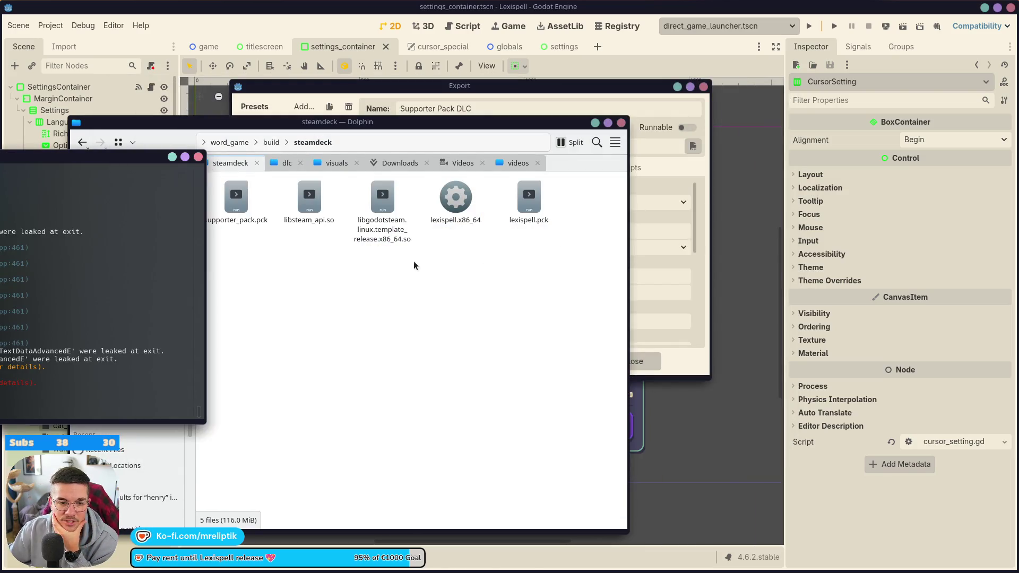
key(alt+Tab)
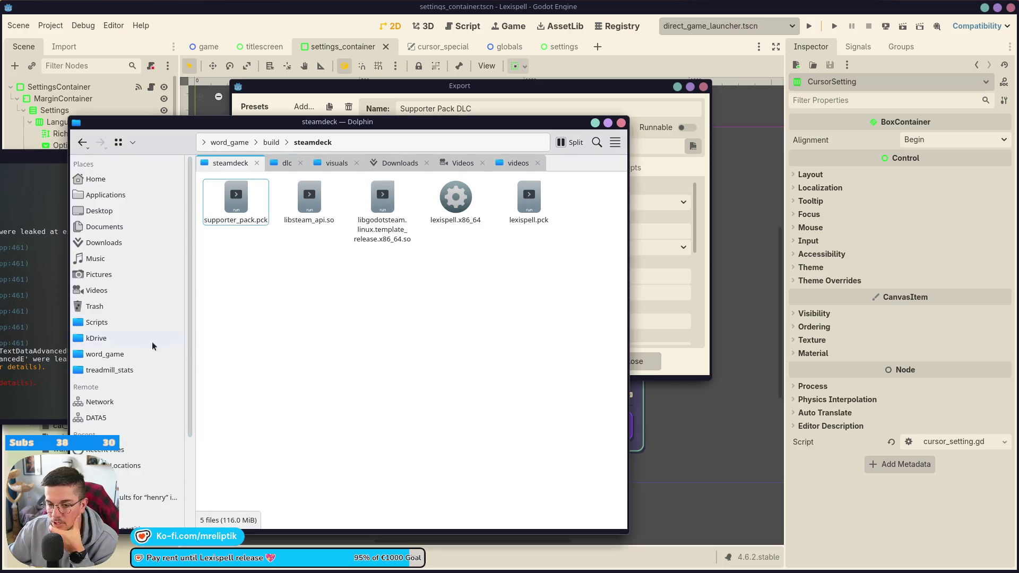
click(11, 335)
key(Return)
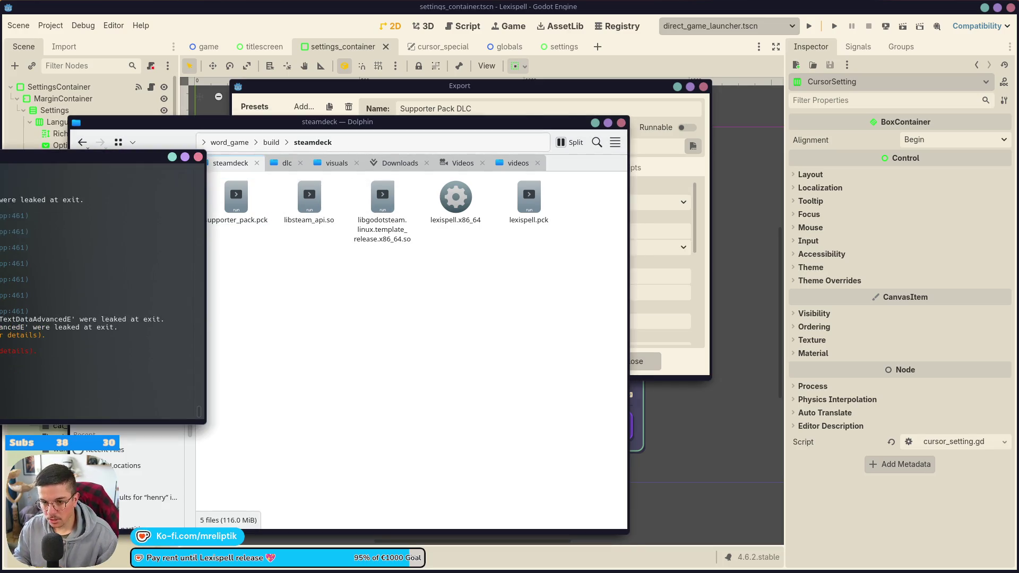
Check lexispell.pck's size in Dolphin, then minimise Dolphin and close the Export dialog.
click(413, 292)
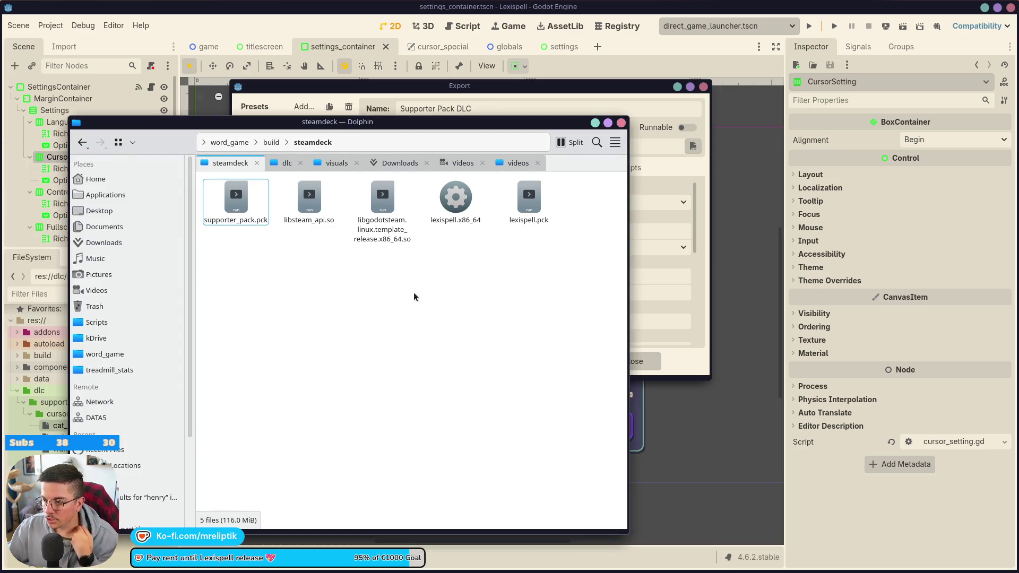
click(528, 204)
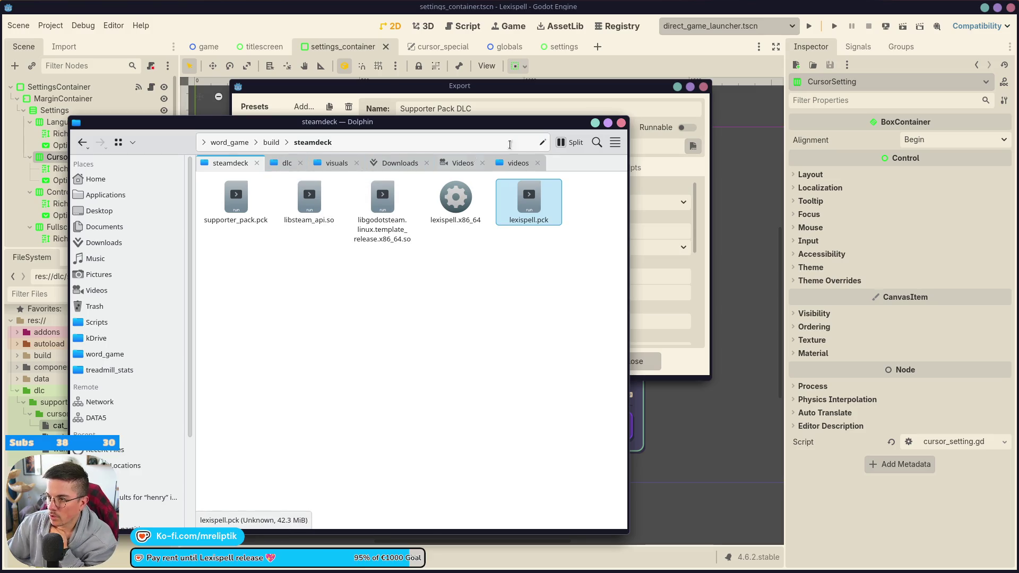
click(594, 123)
click(635, 360)
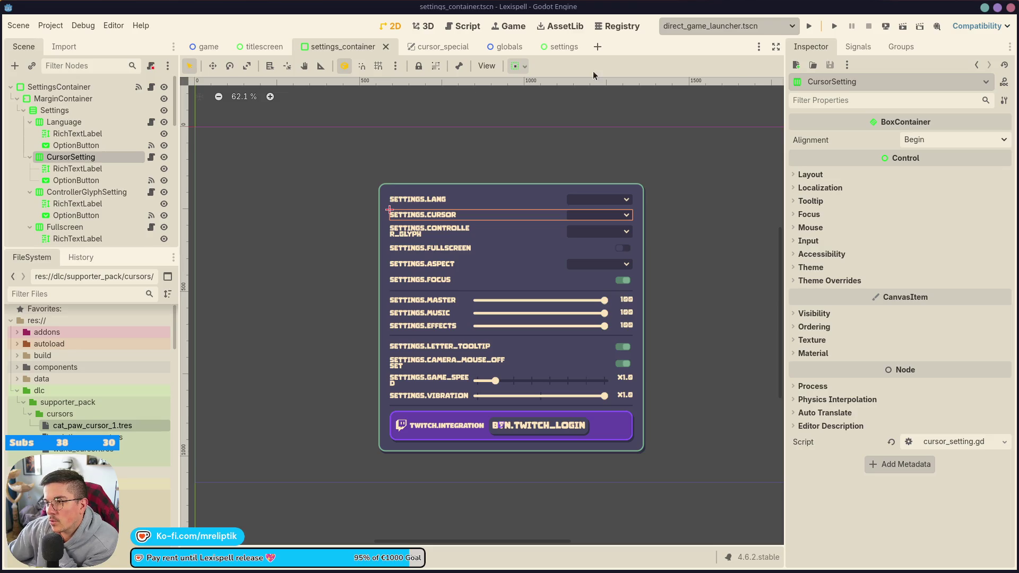
Select the Language, Cursor, controller glyph and Aspect dropdown nodes together.
click(583, 203)
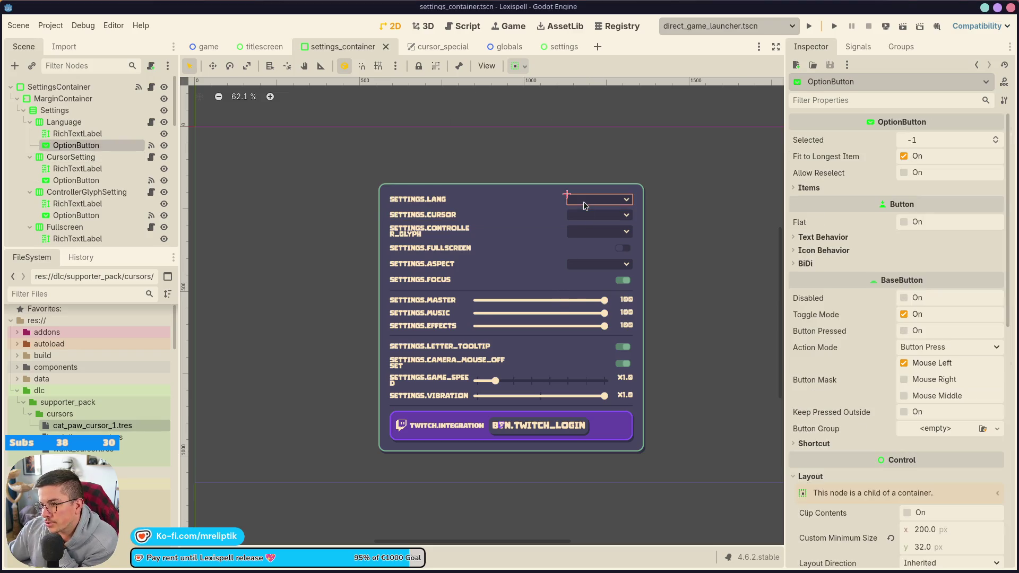
scroll(588, 259, up, 2)
click(592, 255)
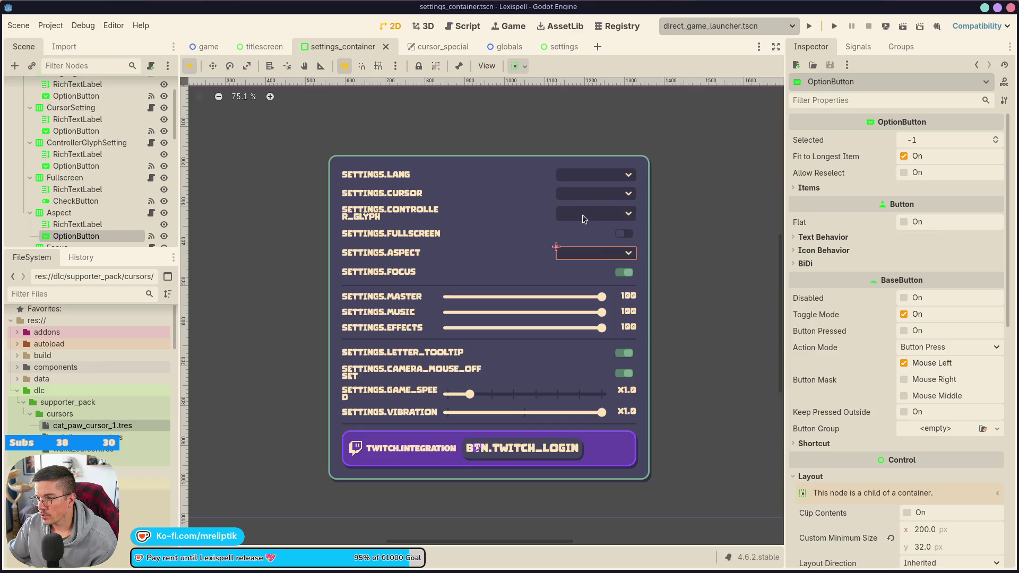
shift+click(581, 215)
shift+click(581, 193)
shift+click(581, 174)
scroll(871, 380, down, 4)
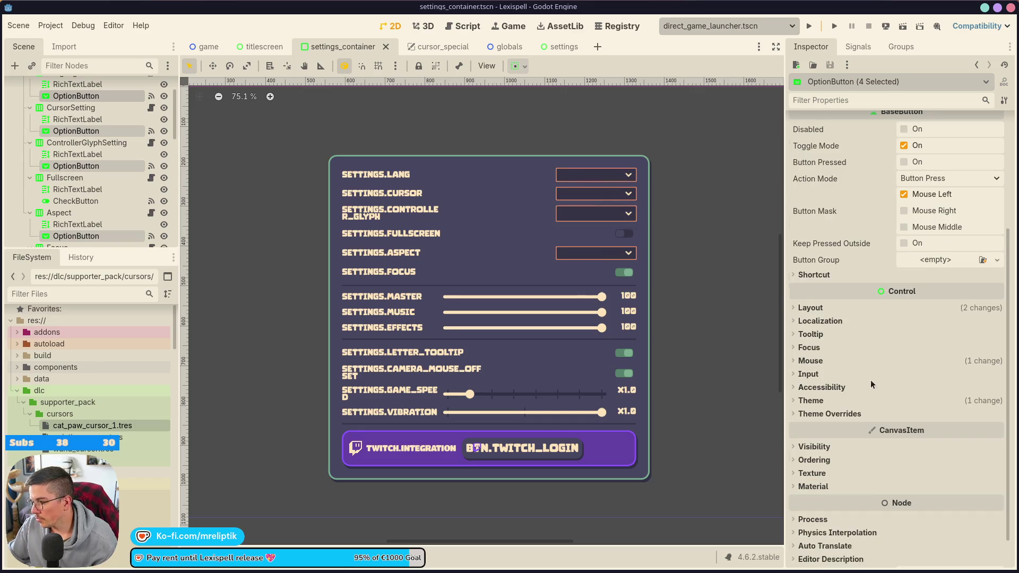
Set their Layout Custom Minimum Size x to 235 and save settings_container.
click(808, 310)
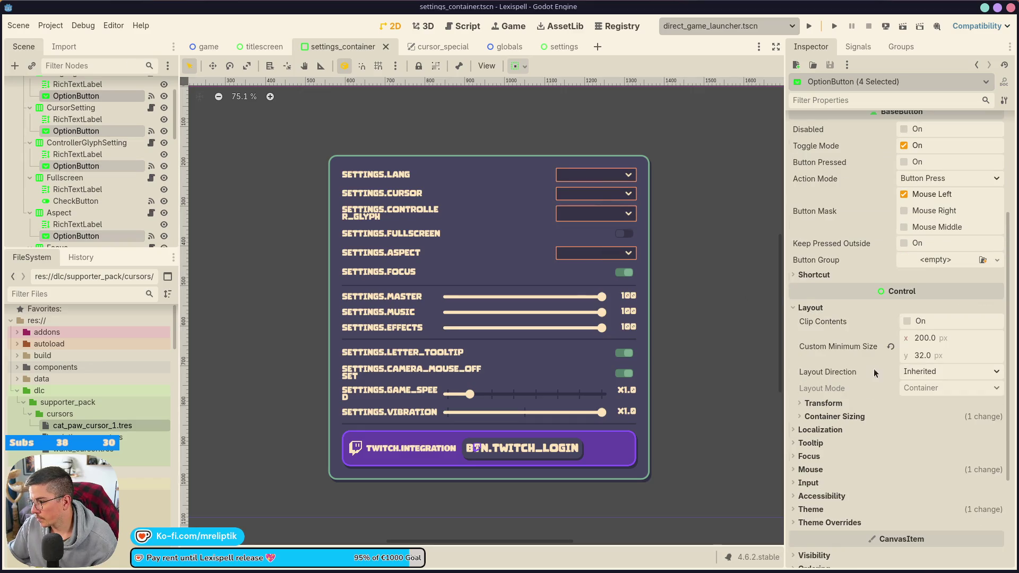
click(918, 340)
text(235)
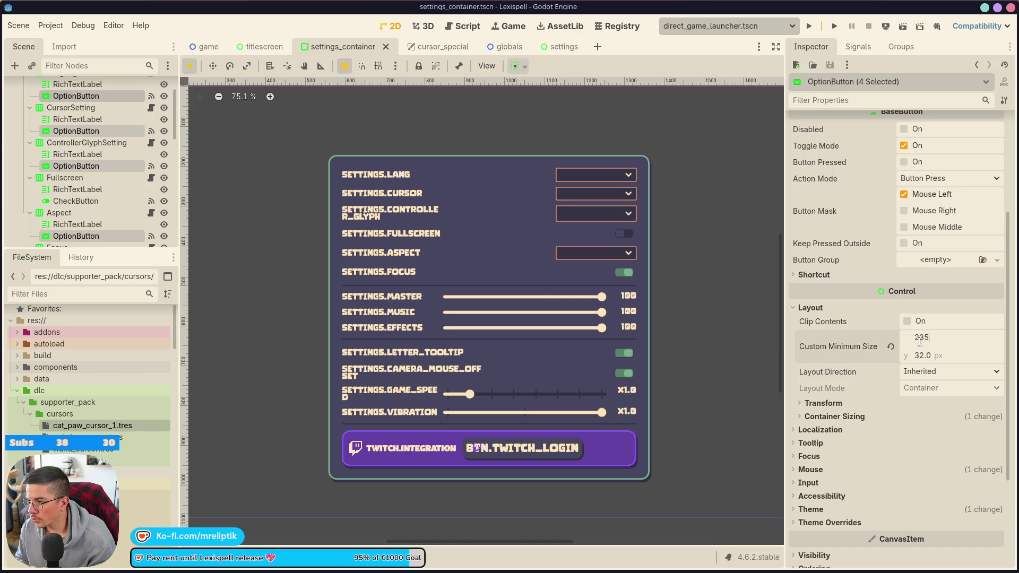
key(Return)
key(ctrl+s)
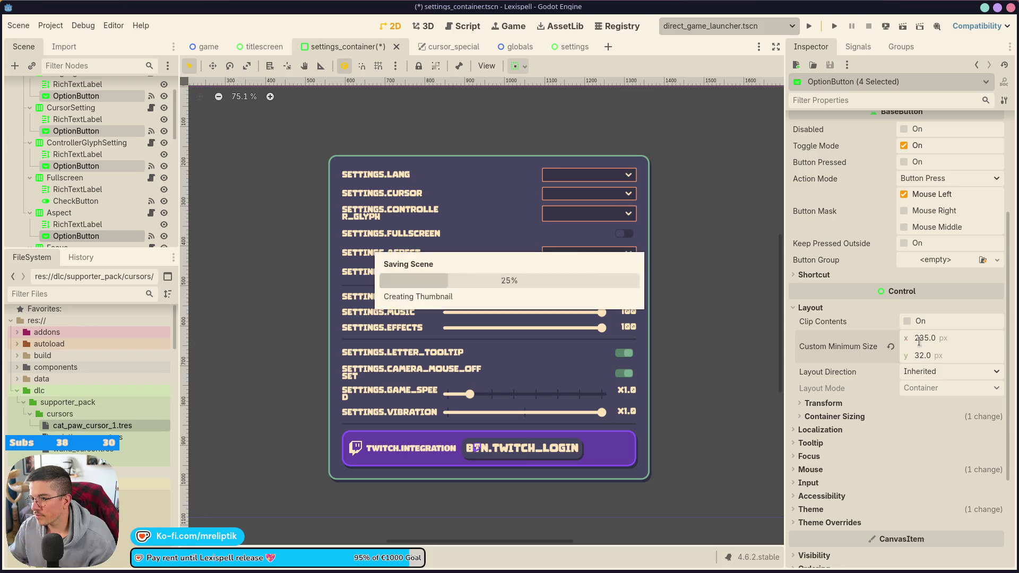
click(688, 218)
scroll(473, 243, down, 3)
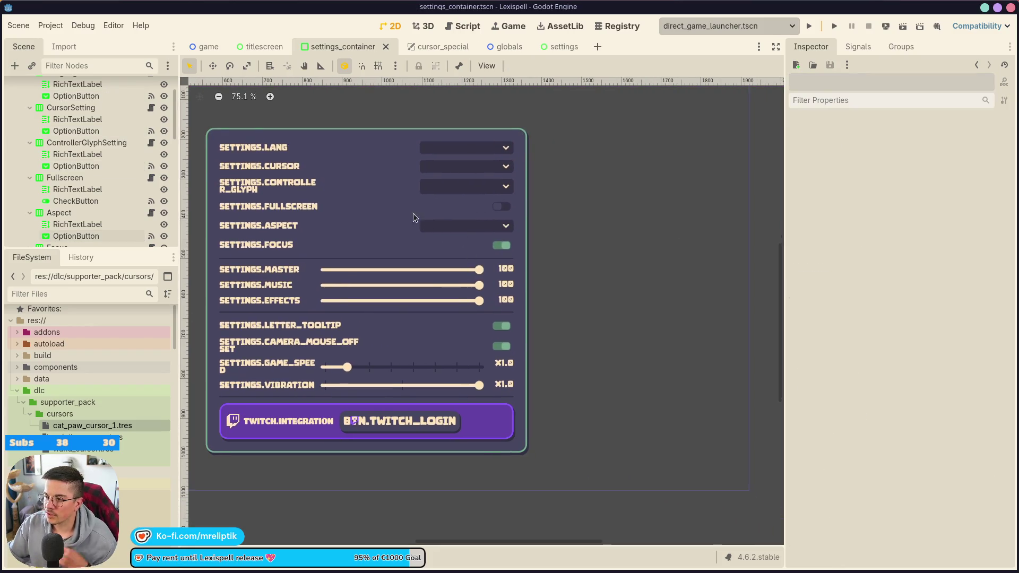
In VS Code Source Control, stage settings_container.tscn, commit it as 'longer option button', and return to Godot.
click(232, 562)
click(80, 103)
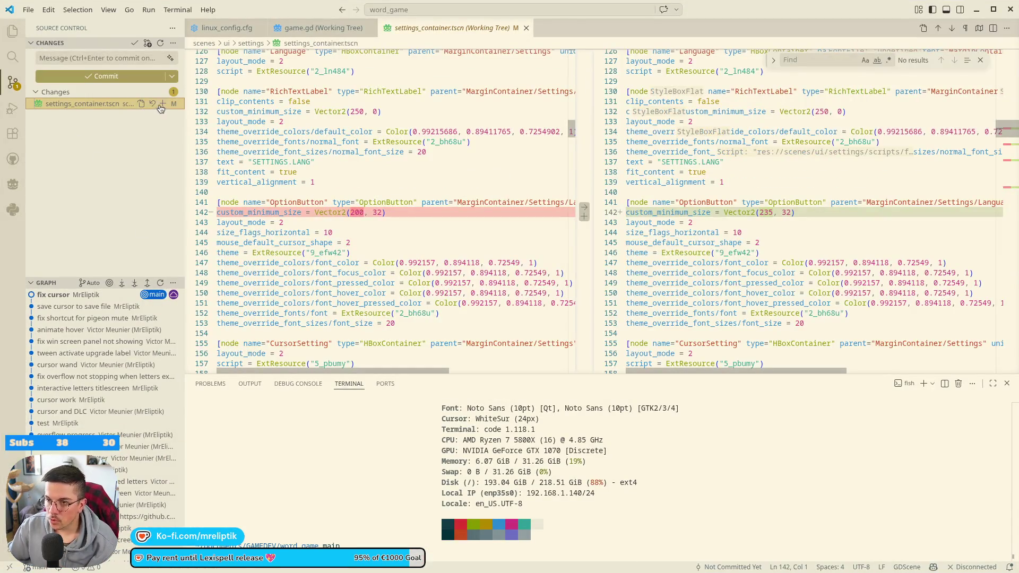
click(161, 103)
click(88, 59)
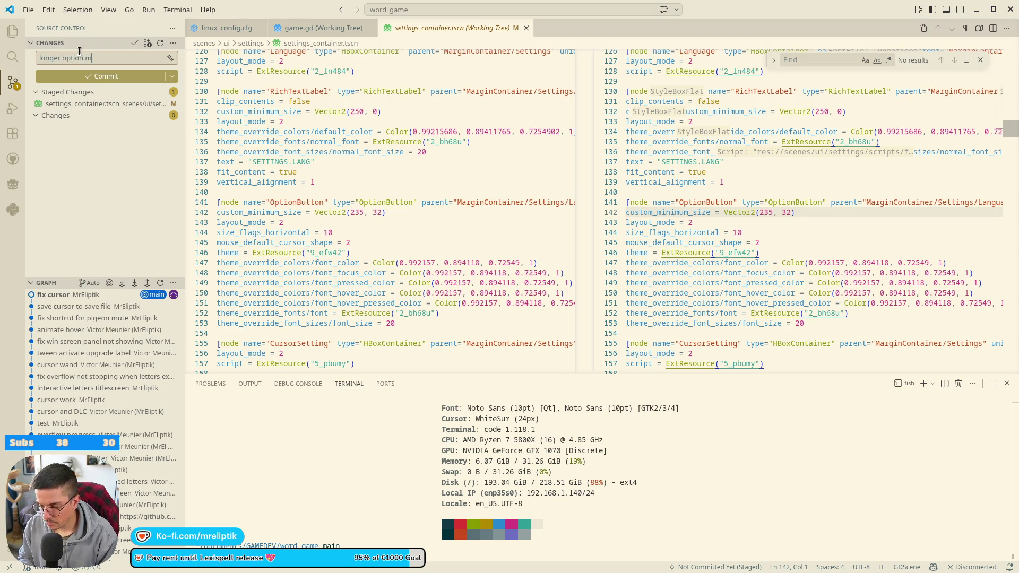
key(ctrl+Return)
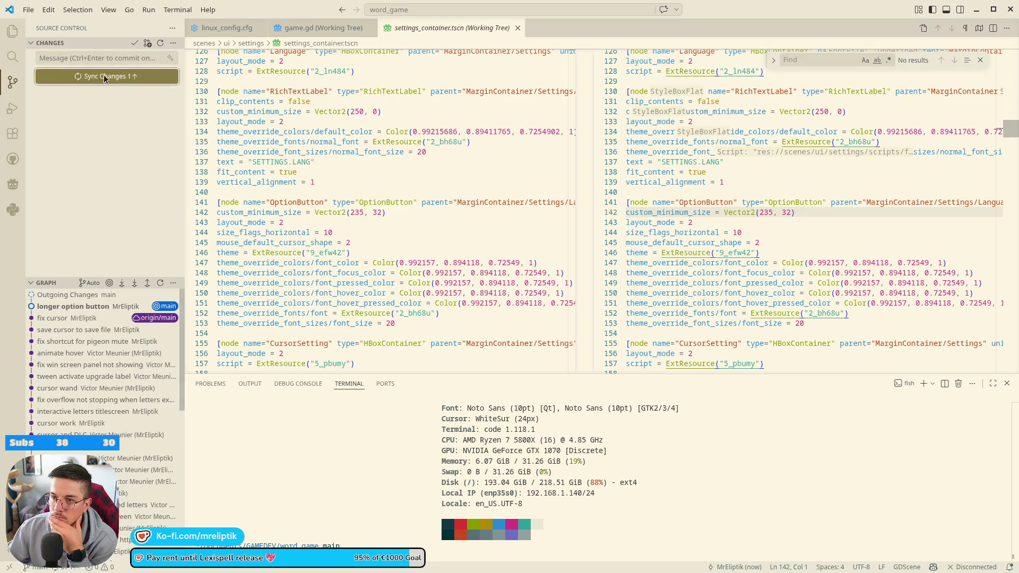
key(alt+Tab)
mouse_move(186, 564)
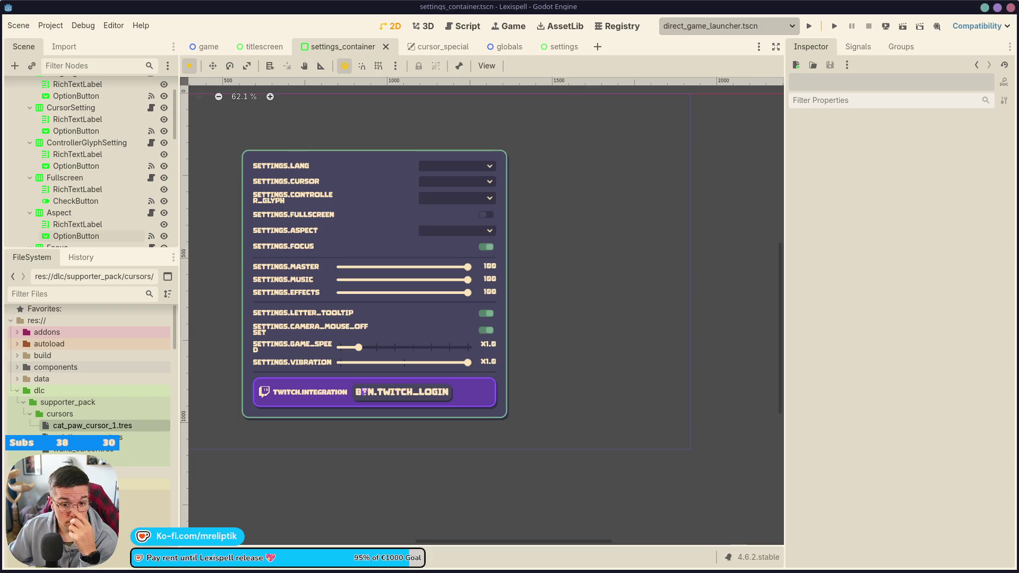
Close the settings_container and cursor_special scenes and quick-open letter_dummy.tscn.
click(386, 47)
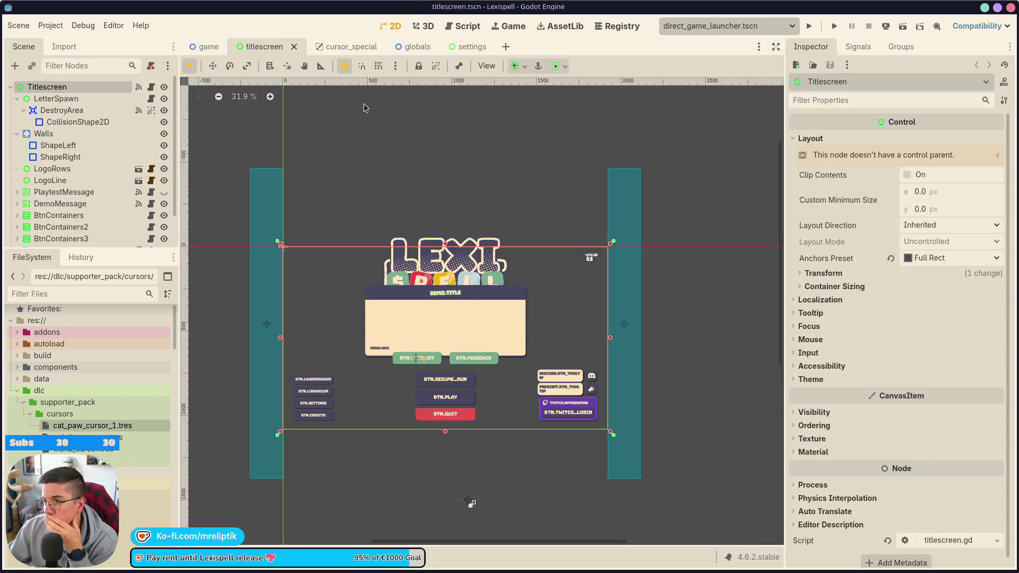
middle_click(337, 46)
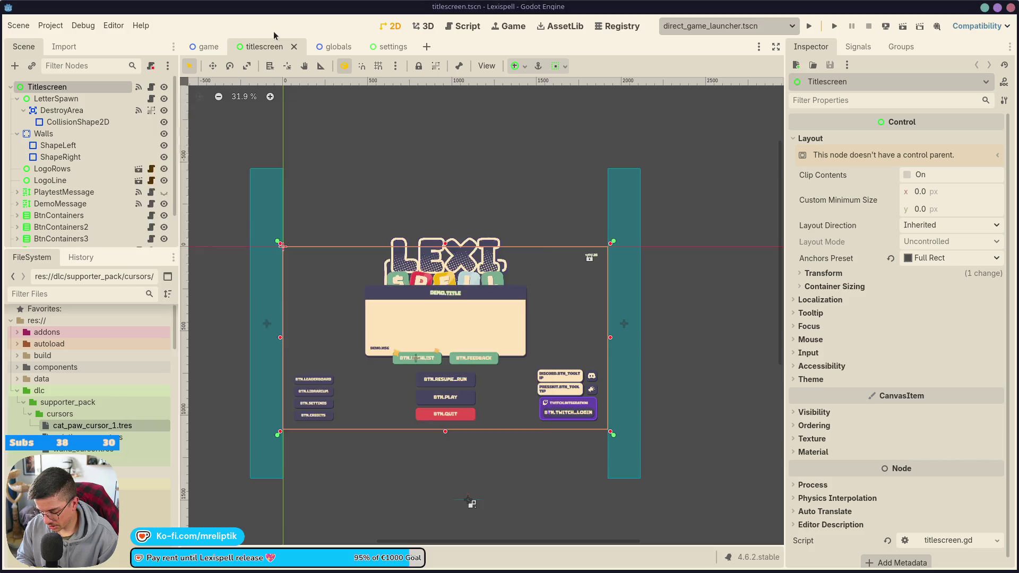
key(ctrl+shift+o)
text(dummy)
key(Down)
key(Return)
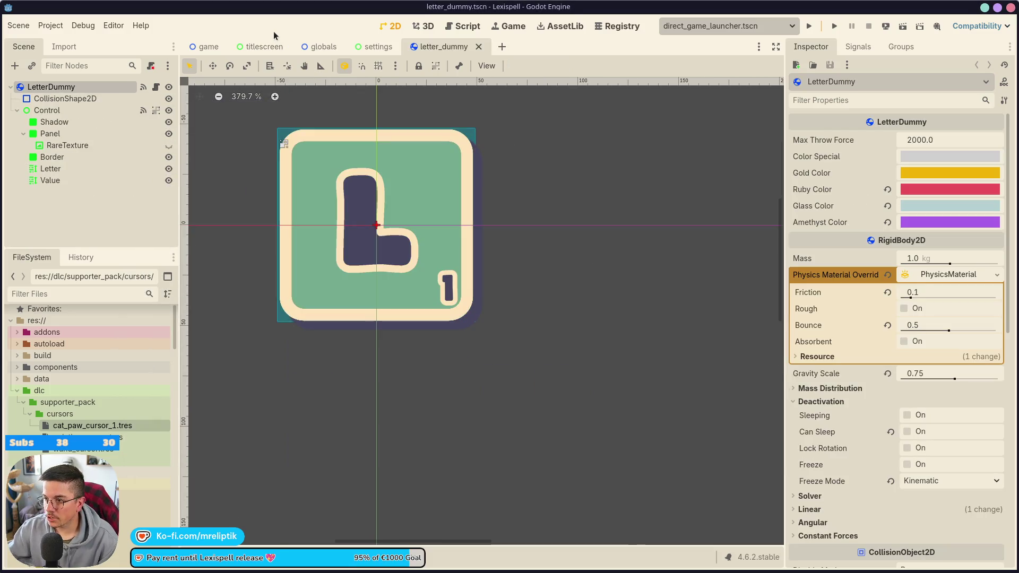
Open the letter dummy's script and copy the 'if not grabbed: return' line.
click(155, 86)
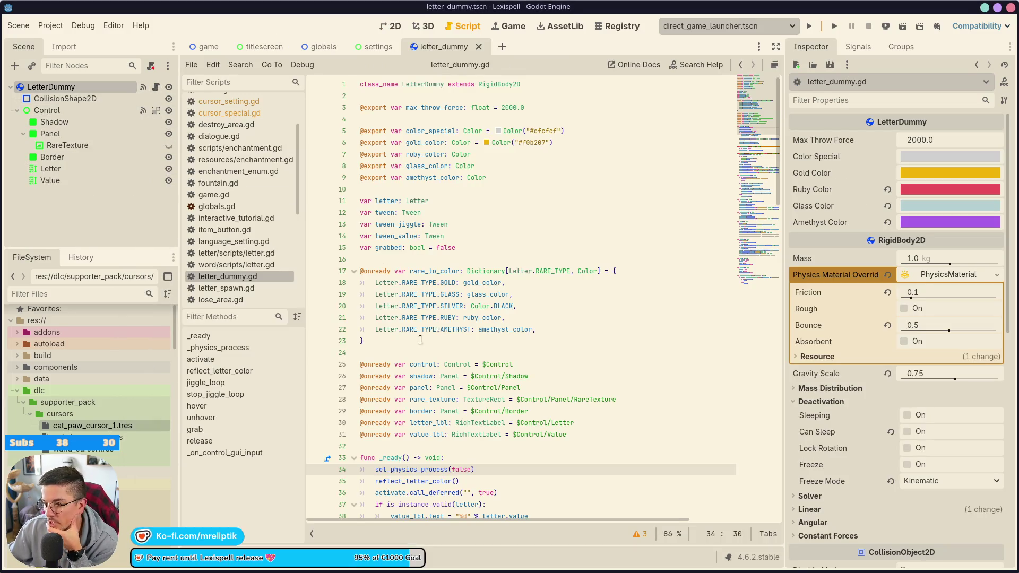
scroll(426, 320, down, 3)
scroll(392, 340, down, 3)
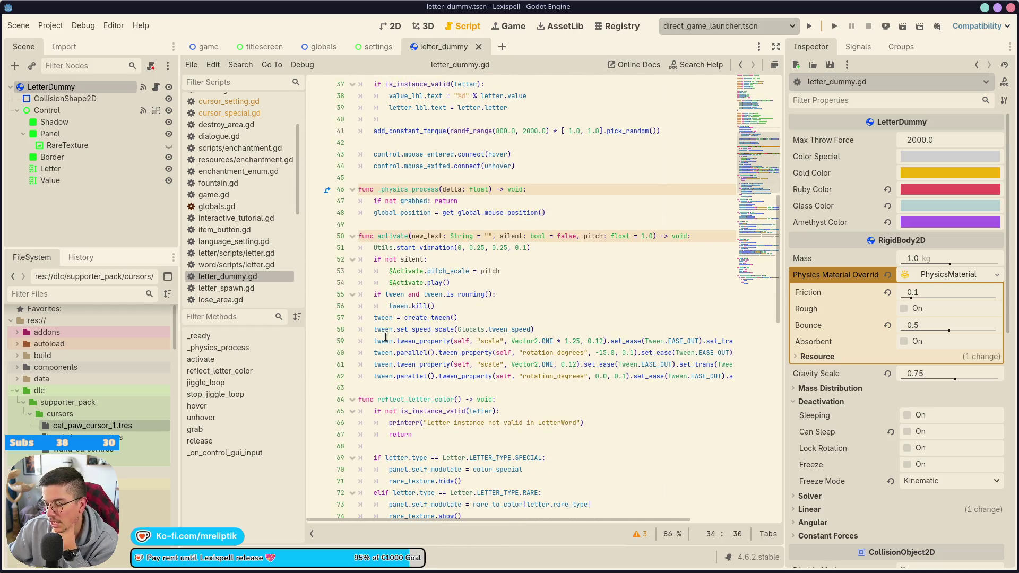
click(411, 198)
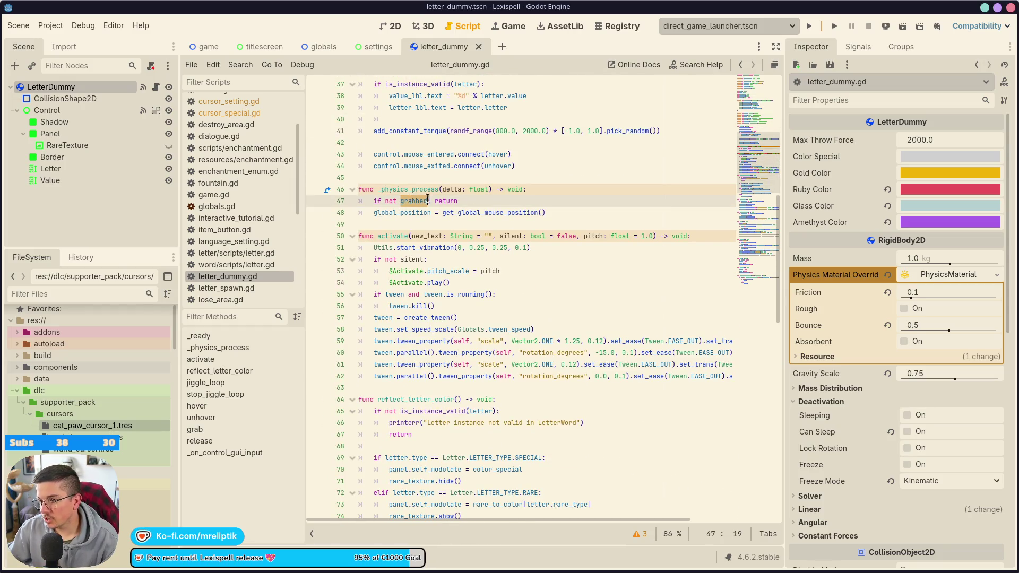
drag(477, 199, 365, 199)
key(ctrl+c)
Add 'if grabbed: return' at the start of hover() and save the script.
scroll(365, 199, down, 4)
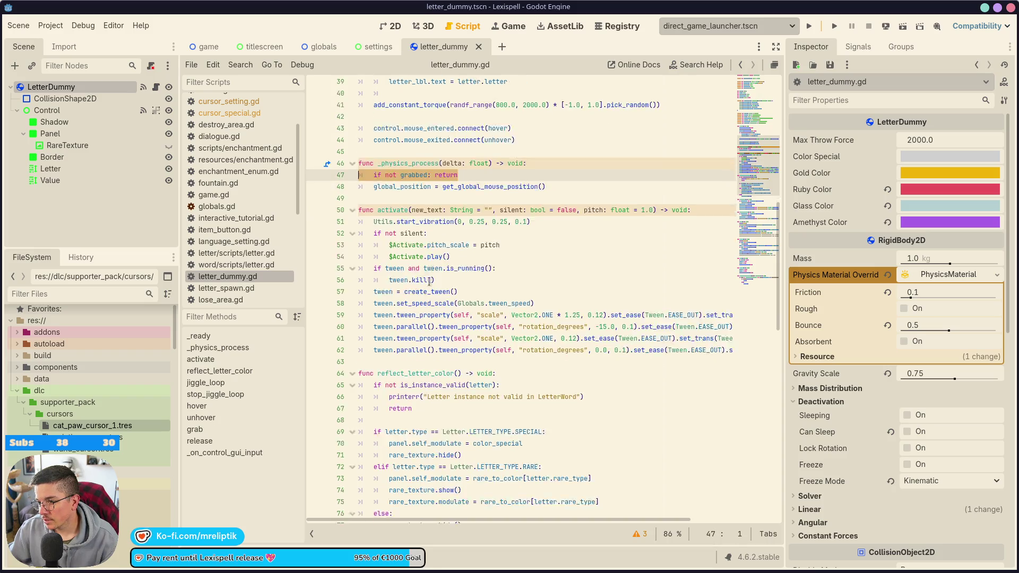
scroll(422, 302, down, 4)
scroll(445, 320, down, 6)
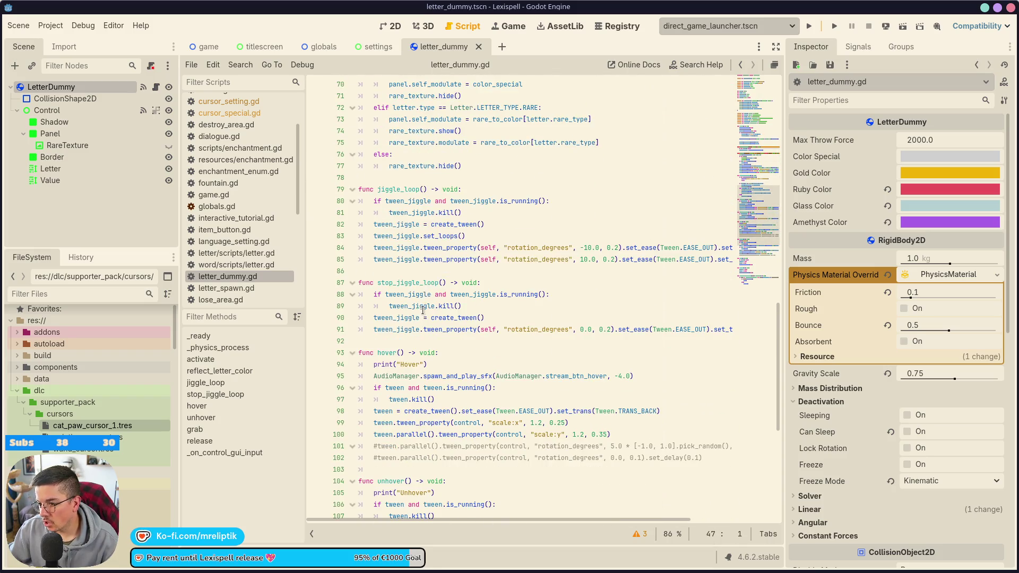
click(442, 248)
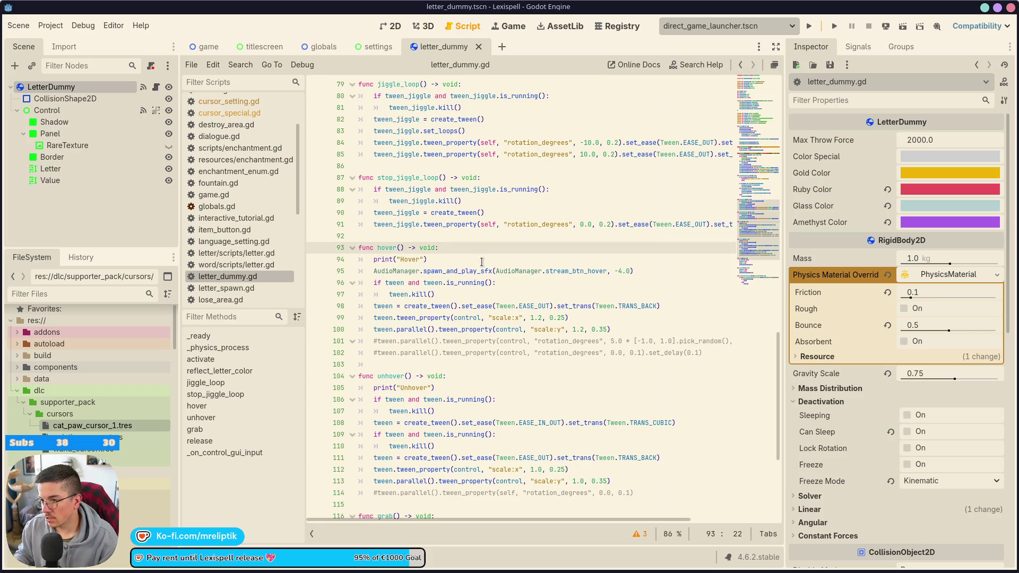
key(Return)
key(ctrl+v)
key(ctrl+Left)
key(shift+Tab)
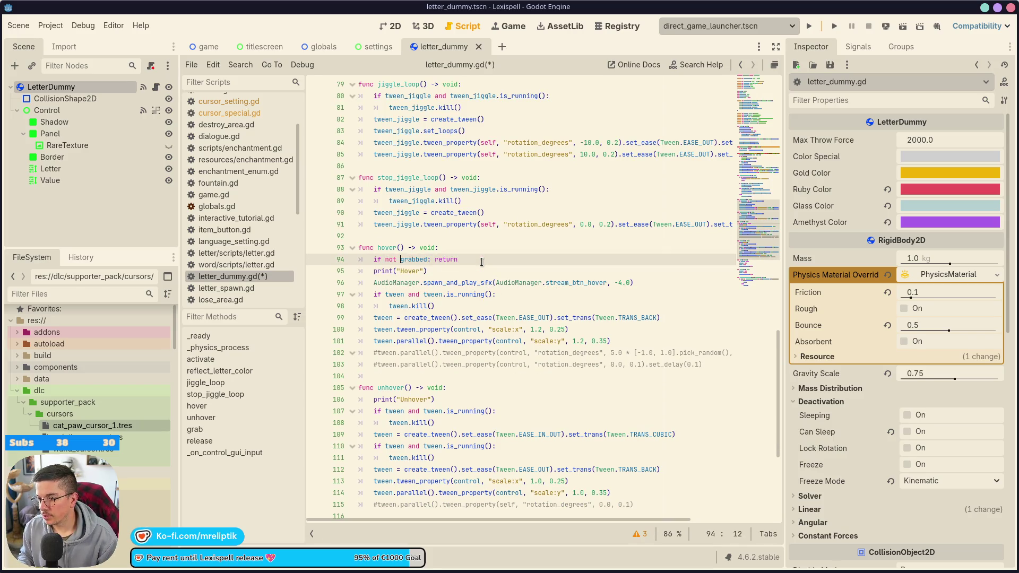
key(ctrl+BackSpace)
key(ctrl+s)
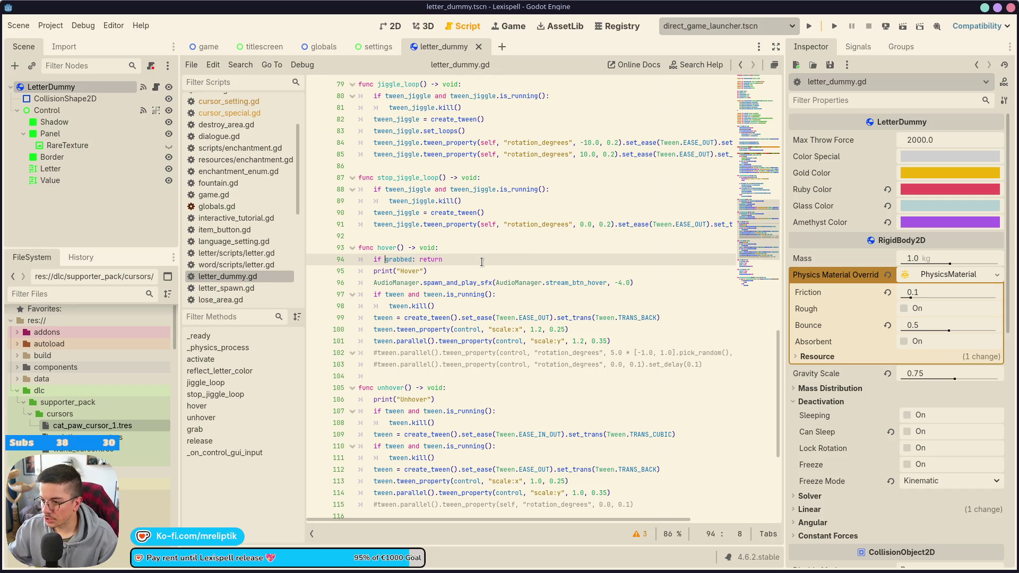
Add the same grabbed check to unhover() and delete the Hover and Unhover debug prints.
key(Down)
key(Down)
key(Down)
text(if grabbed: return)
key(alt+Down)
key(alt+Down)
key(alt+Down)
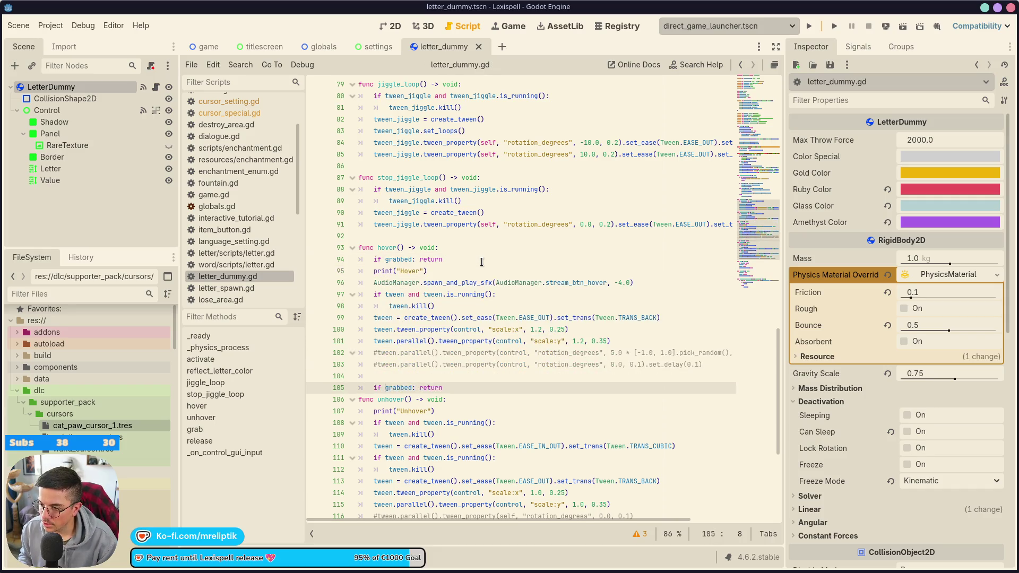
click(443, 272)
key(ctrl+shift+k)
click(444, 399)
key(ctrl+shift+k)
key(ctrl+s)
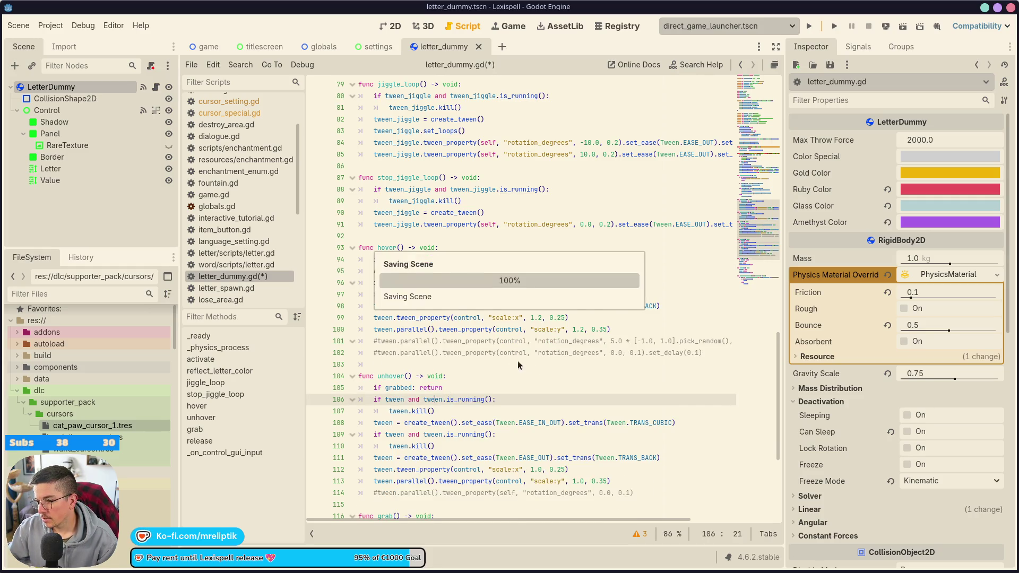
Delete the commented tween lines in hover() and the commented rotation line in unhover().
drag(706, 352, 372, 340)
key(ctrl+shift+k)
key(ctrl+s)
click(488, 469)
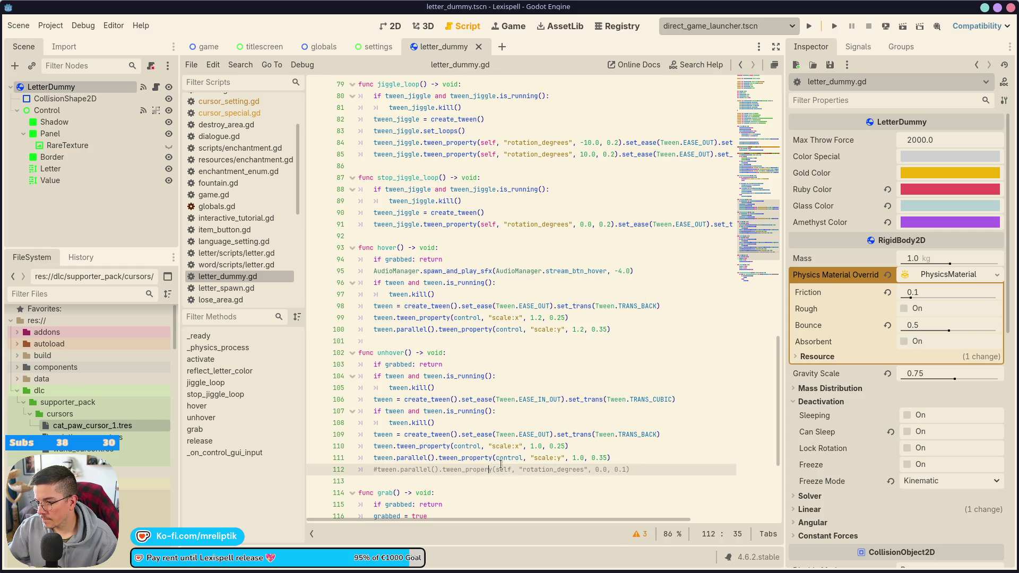
text(t)
key(Down)
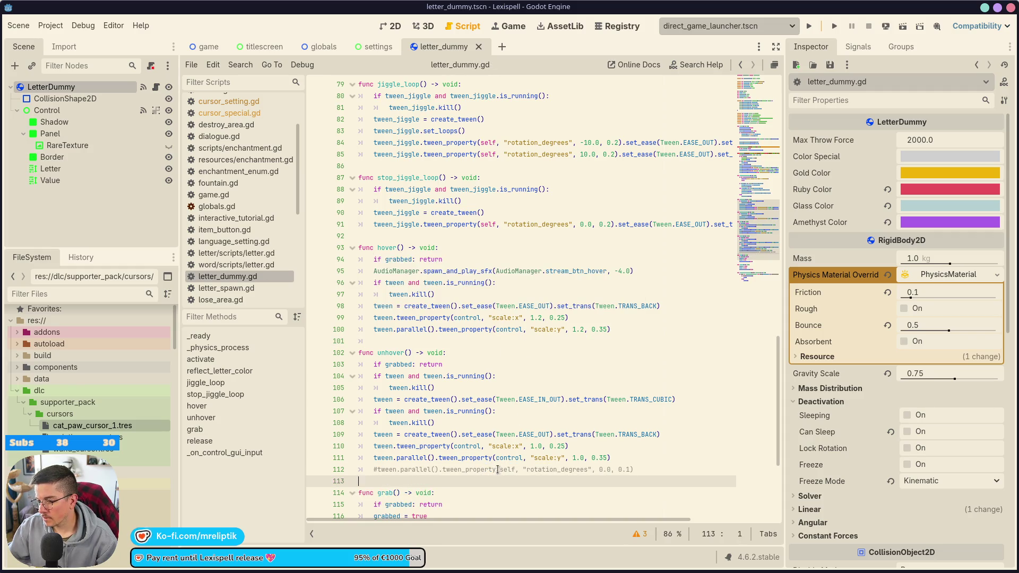
key(Up)
Collapse the script list and select the jiggle_loop name in the code.
scroll(318, 189, up, 10)
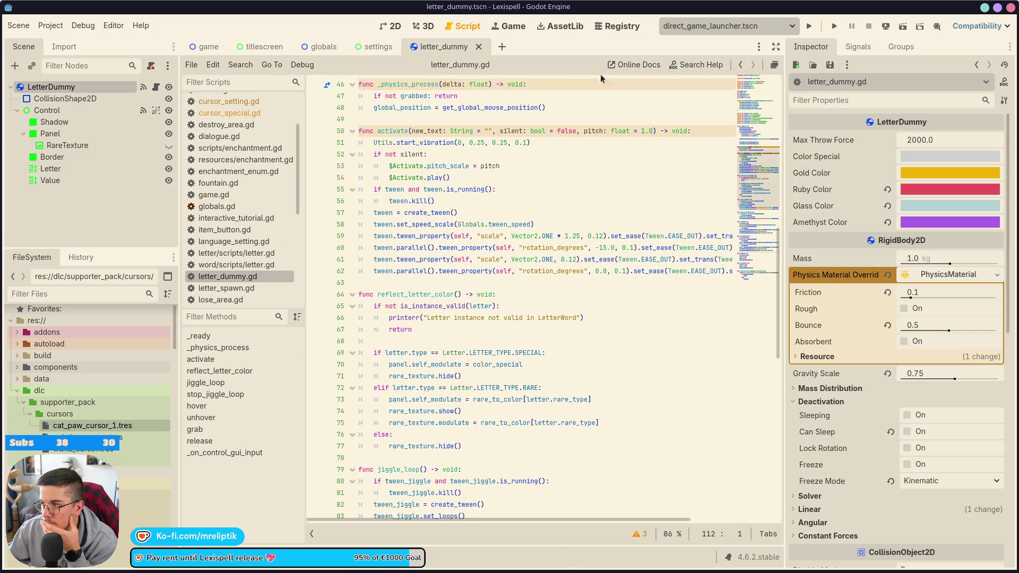
click(312, 533)
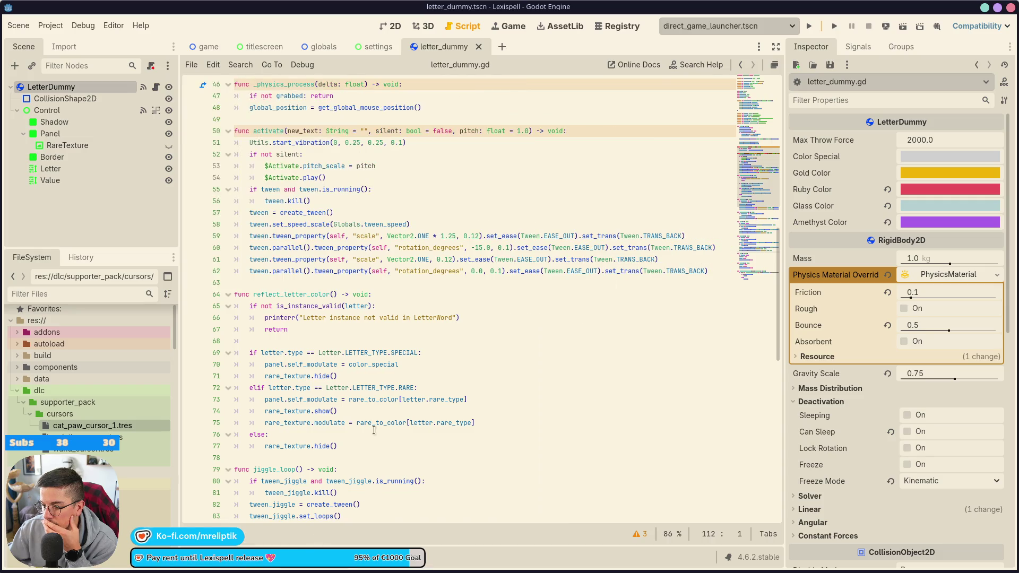
scroll(507, 346, up, 5)
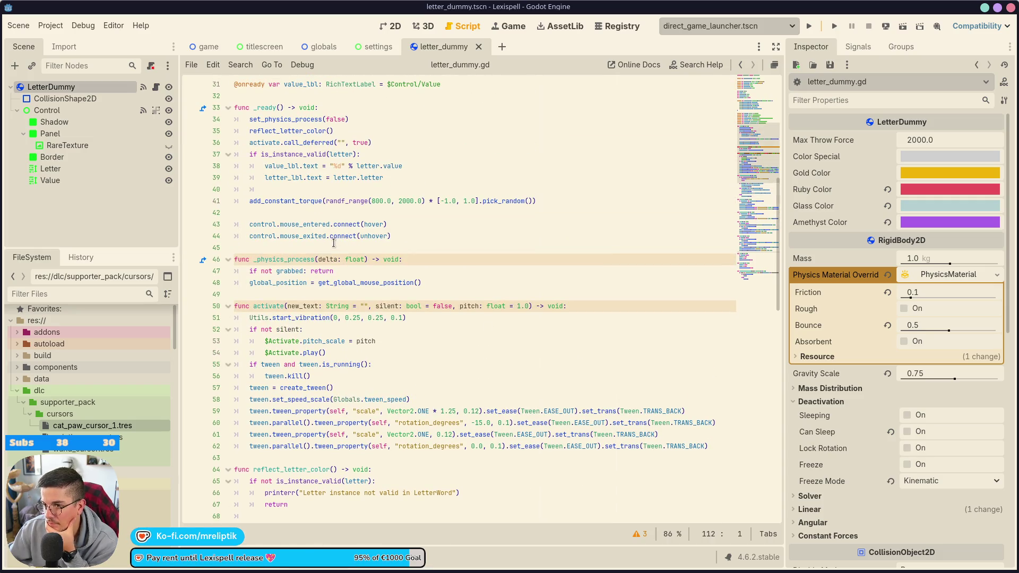
scroll(390, 272, down, 1)
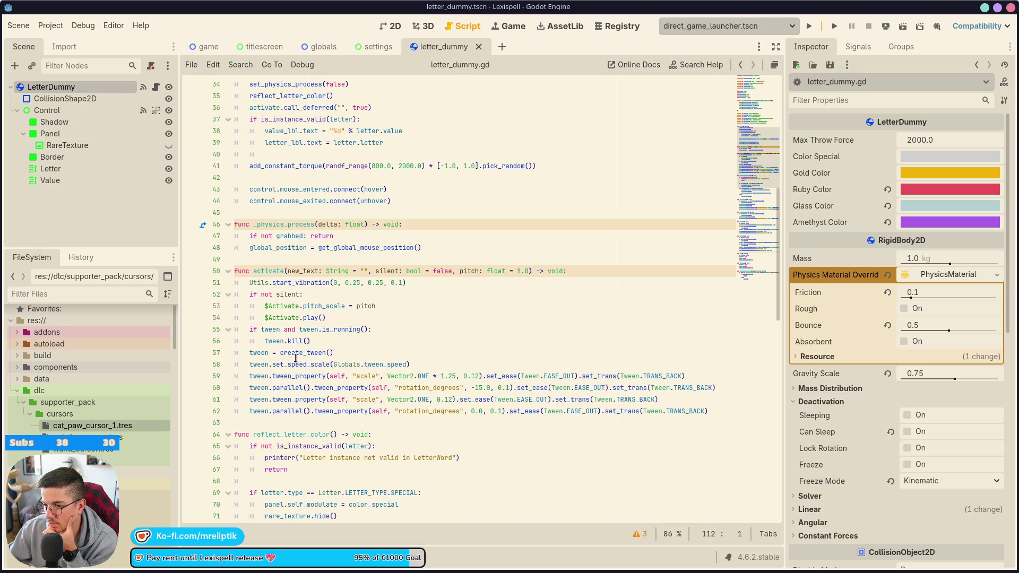
scroll(333, 356, down, 3)
scroll(332, 356, down, 3)
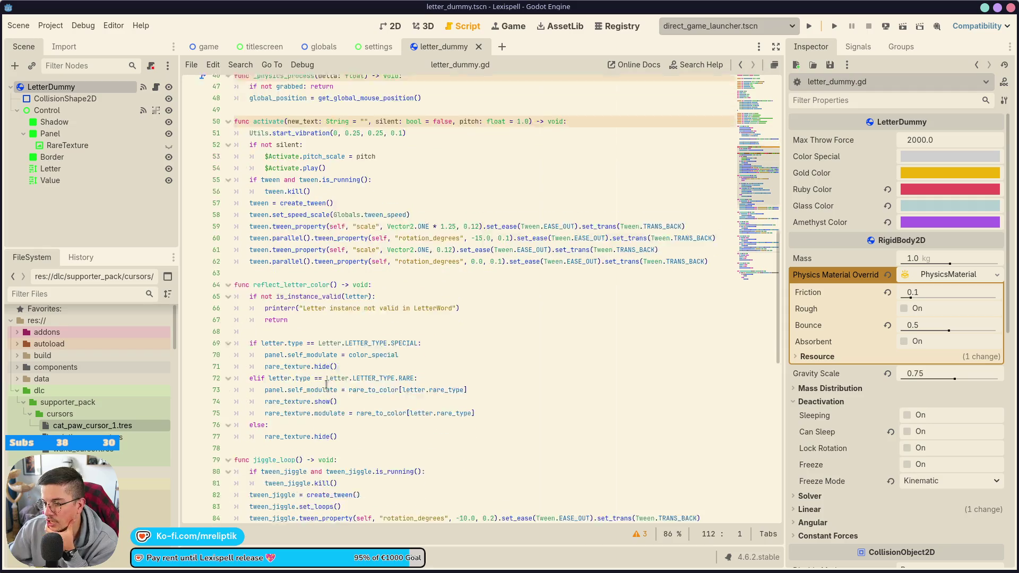
scroll(303, 405, down, 1)
click(276, 376)
double_click(274, 364)
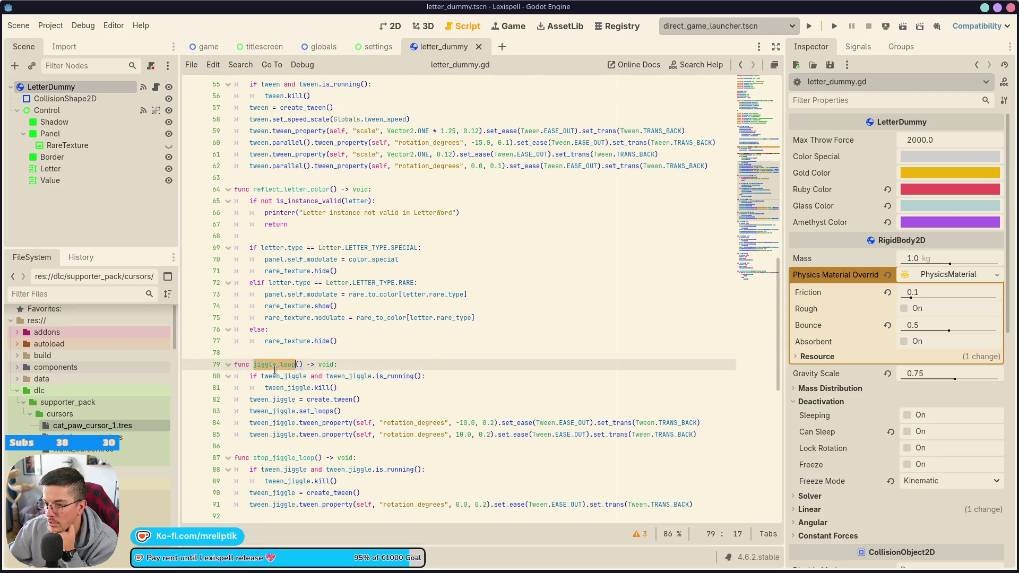
scroll(362, 385, down, 10)
scroll(362, 385, up, 6)
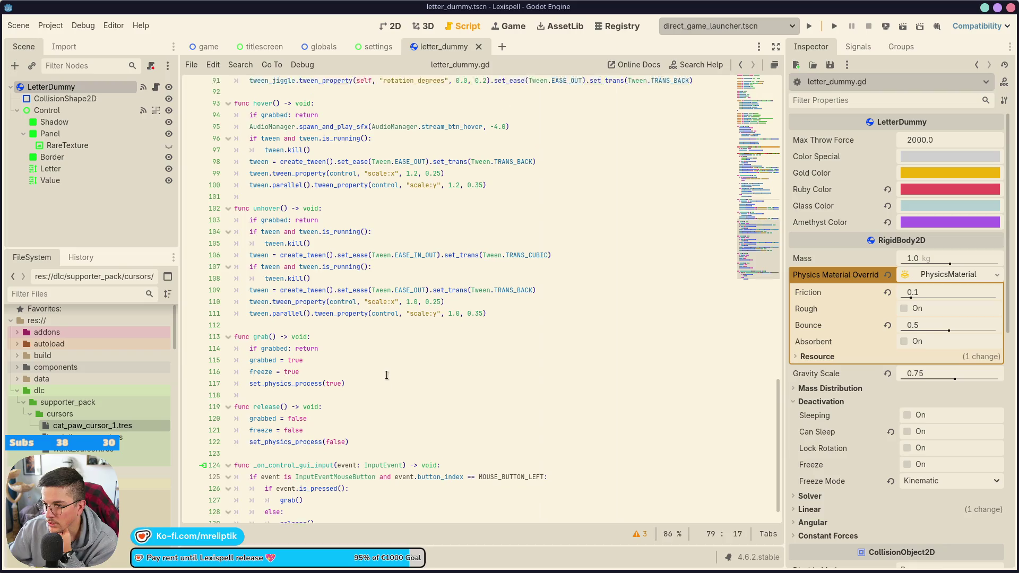
Run the project, skip the supported inputs screen, and drag the O tile around.
click(808, 26)
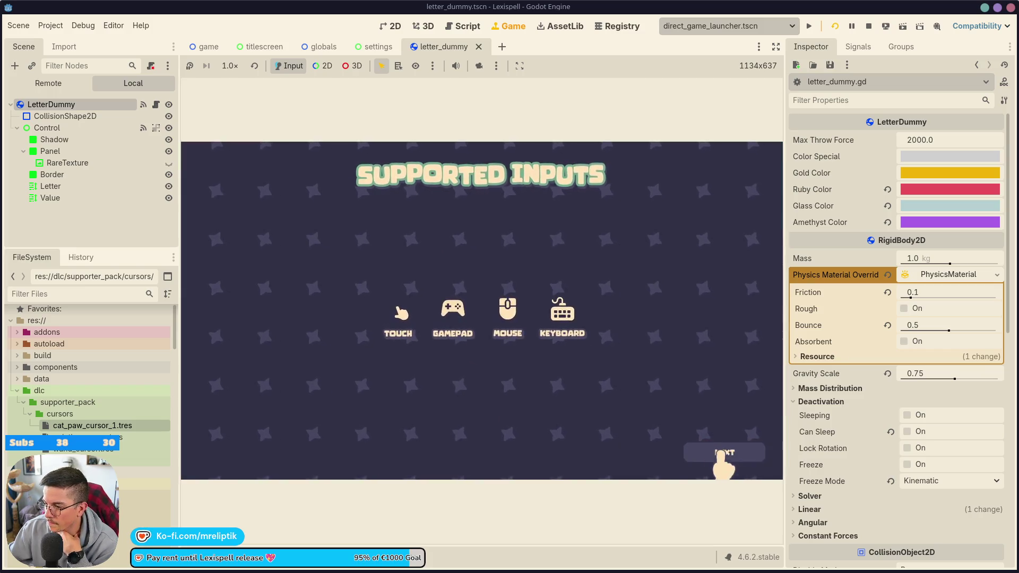
click(722, 451)
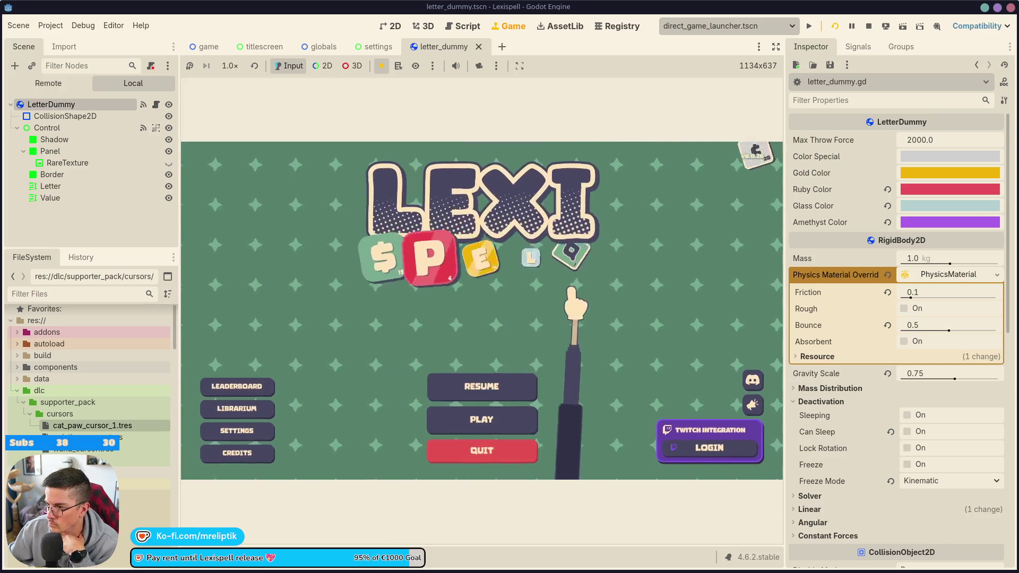
mouse_move(571, 290)
mouse_down()
mouse_move(552, 336)
mouse_move(562, 337)
mouse_move(262, 314)
mouse_move(320, 352)
mouse_move(341, 390)
mouse_move(330, 411)
mouse_move(373, 436)
mouse_move(409, 345)
mouse_move(398, 364)
mouse_move(361, 366)
mouse_move(318, 348)
mouse_move(330, 302)
mouse_move(348, 284)
mouse_move(225, 355)
mouse_up()
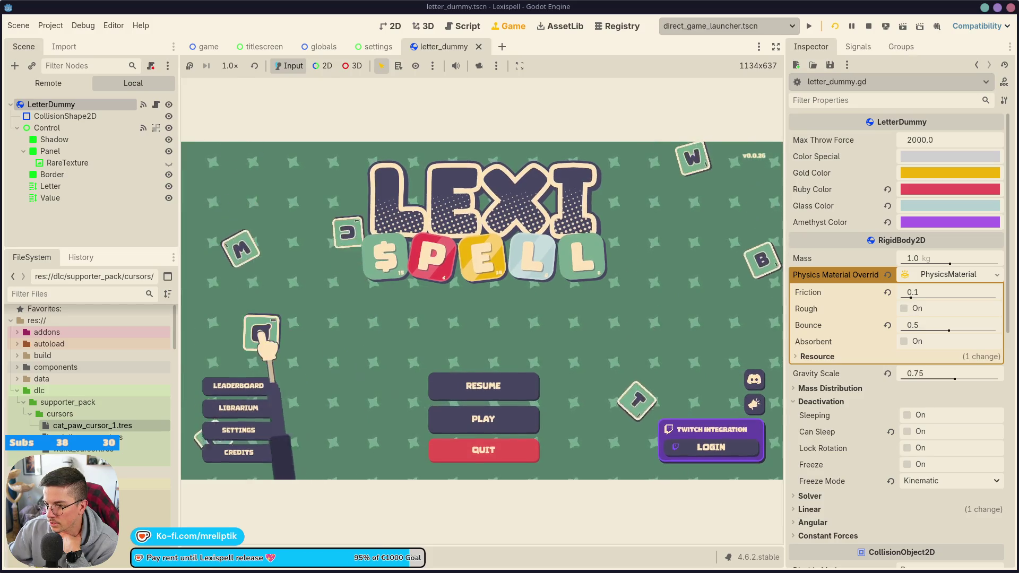
drag(245, 360, 337, 330)
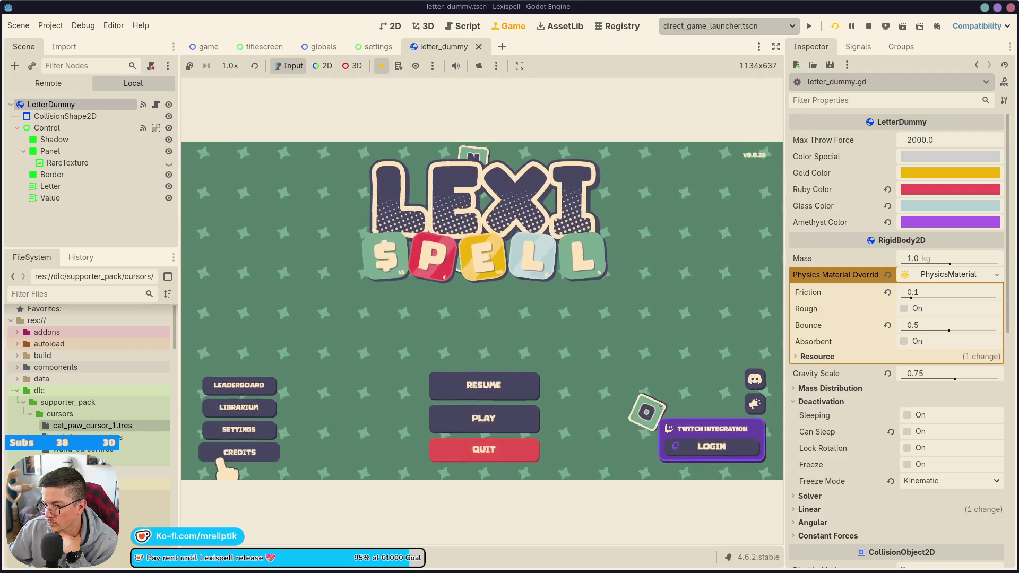
Visit the Credits, Settings and Leaderboard screens, returning to the main menu each time.
click(236, 452)
click(214, 450)
click(239, 428)
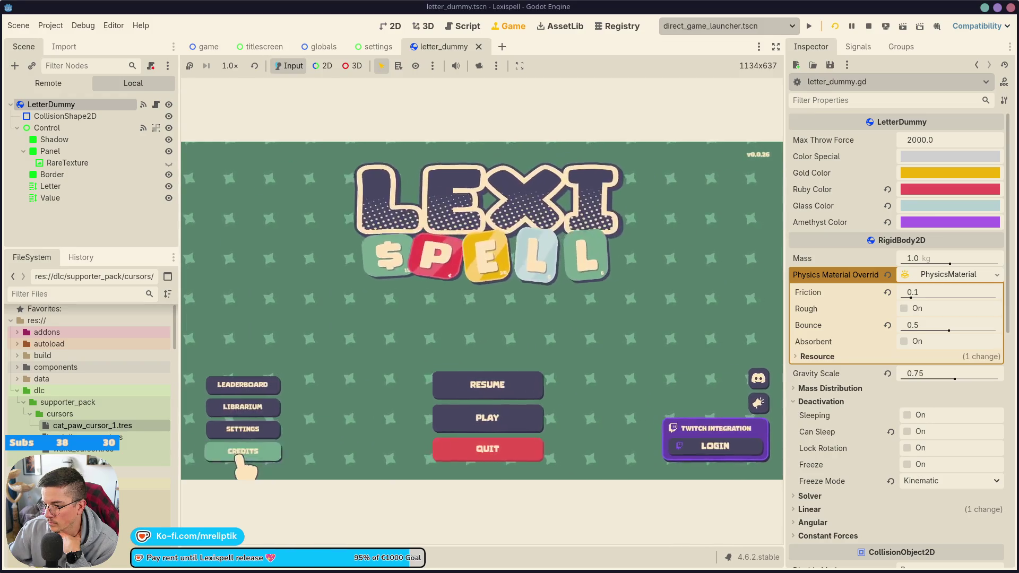
click(239, 450)
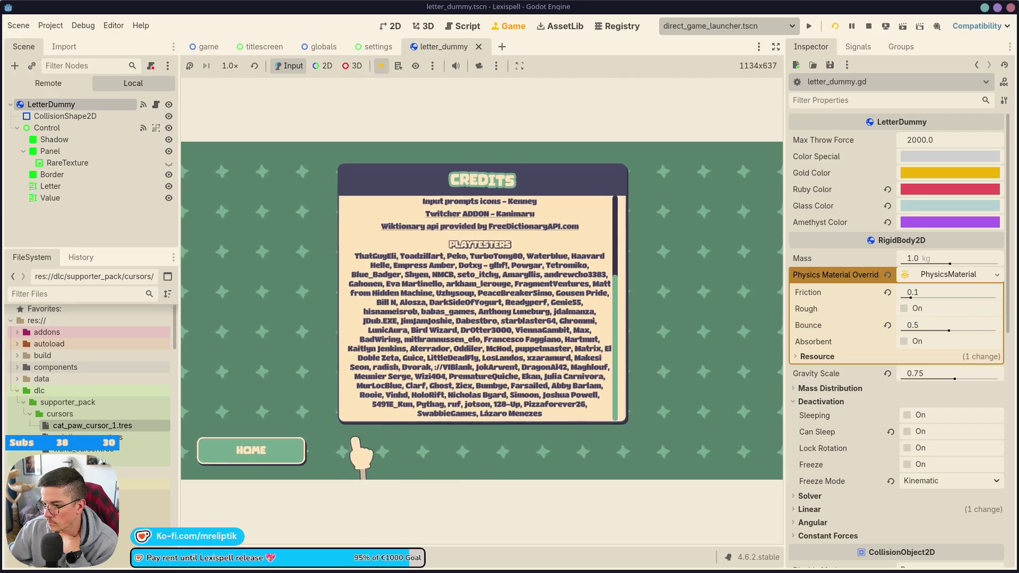
click(253, 450)
click(264, 428)
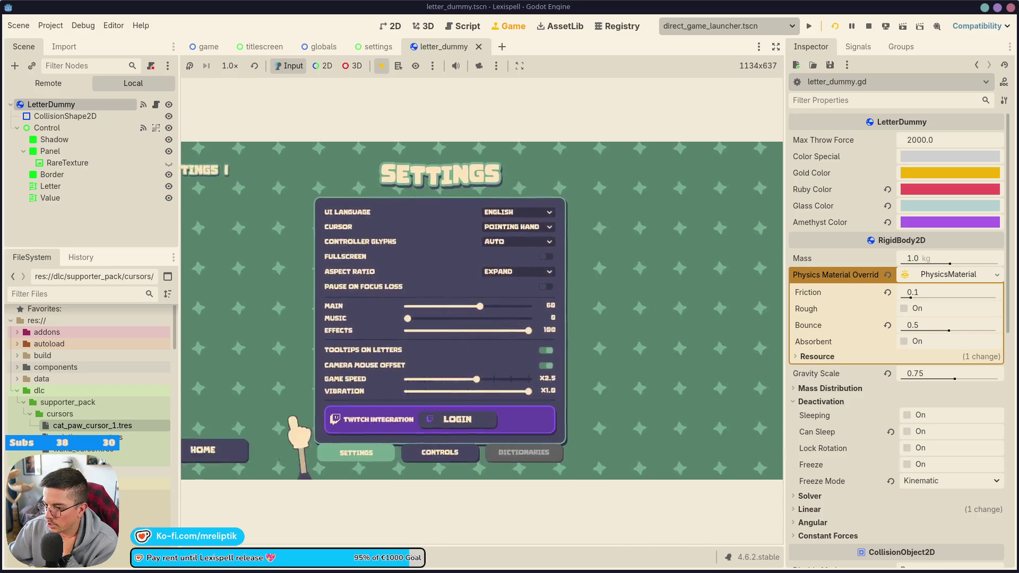
click(249, 450)
click(239, 386)
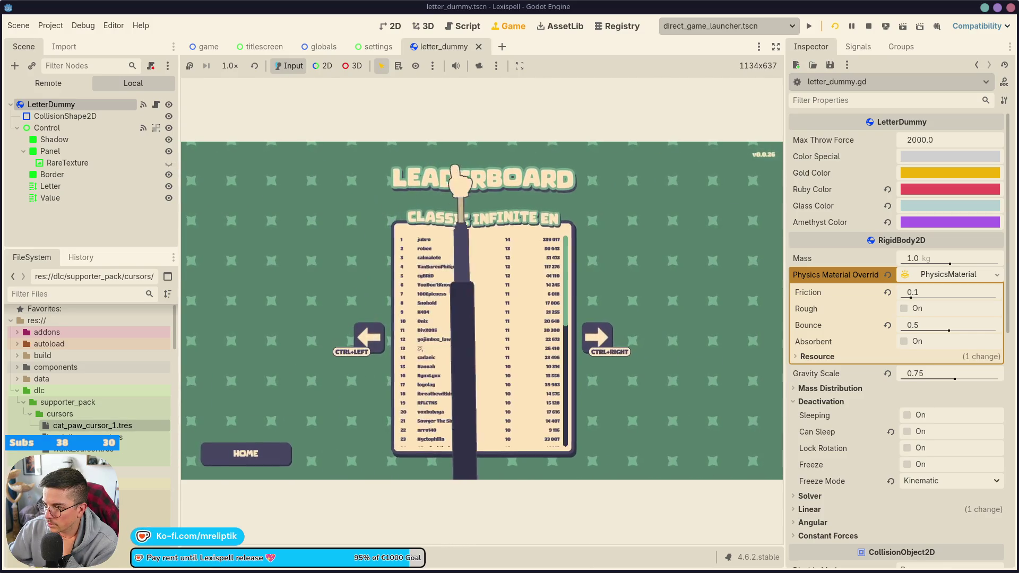
click(249, 450)
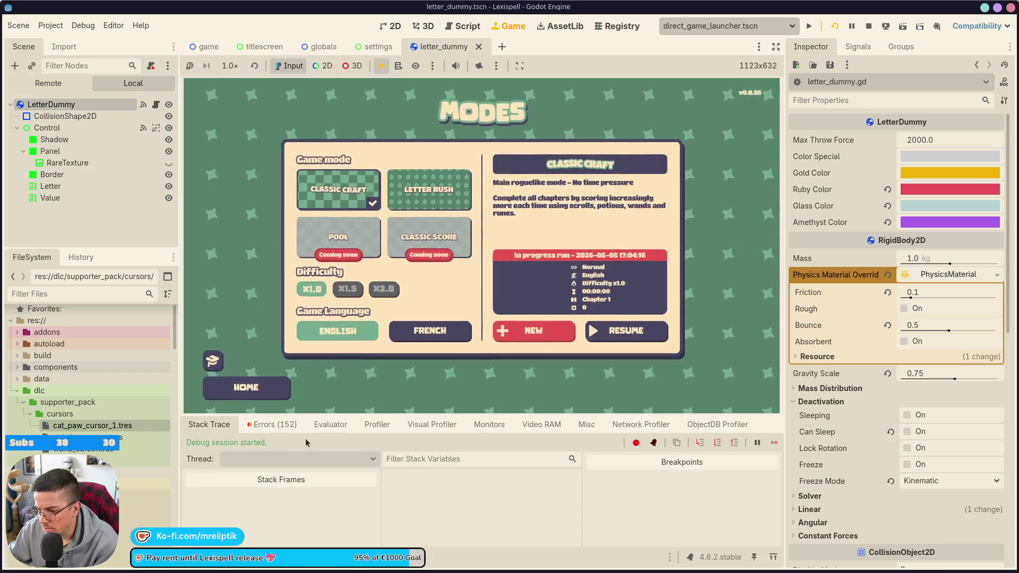
Inspect the settings_container.gd line 28 error from the errors list, then return to the 2D view.
click(275, 423)
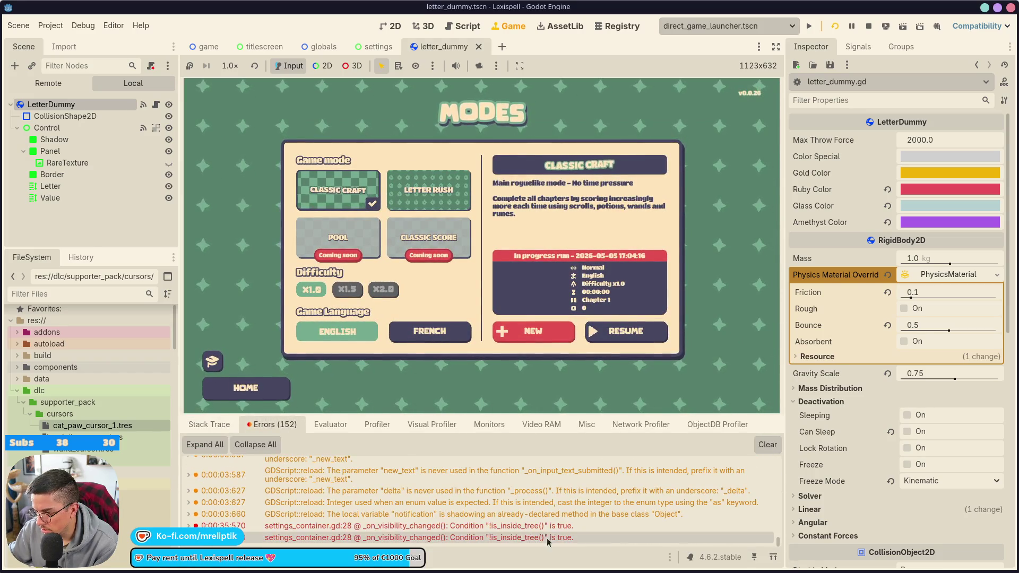
double_click(421, 526)
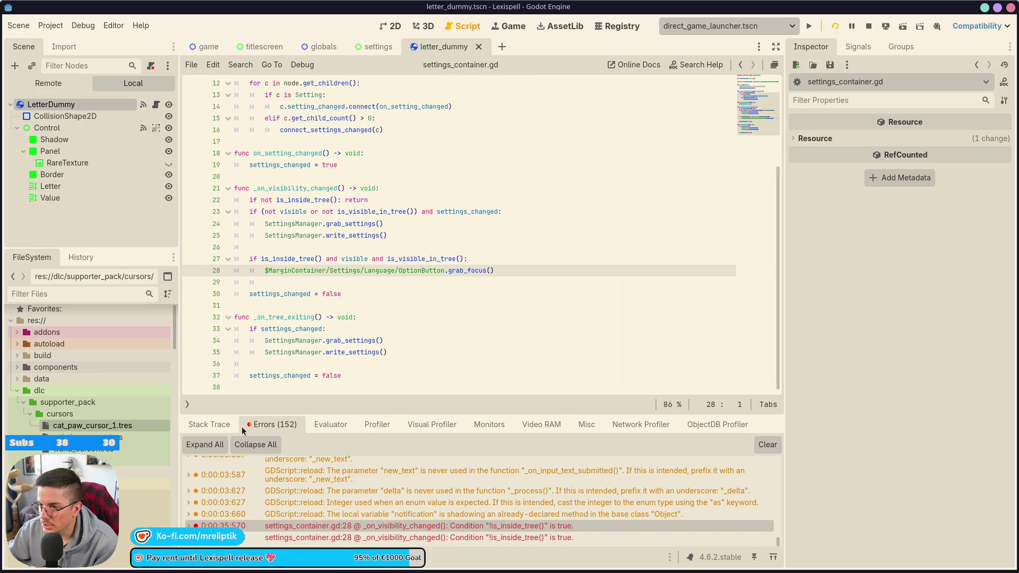
click(393, 26)
Close the settings, letter_dummy, globals and titlescreen scene tabs, leaving game.tscn.
click(370, 46)
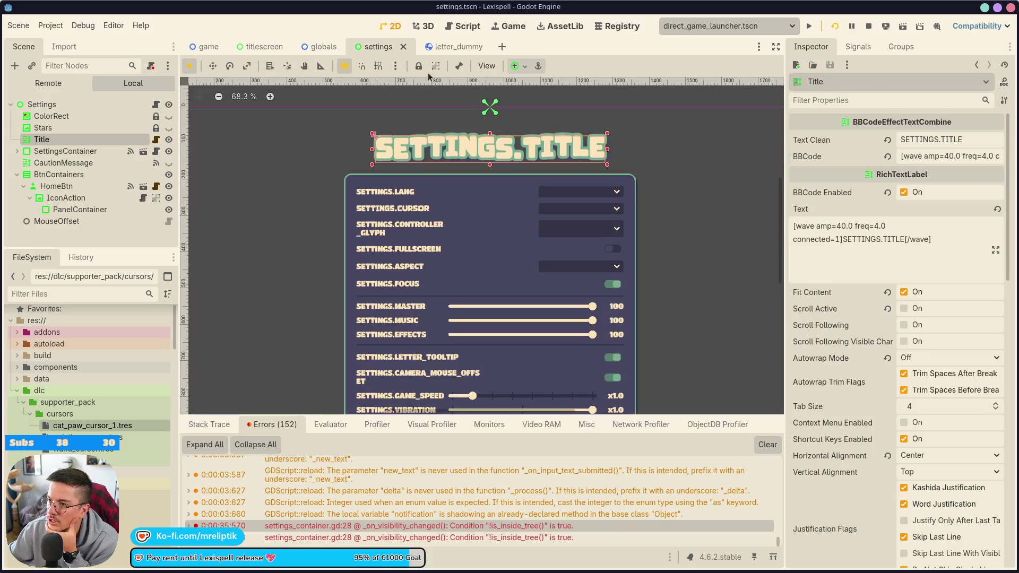
middle_click(369, 47)
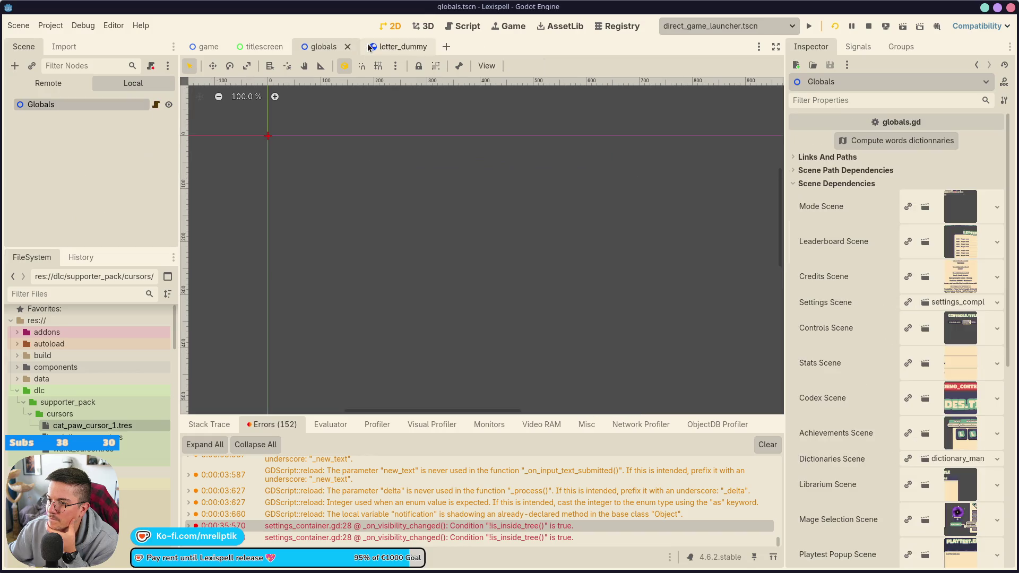
click(405, 48)
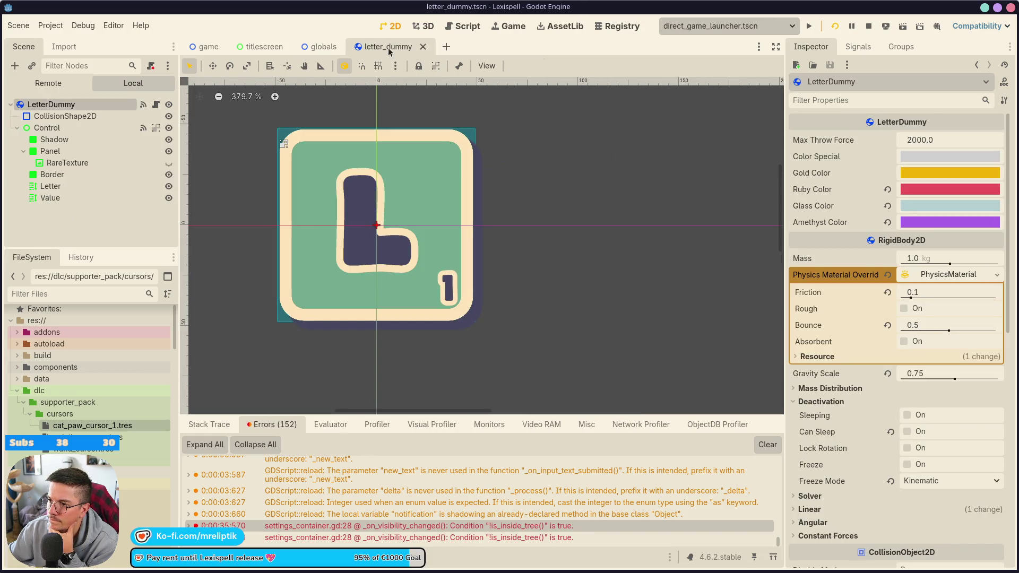
middle_click(388, 46)
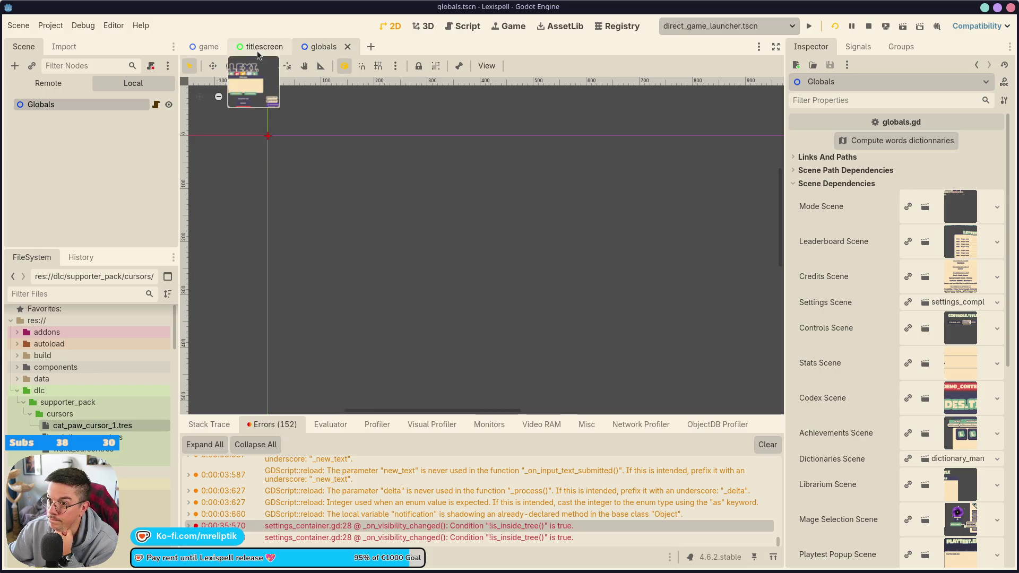
click(259, 53)
middle_click(343, 48)
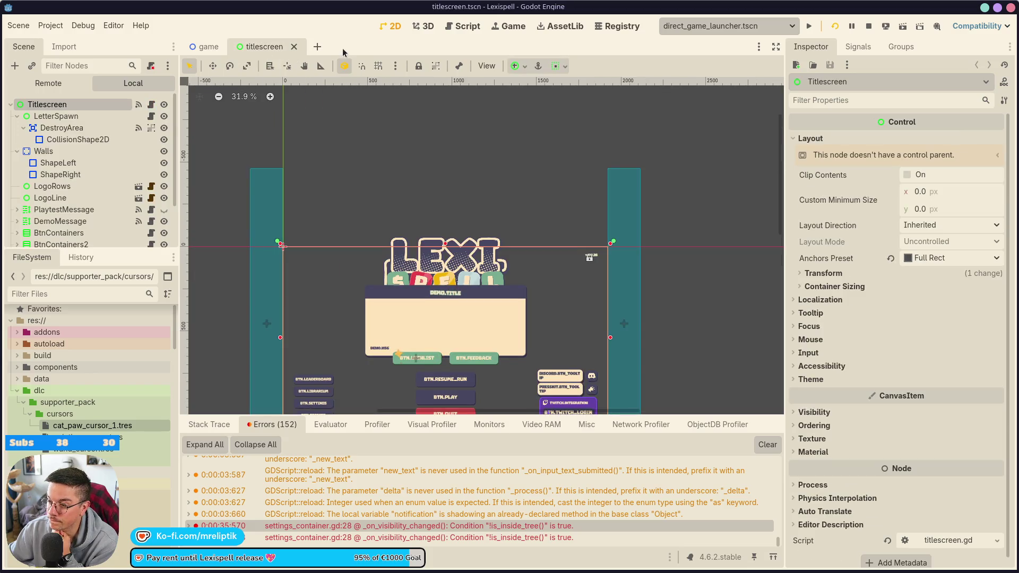
middle_click(260, 47)
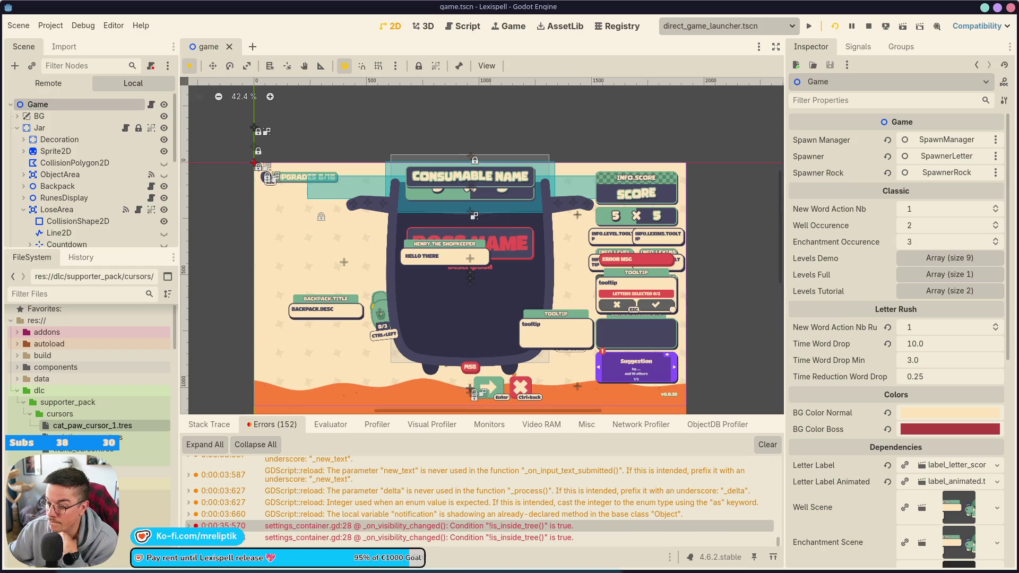
click(201, 557)
Collapse the bottom panel, then open the cursor_special scene and its CursorSpecial script.
click(202, 557)
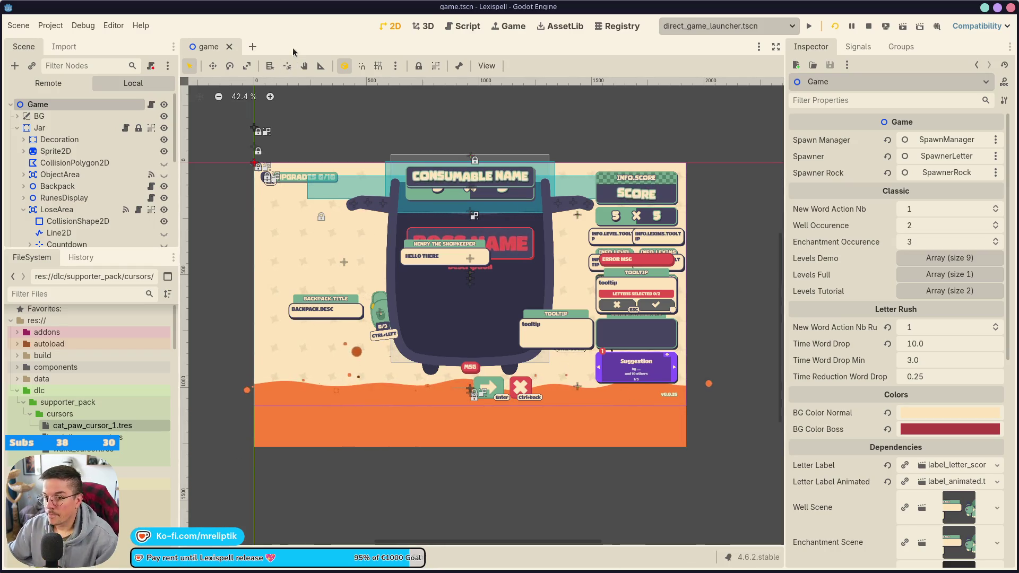
key(ctrl+shift+o)
text(cursor)
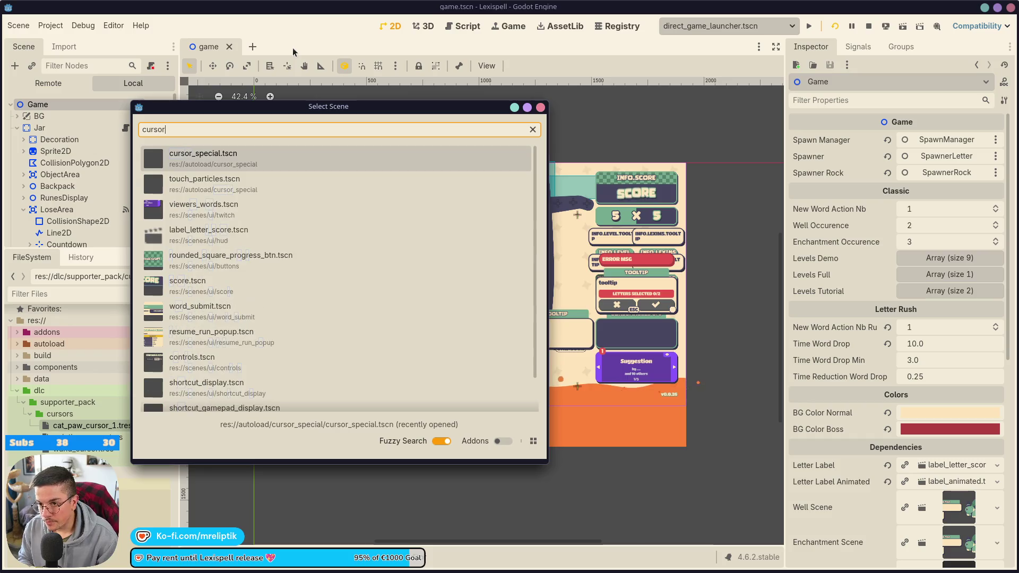
text(_s)
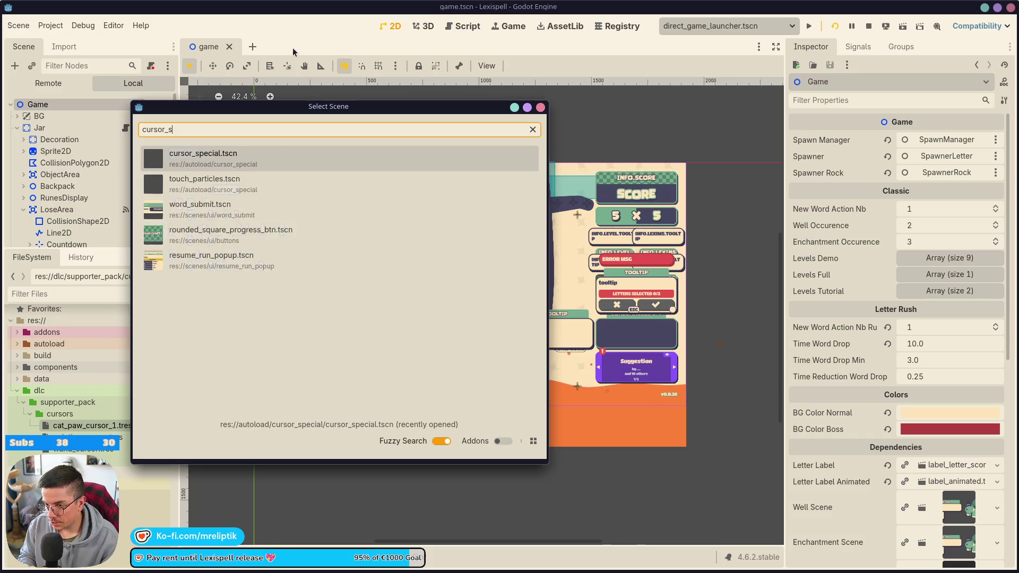
text(p)
key(Return)
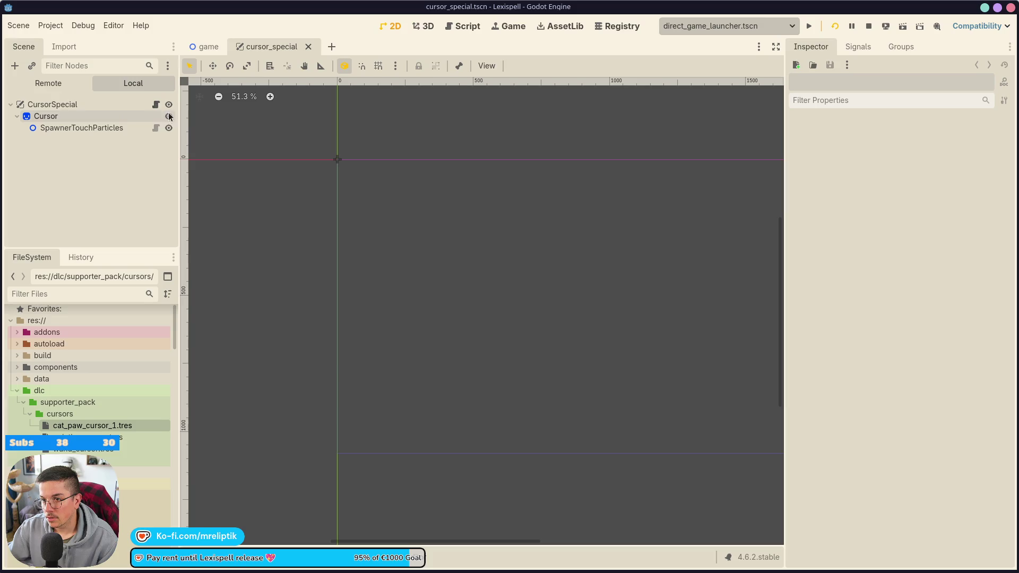
click(156, 104)
Review the CONTROLLER branch of input_type_changed, MOUSE_MODE_HIDDEN, the active check and set_active.
scroll(399, 260, down, 3)
scroll(395, 388, up, 4)
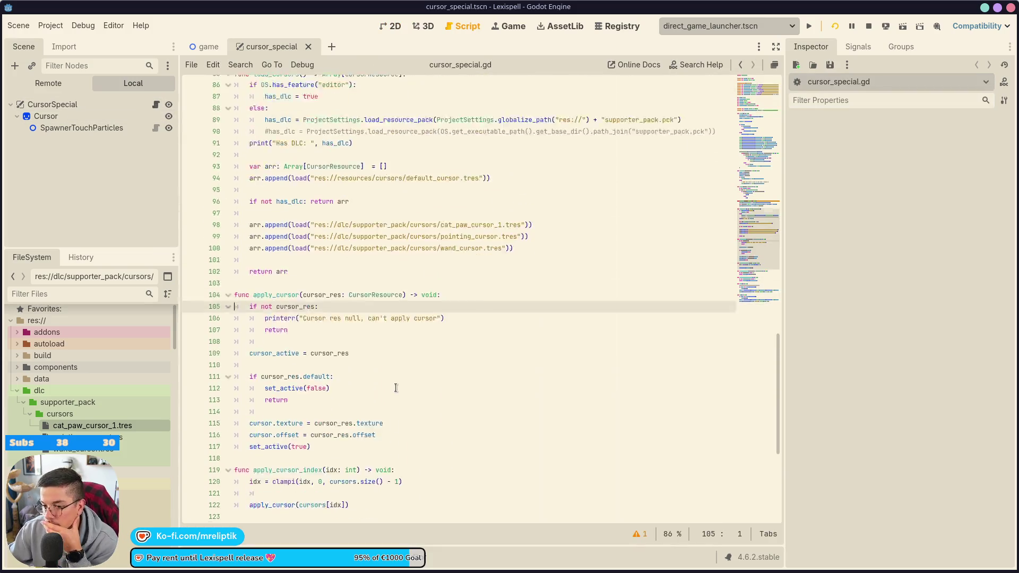
scroll(395, 388, up, 15)
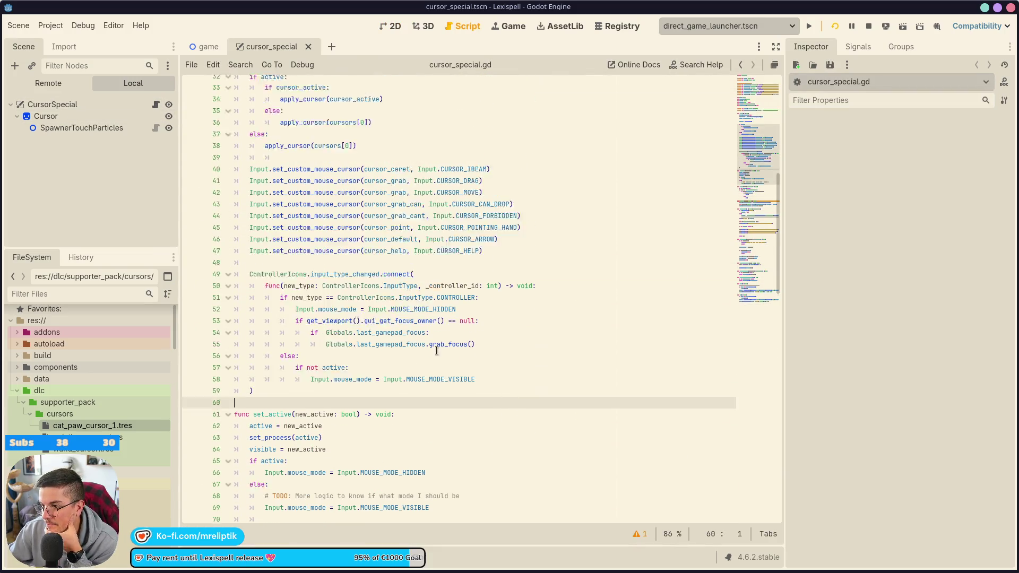
scroll(436, 351, up, 2)
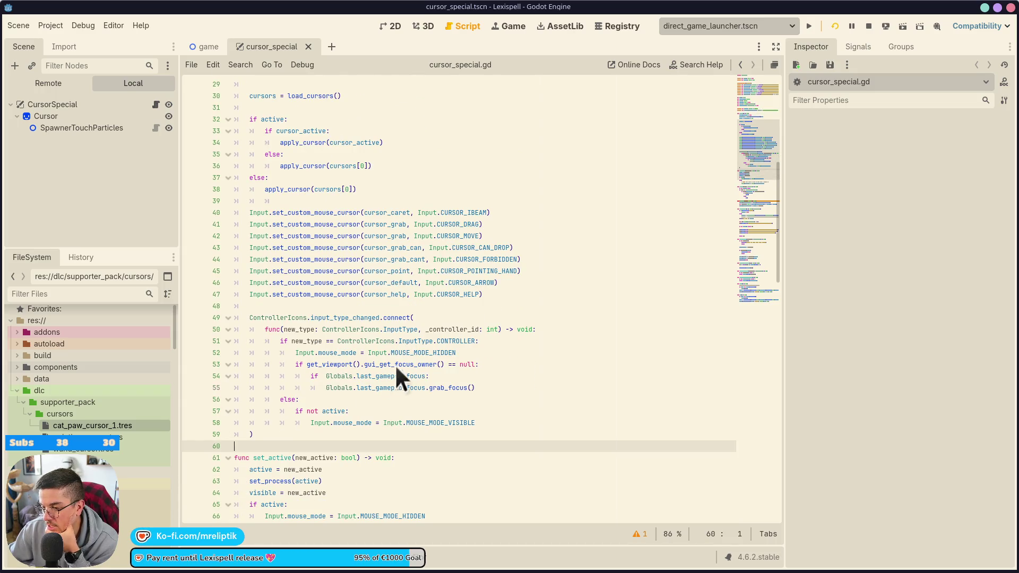
click(303, 340)
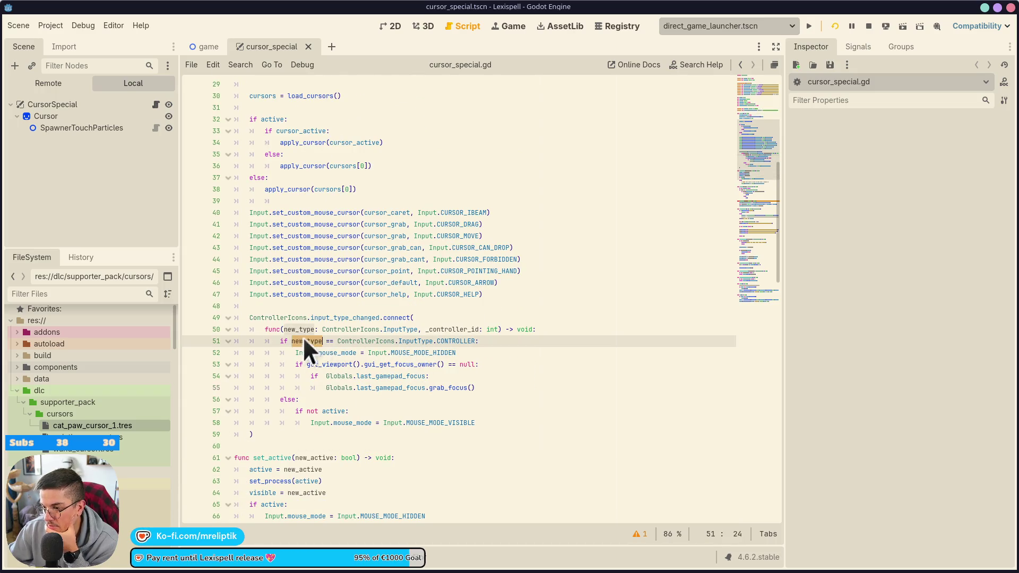
double_click(455, 341)
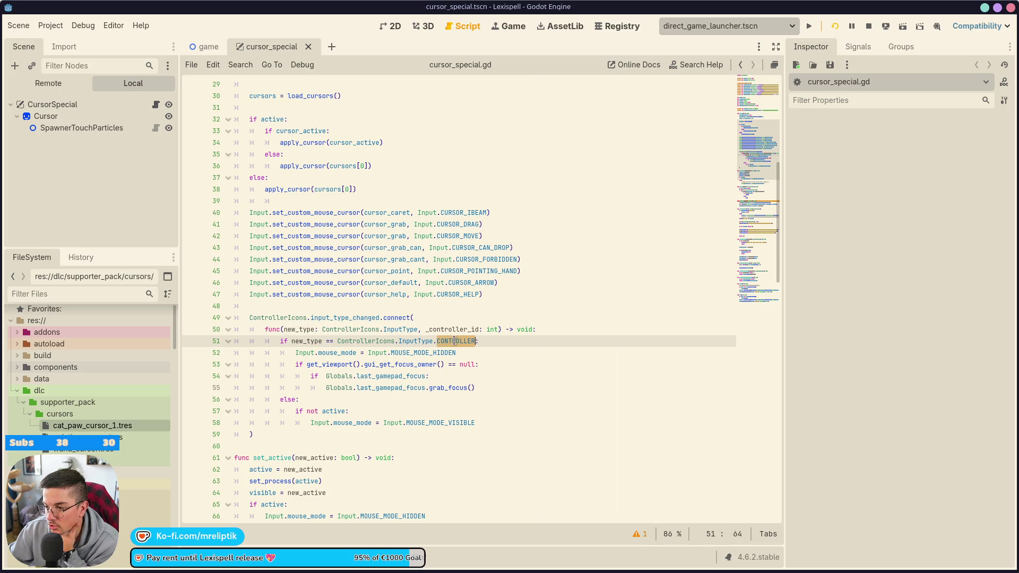
double_click(438, 354)
click(330, 414)
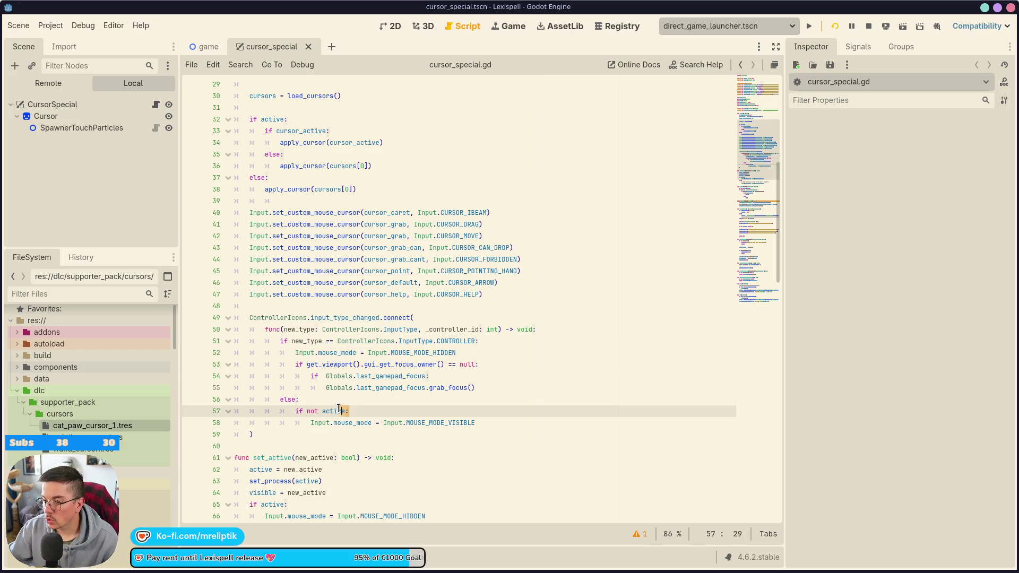
double_click(328, 412)
click(272, 458)
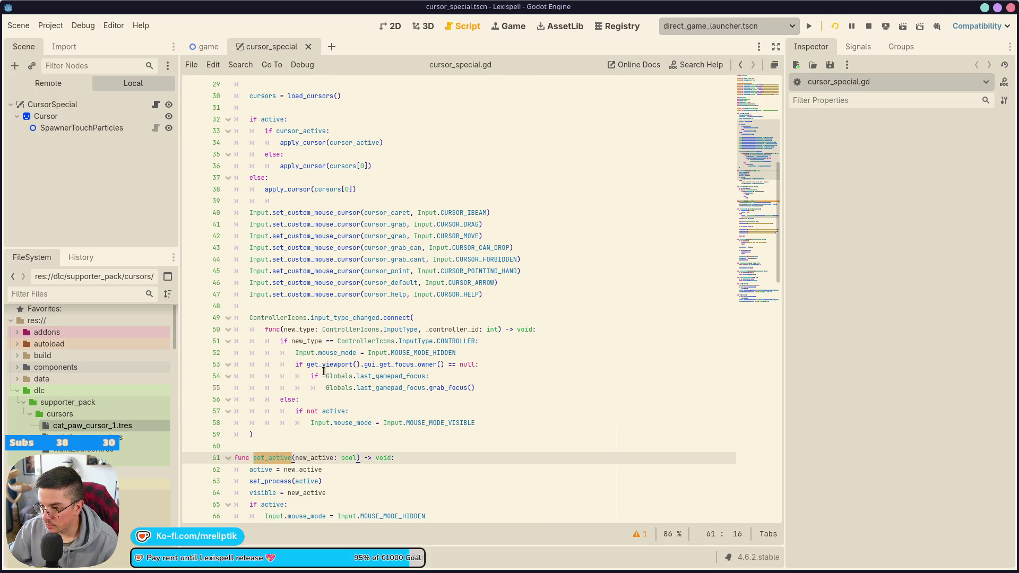
Add set_active(false) after the mouse-hiding line in the controller branch.
click(474, 354)
key(Return)
text(set_active)
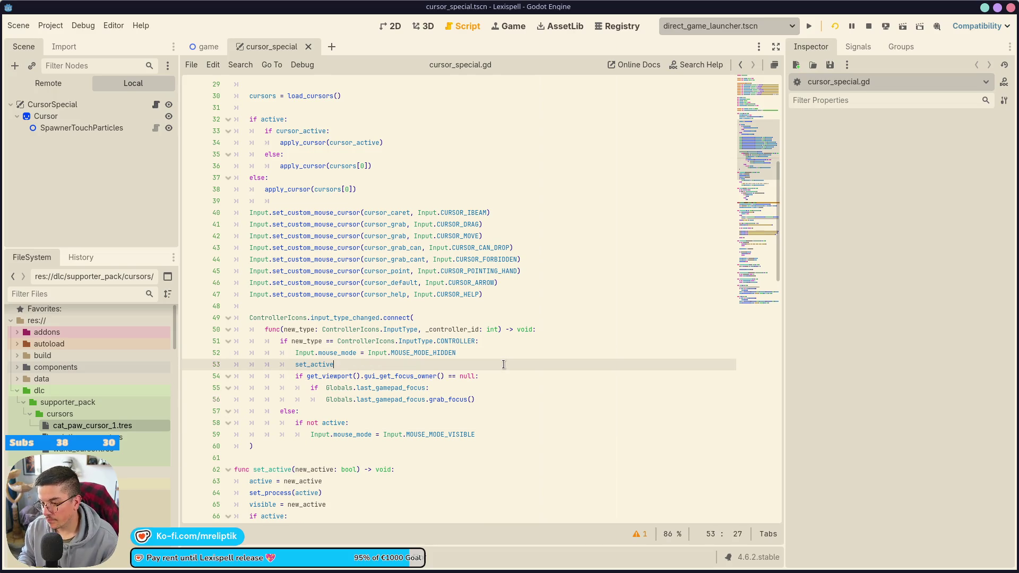
text((false)
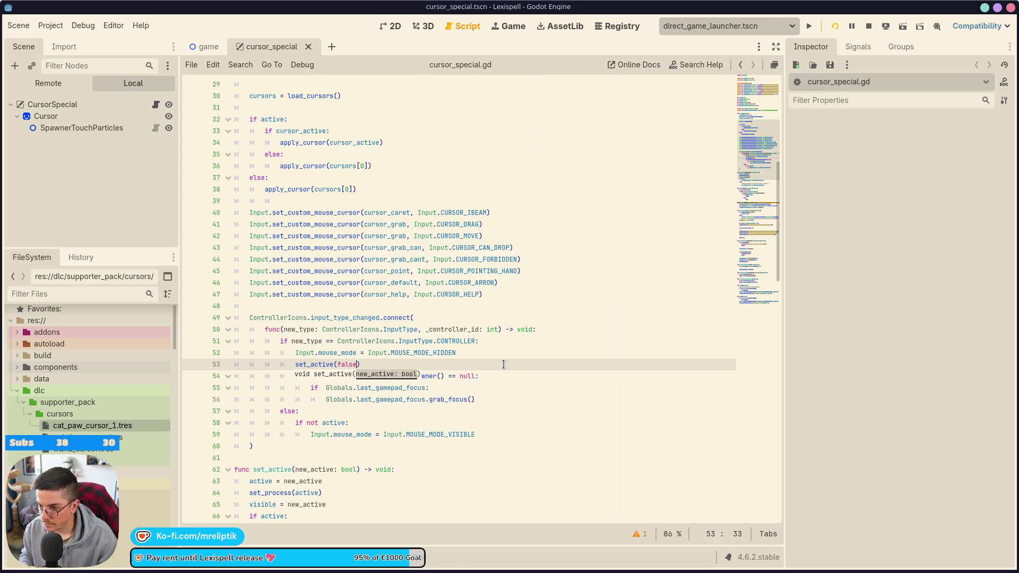
key(alt+Down)
key(alt+Down)
key(alt+Down)
click(456, 341)
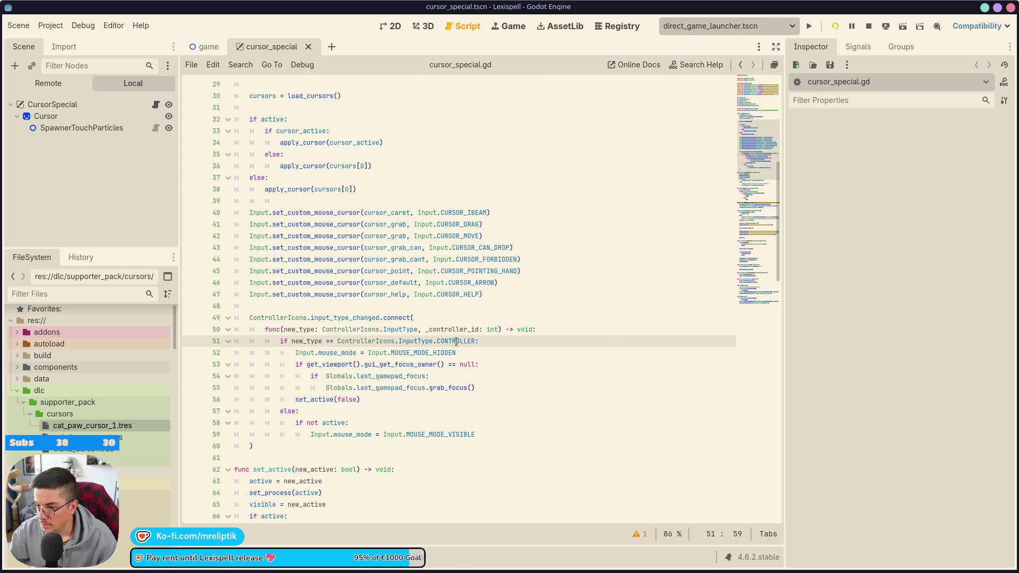
Reload the played scene and test controller-style focus on the MODES menu with the Right key.
click(834, 28)
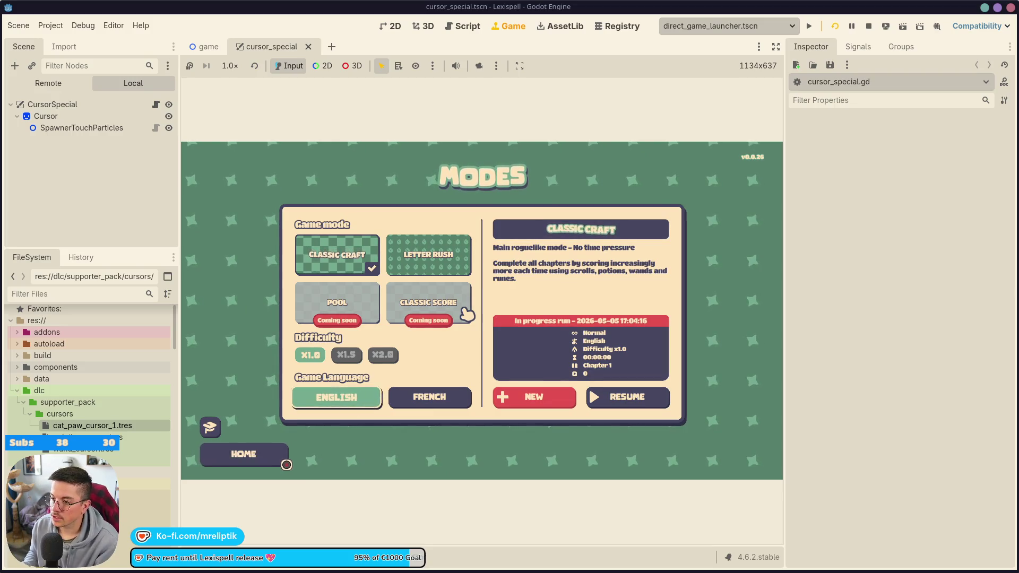
key(Right)
key(Right)
key(Right)
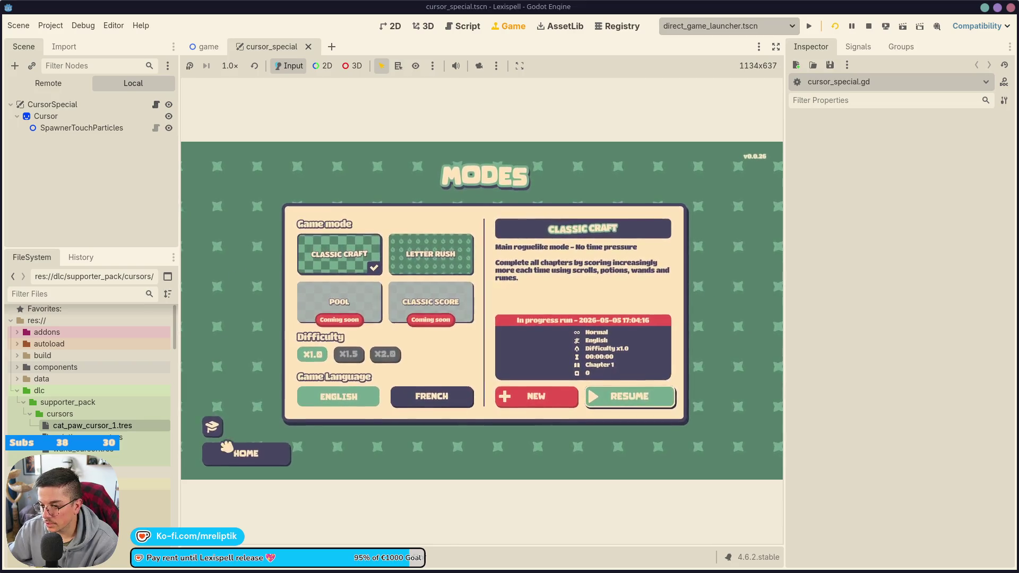
Move set_active(false) above the Input.mouse_mode line in cursor_special.gd and save the script.
click(156, 105)
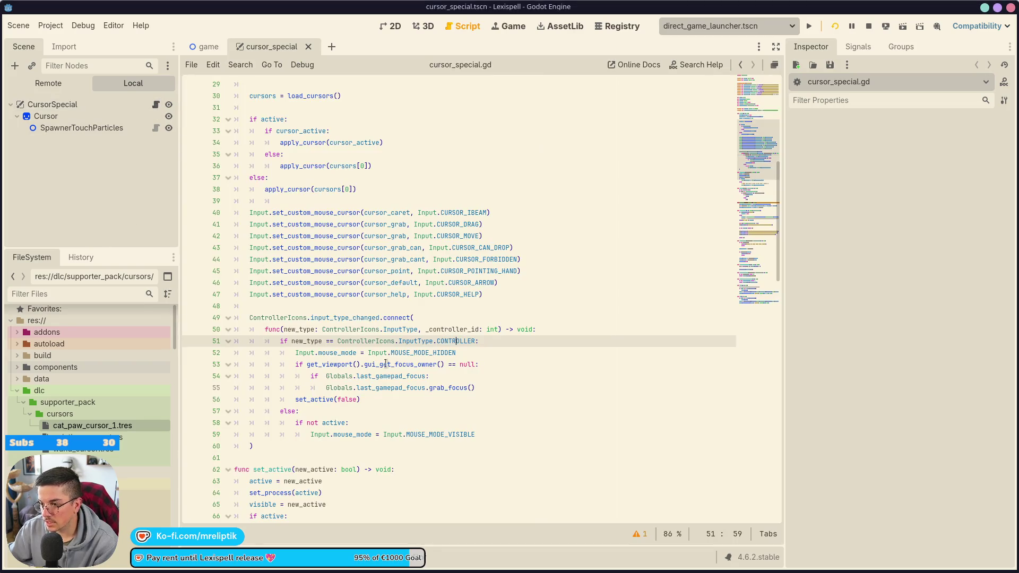
click(472, 351)
key(Down)
key(Down)
key(Down)
key(alt+Up)
key(alt+Up)
key(alt+Up)
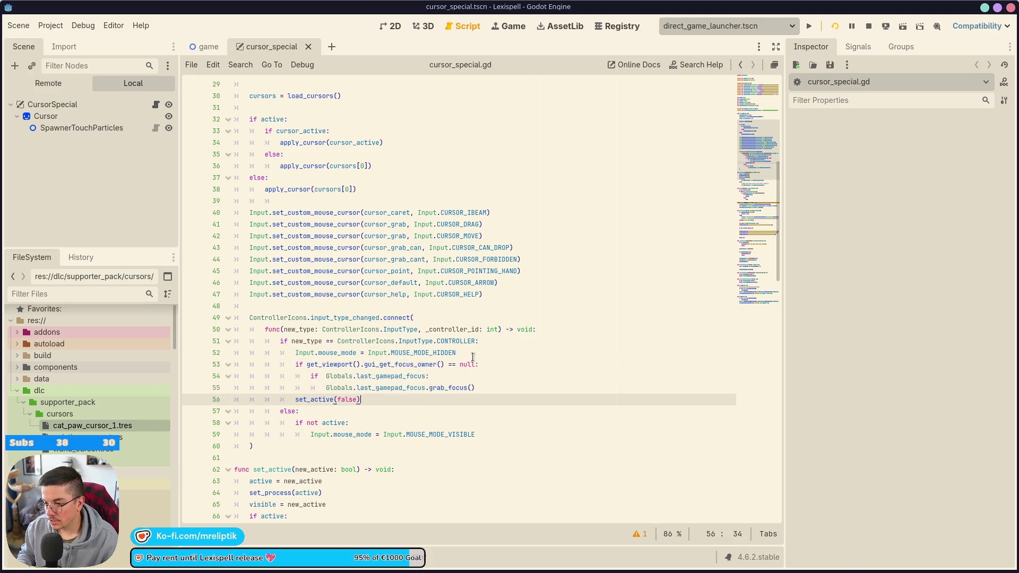
key(ctrl+s)
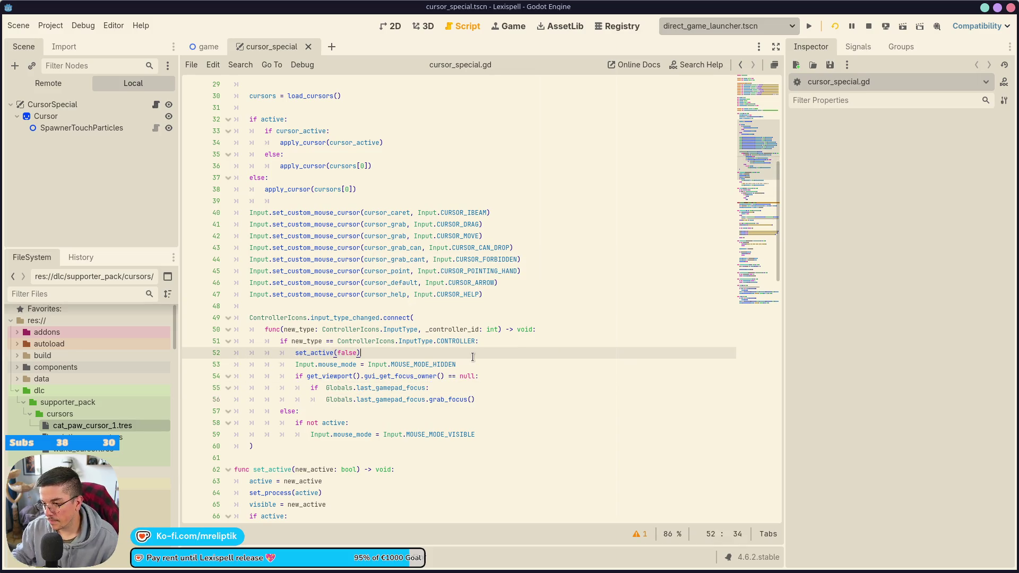
Check the running game, then review set_active, its visible toggle and uses of active.
click(508, 26)
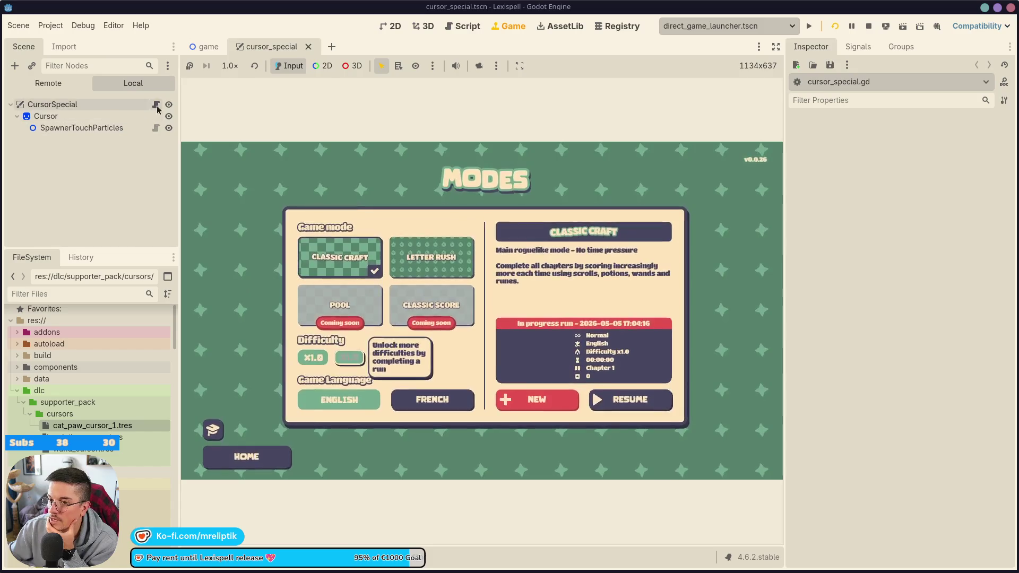
key(ctrl+F3)
double_click(319, 352)
scroll(371, 369, down, 4)
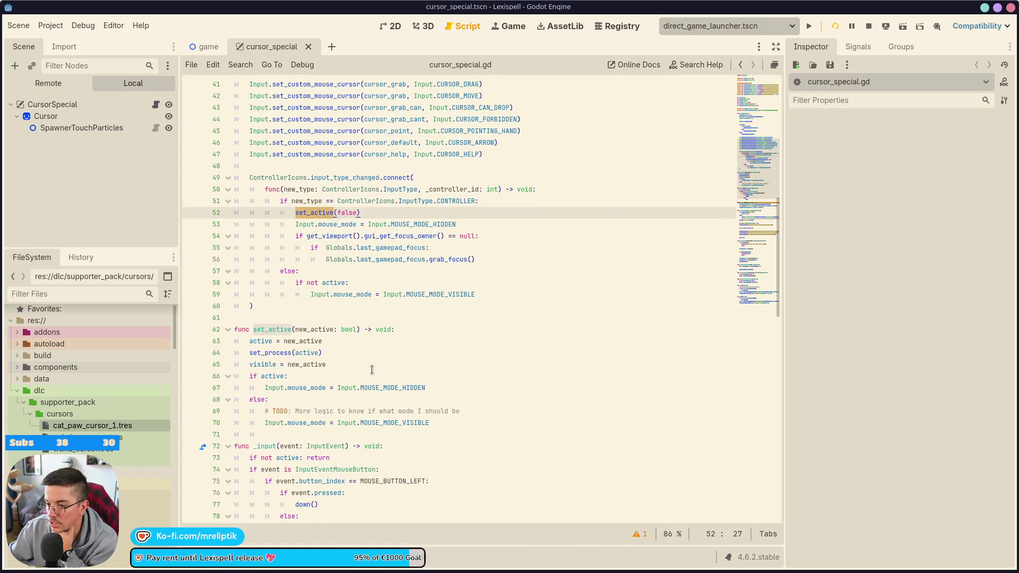
double_click(268, 365)
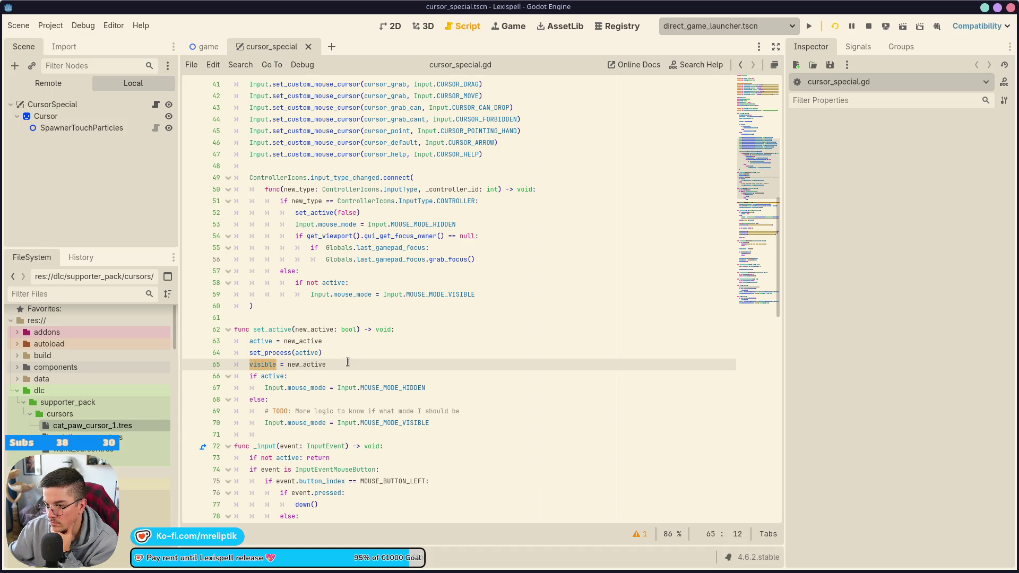
double_click(260, 340)
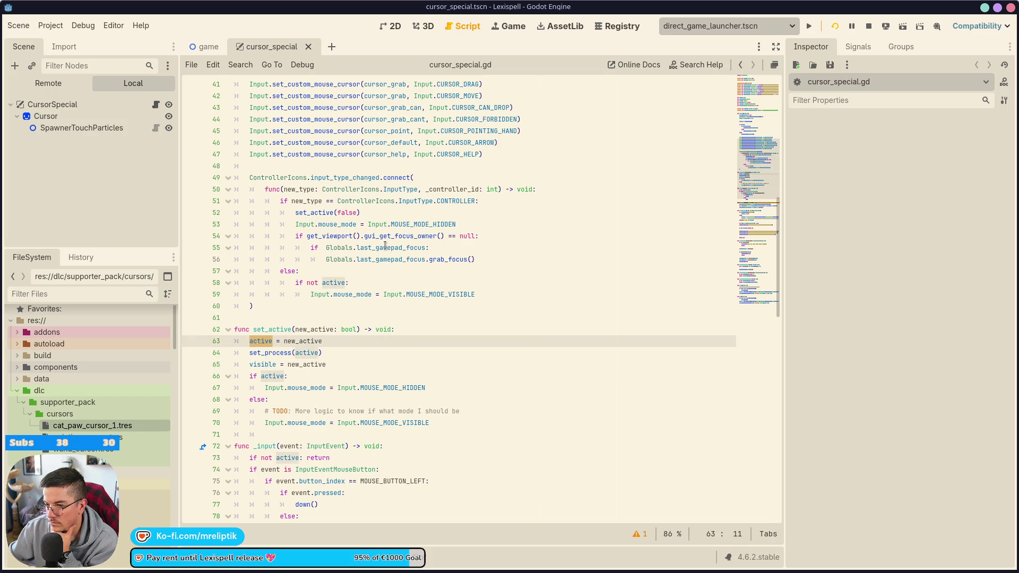
double_click(318, 213)
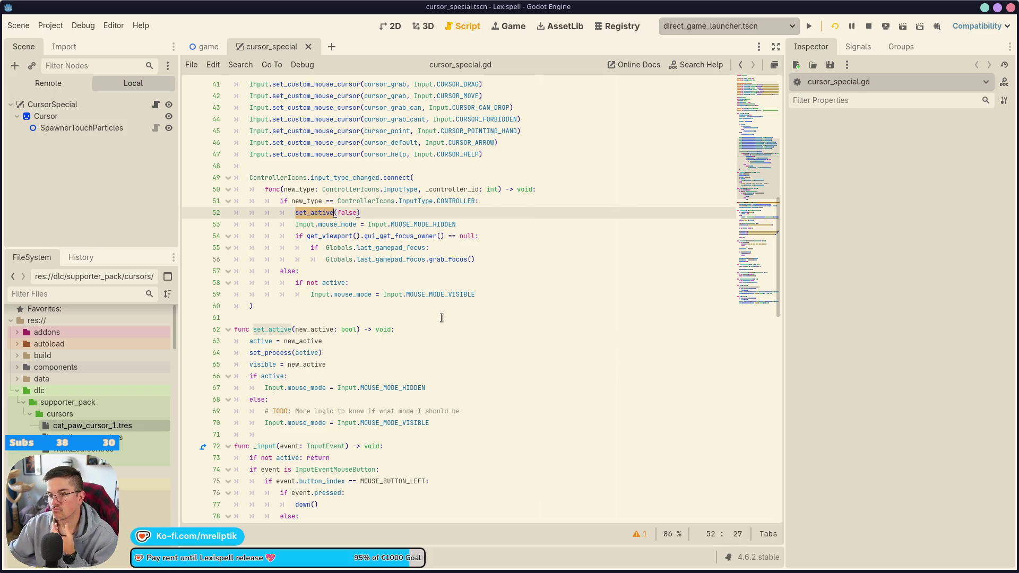
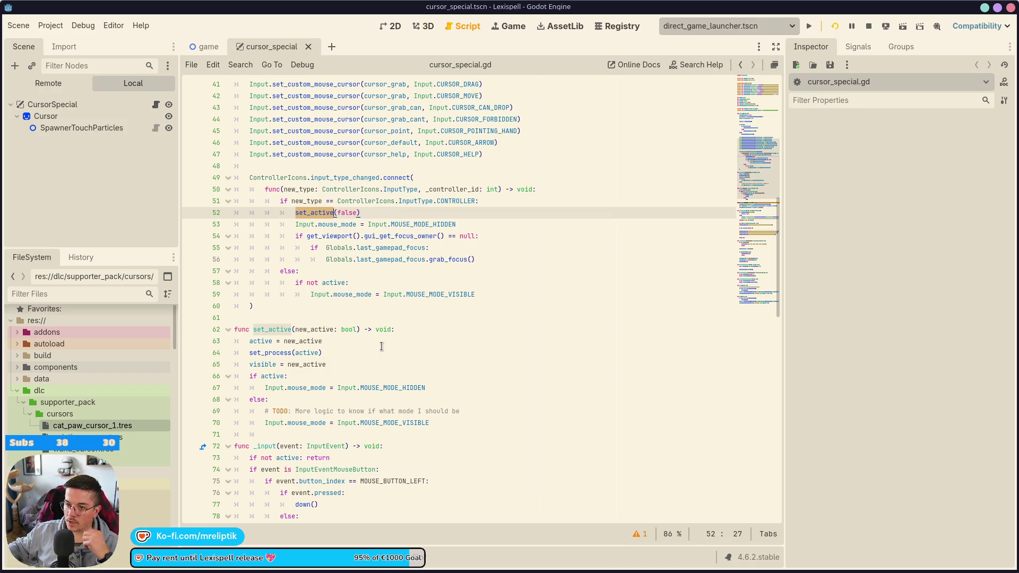
Review the set_active function, its call on line 52 and the cursor_active variable in cursor_special.gd.
double_click(282, 328)
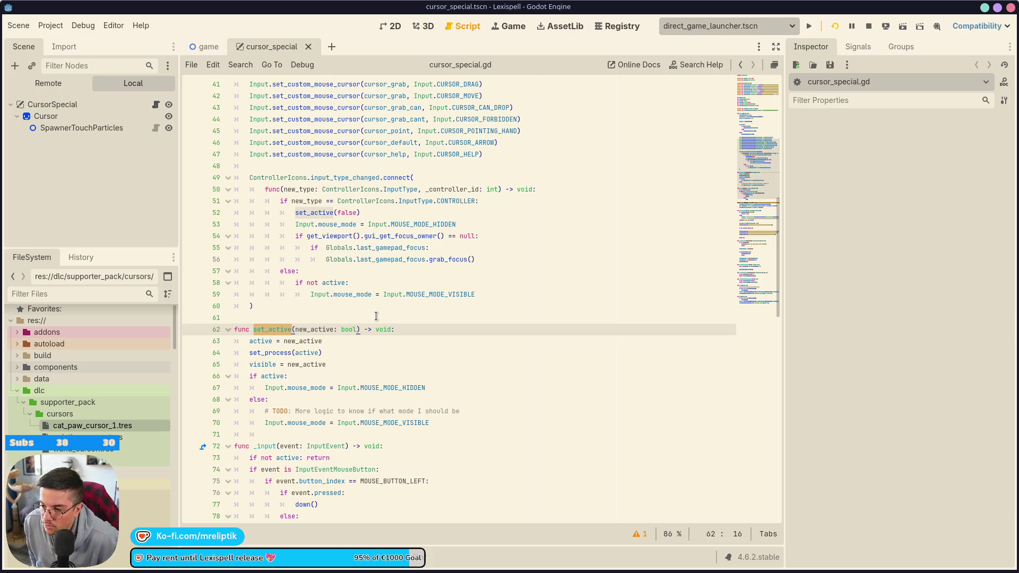
double_click(313, 209)
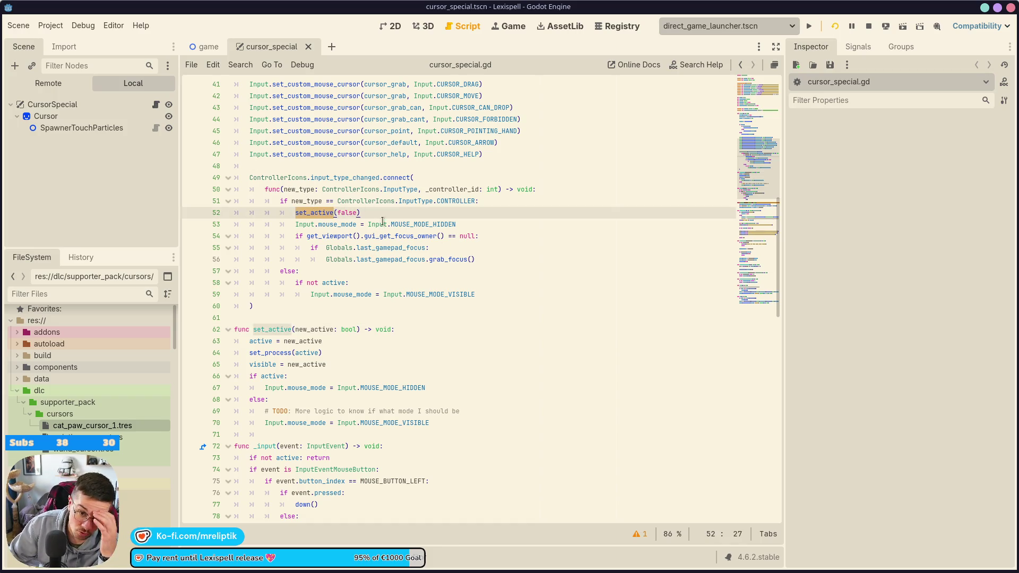
mouse_move(319, 211)
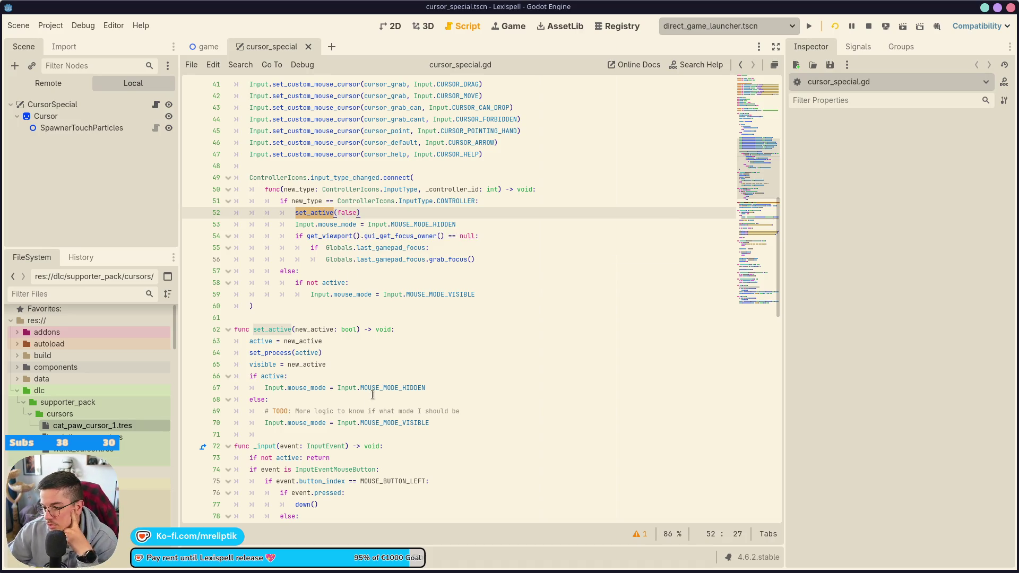
click(466, 404)
scroll(466, 404, up, 3)
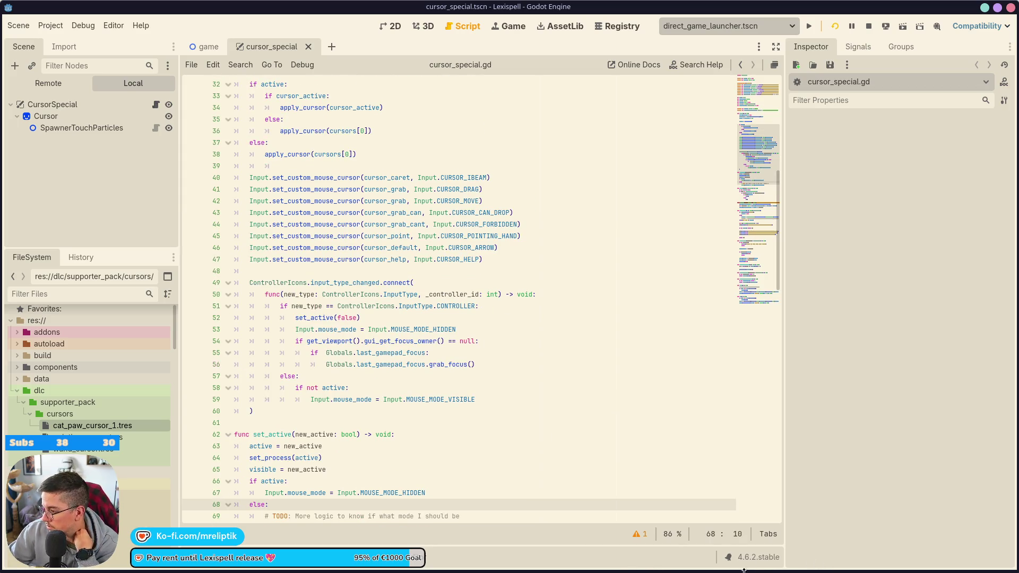
mouse_move(480, 571)
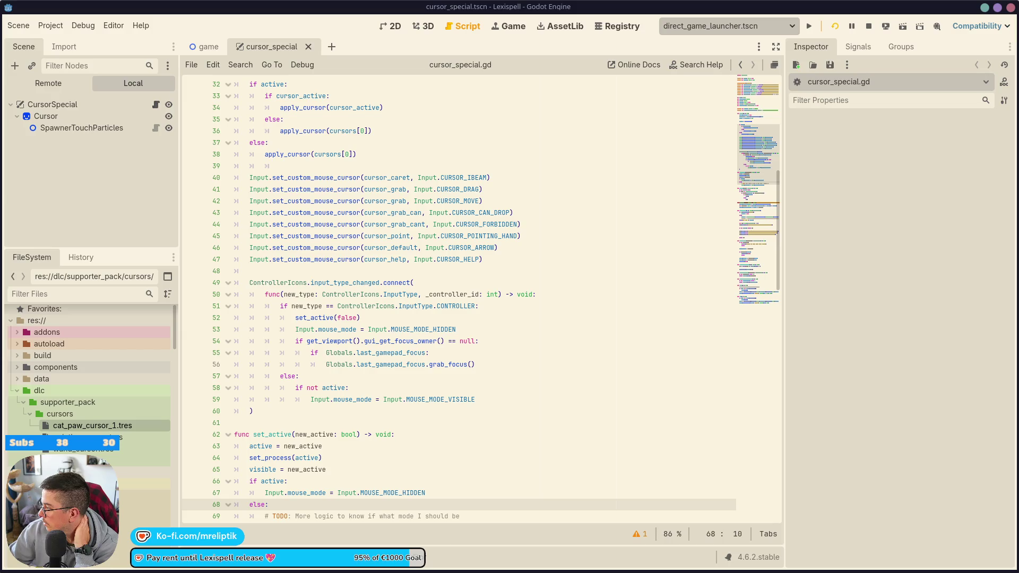
mouse_move(547, 572)
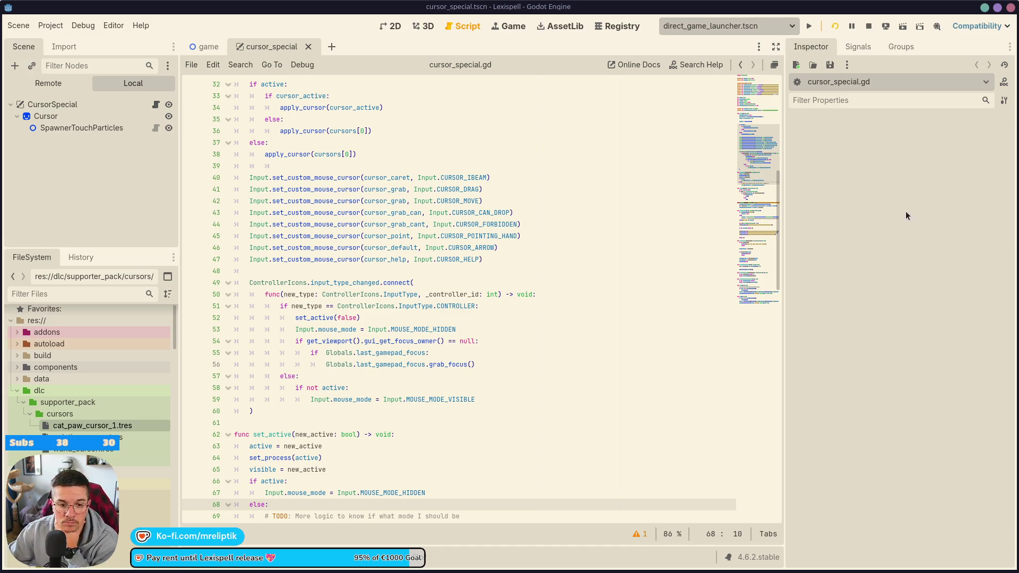
click(418, 351)
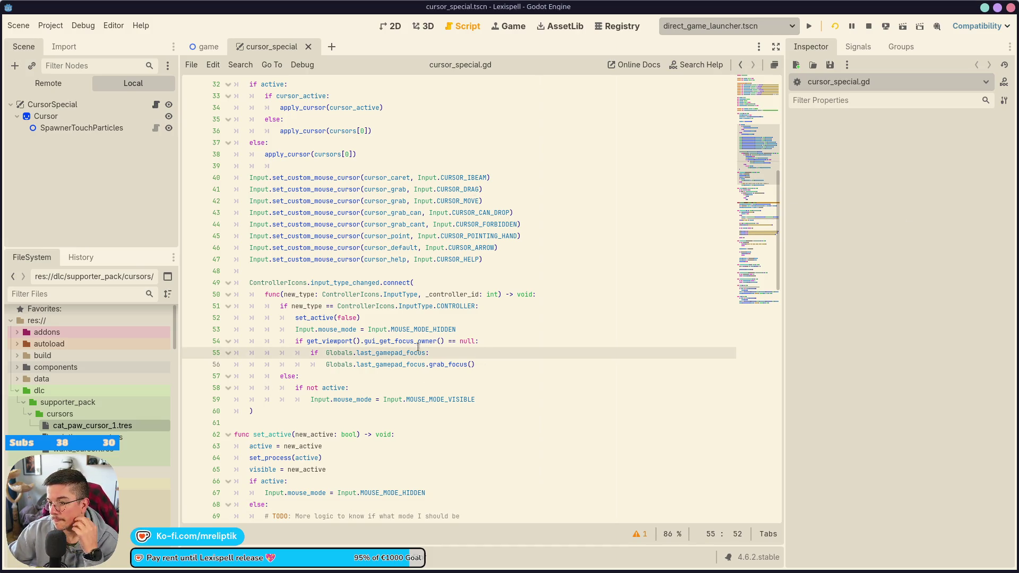
double_click(315, 318)
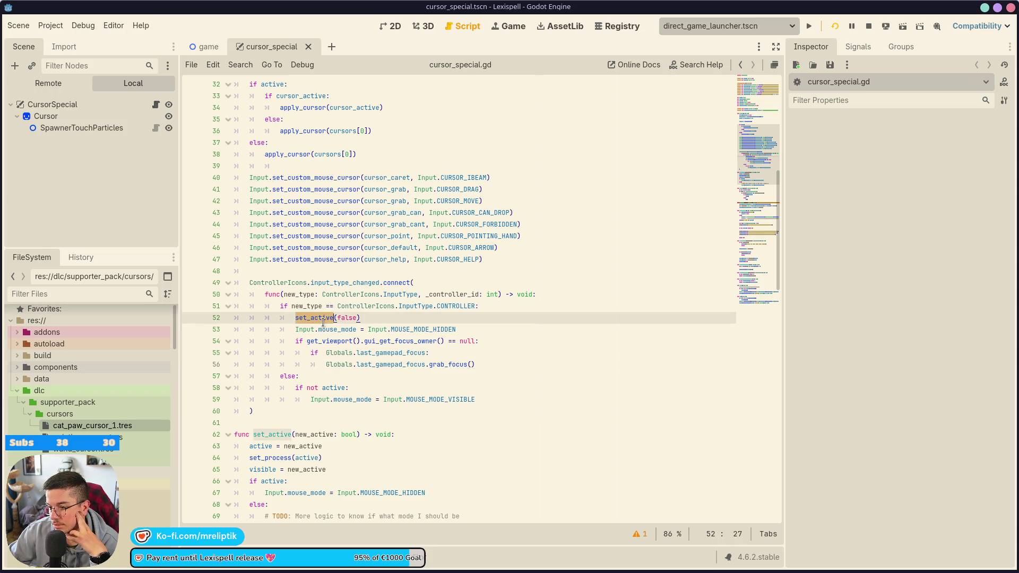
scroll(368, 343, down, 4)
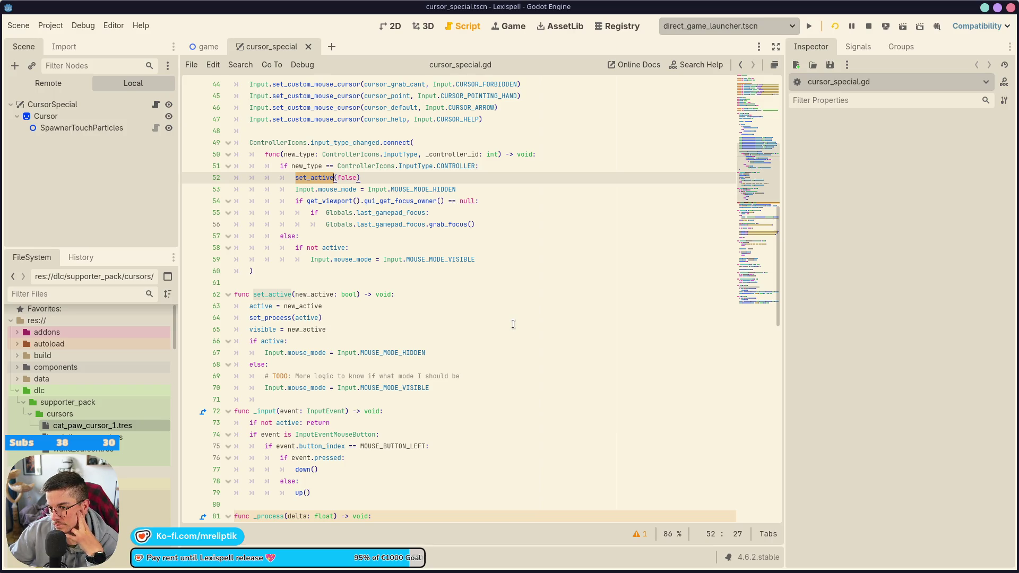
scroll(451, 334, up, 14)
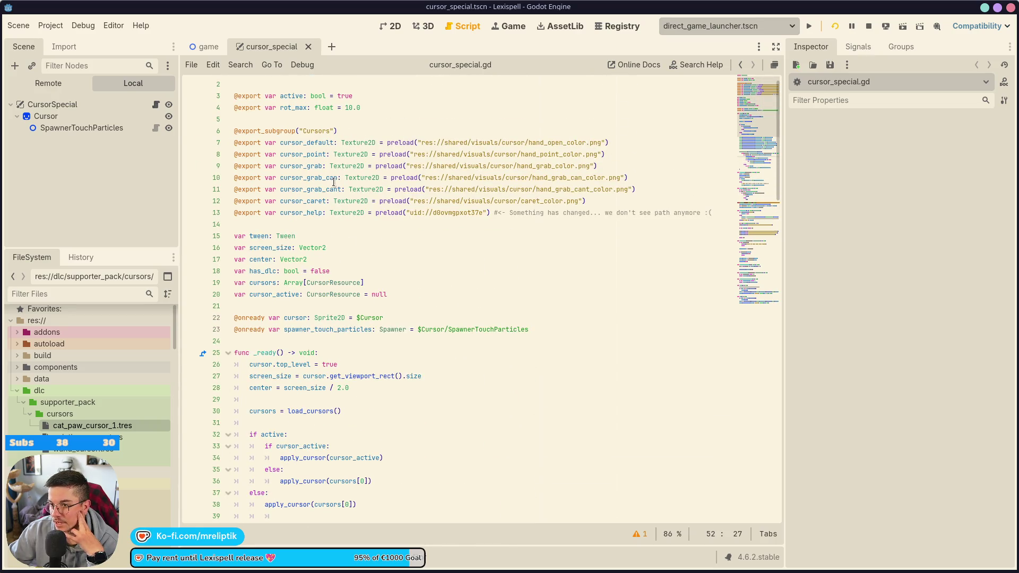
double_click(273, 295)
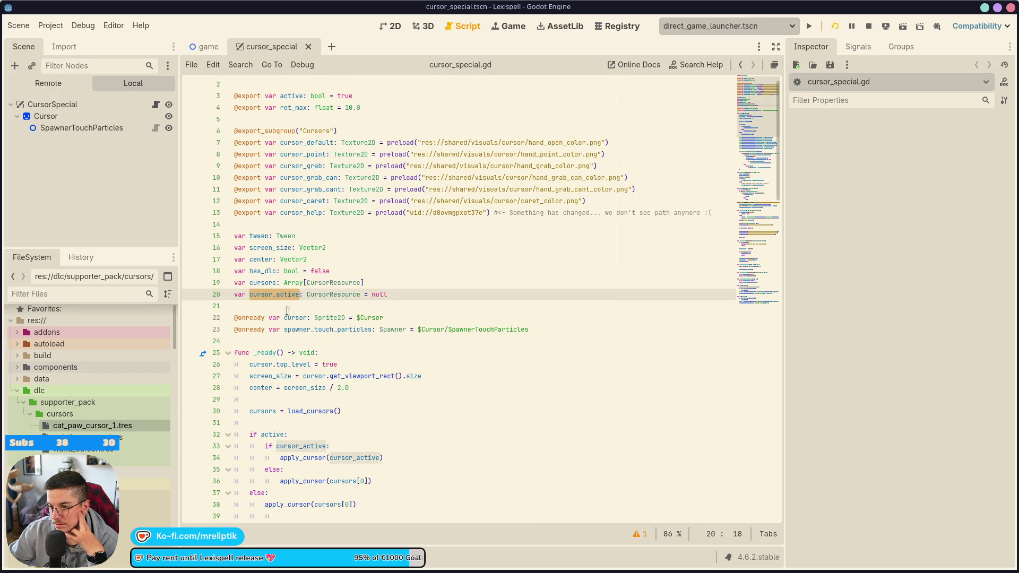
click(361, 110)
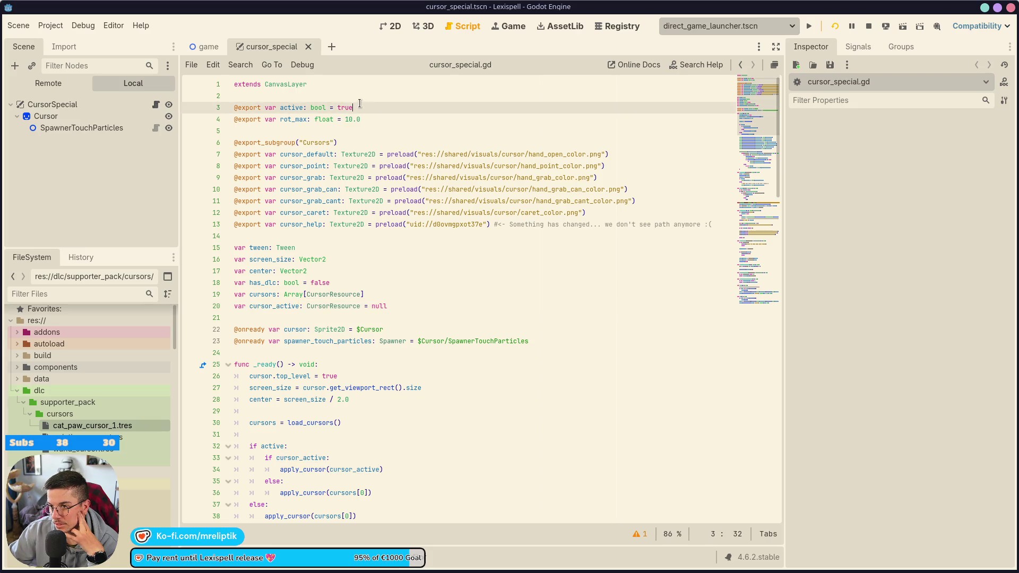
click(375, 95)
key(Return)
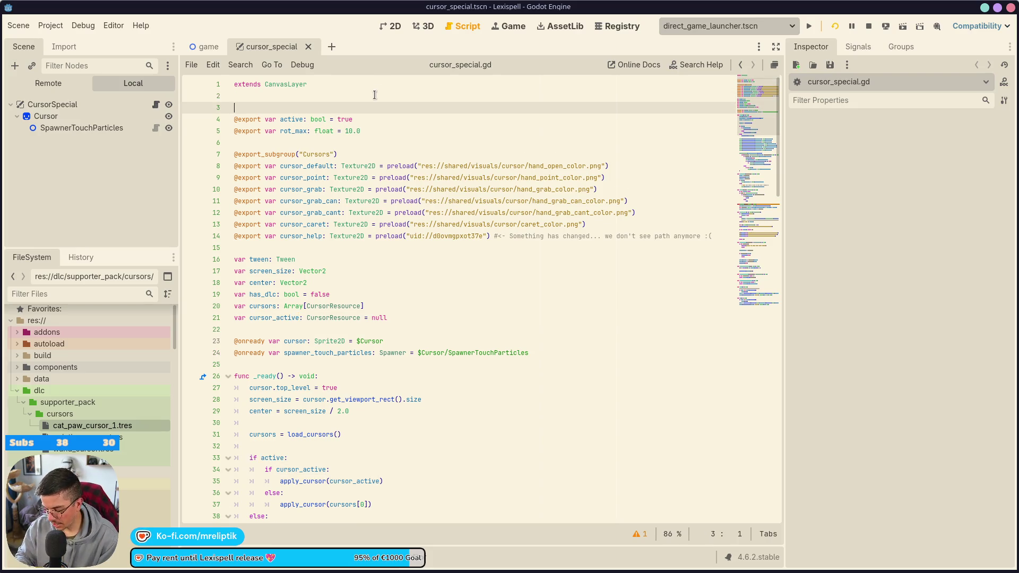
text(@ext)
text(ort enabled: bo)
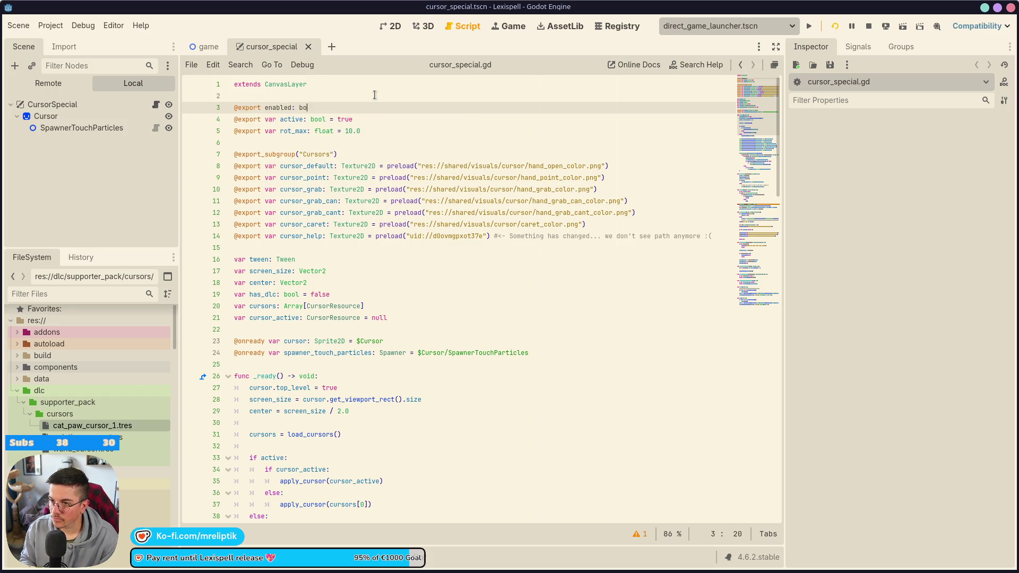
text(ol = true)
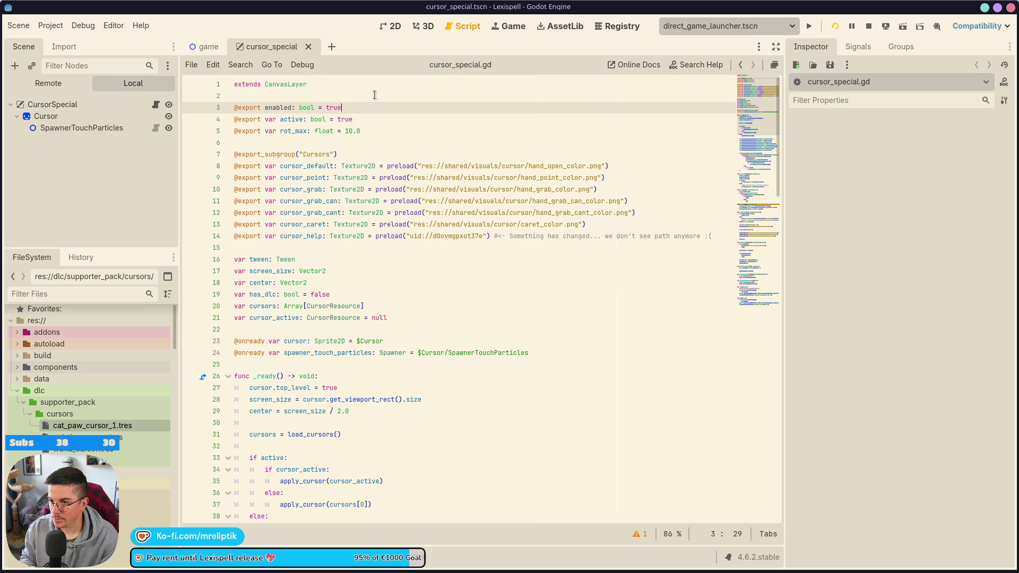
key(Home)
key(ctrl+Right)
key(Right)
text(var)
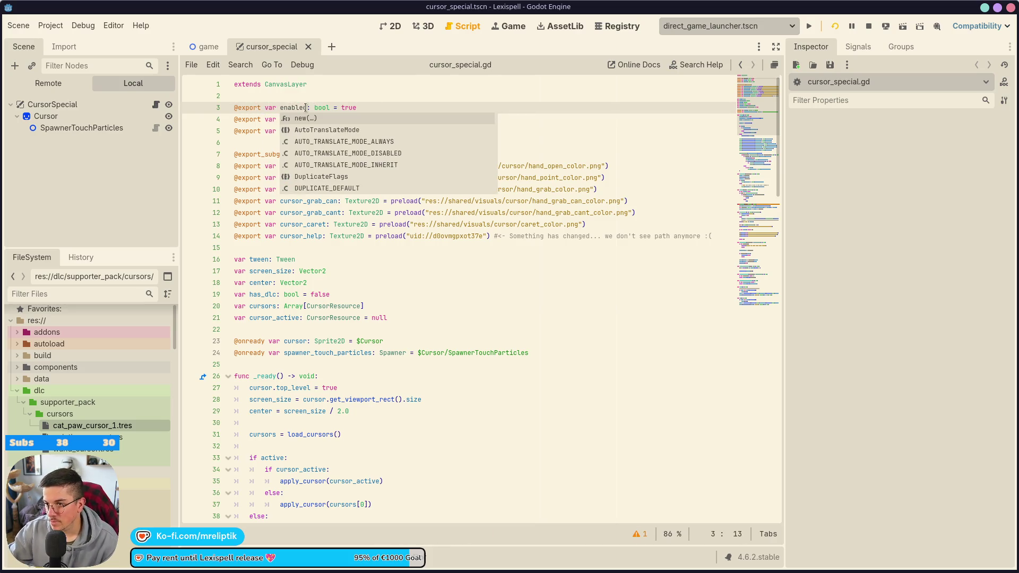
click(306, 107)
Add an empty 'func set_enabled(new_enabled: bool) -> void: pass' above set_active and save.
scroll(359, 381, down, 15)
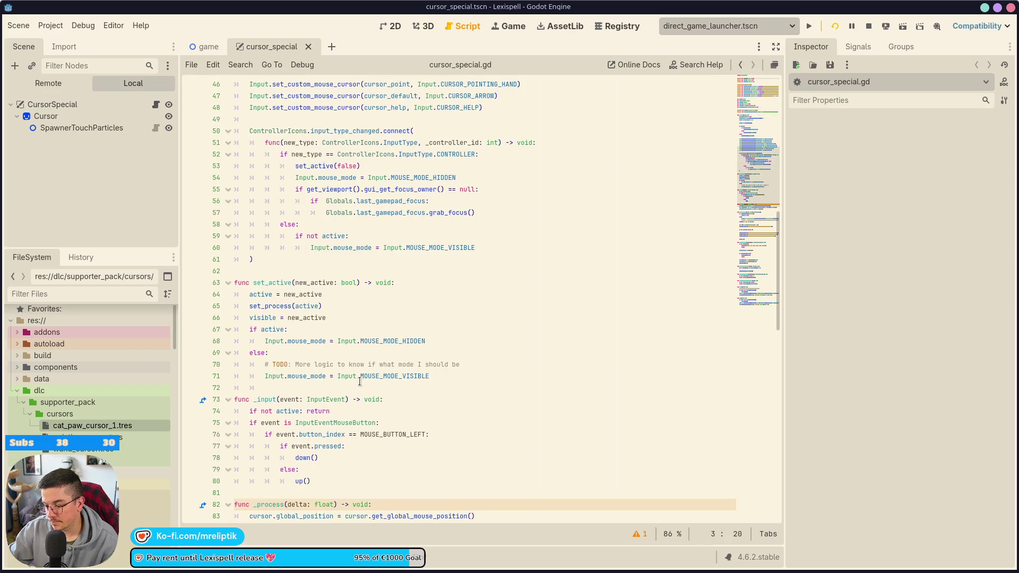
click(272, 272)
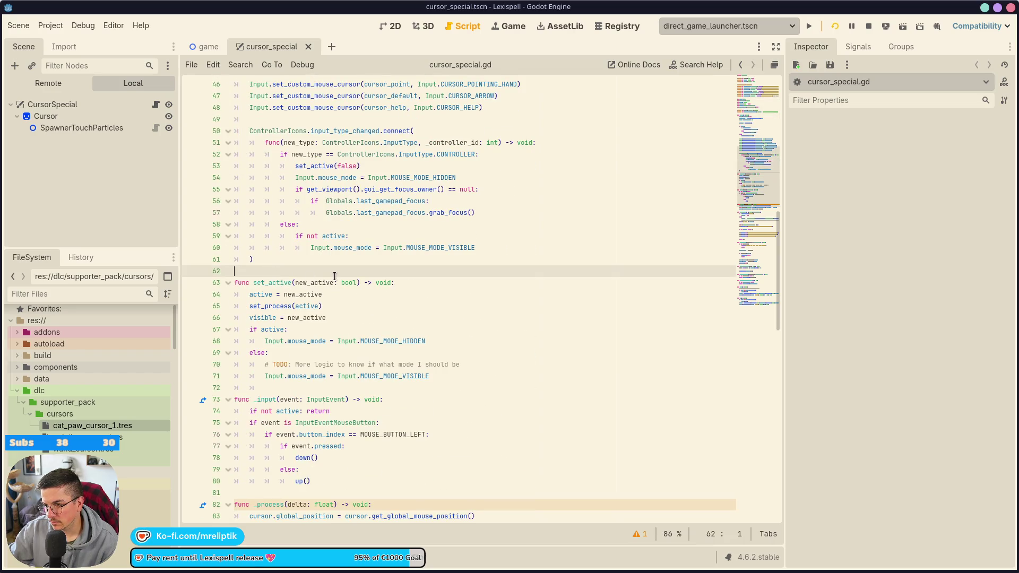
key(Return)
key(Return)
key(Up)
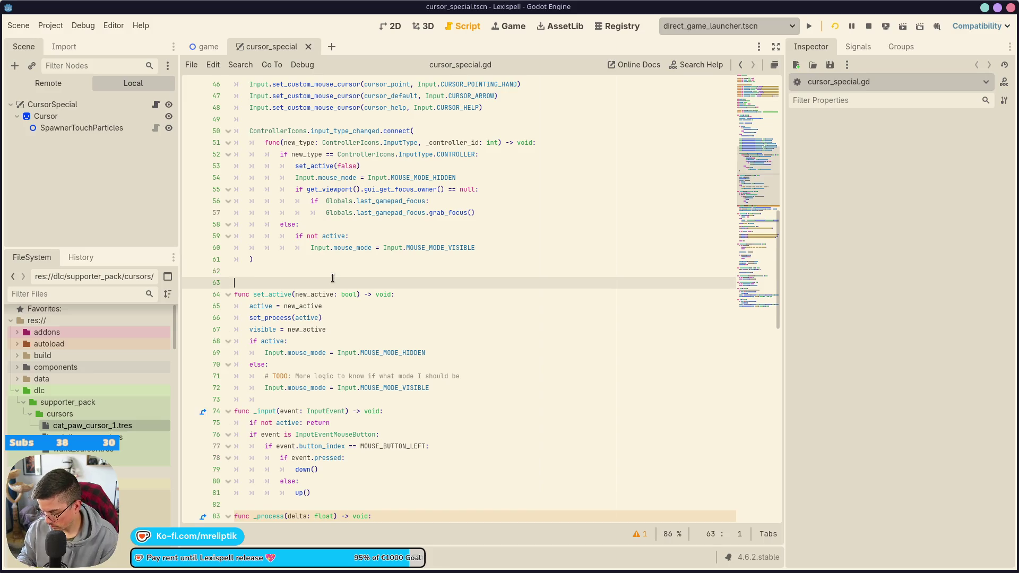
text(func set_enabled(ne)
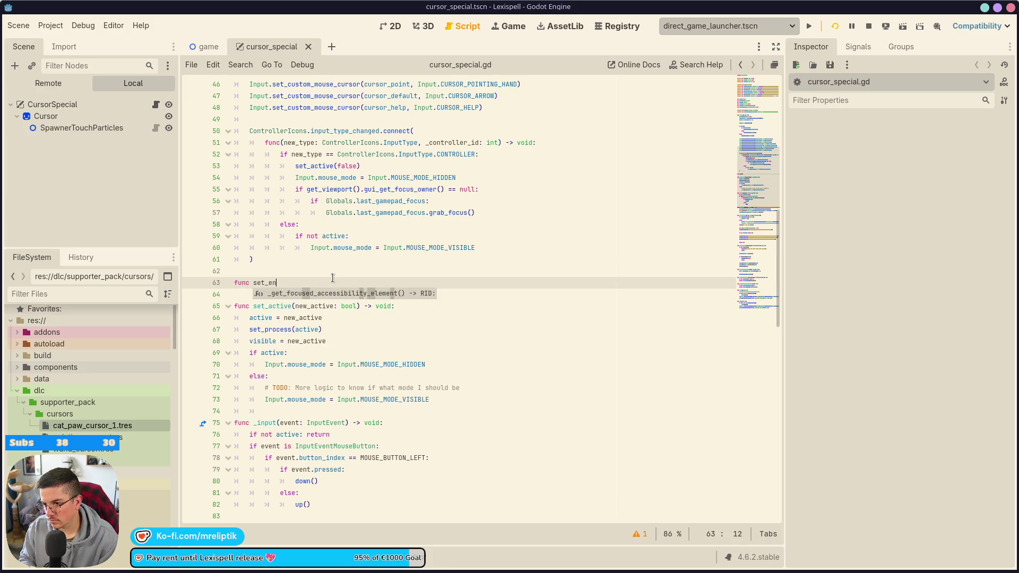
text(w_enabled)
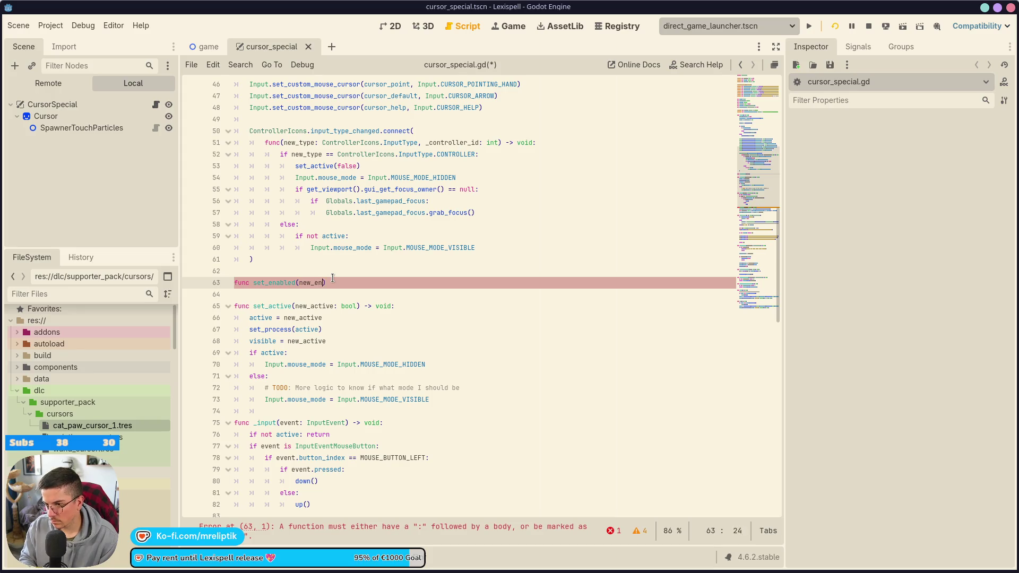
text(: bool) -)
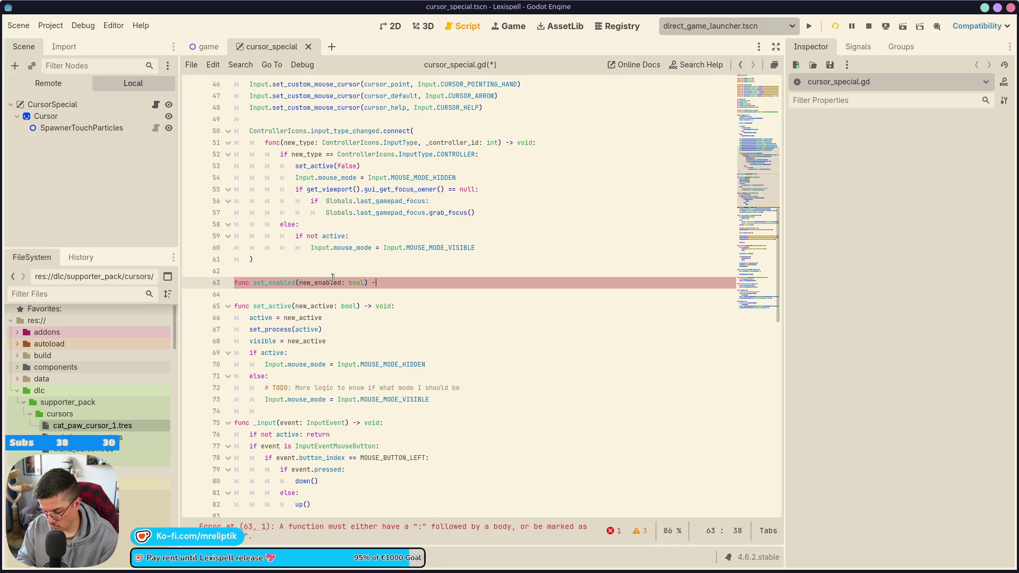
text(> void:)
key(Return)
text(pass)
key(ctrl+s)
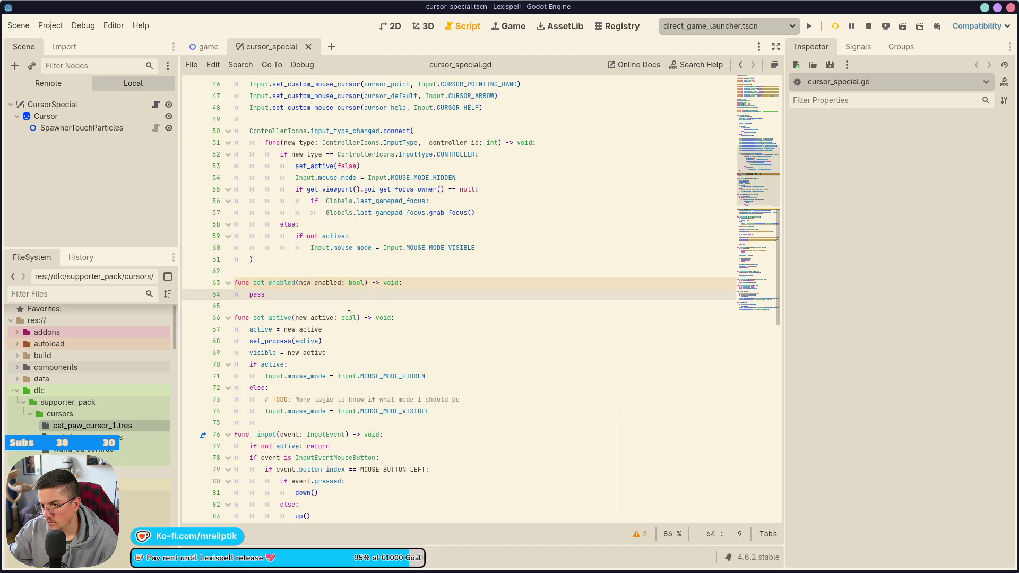
scroll(330, 287, up, 15)
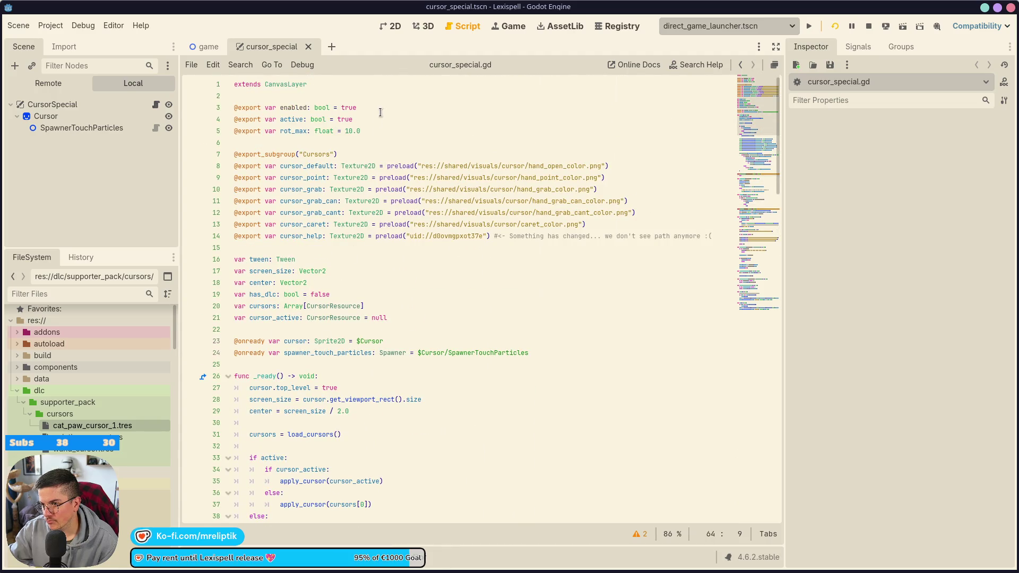
Append a set_active setter to the active property line and save the script.
click(379, 120)
text(: s)
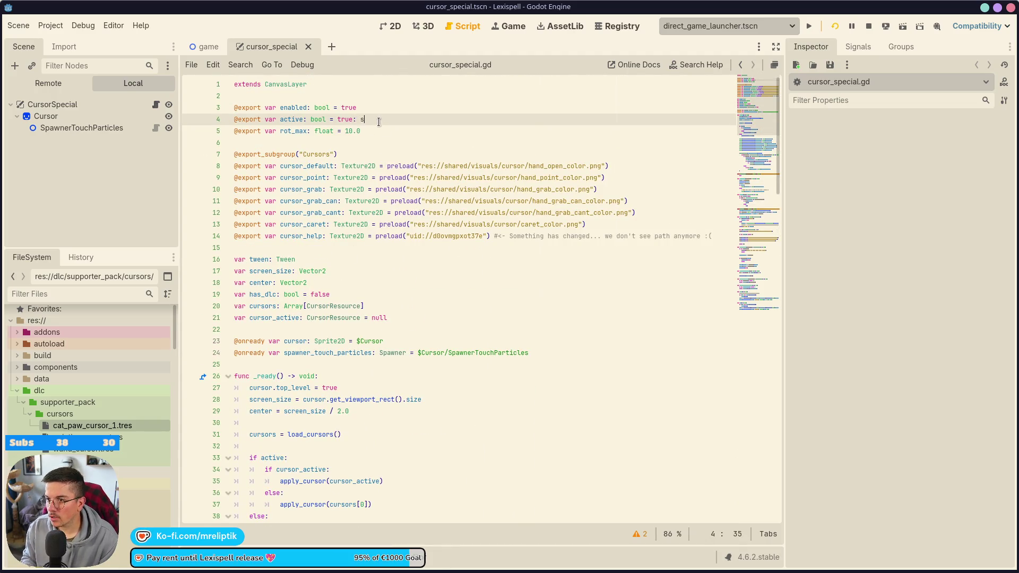
text(et)
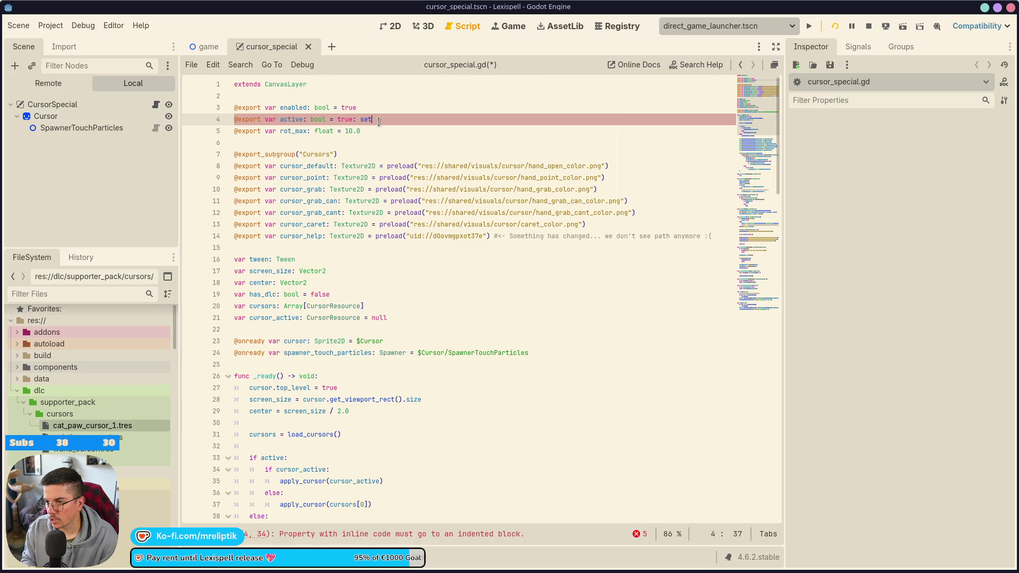
text(_)
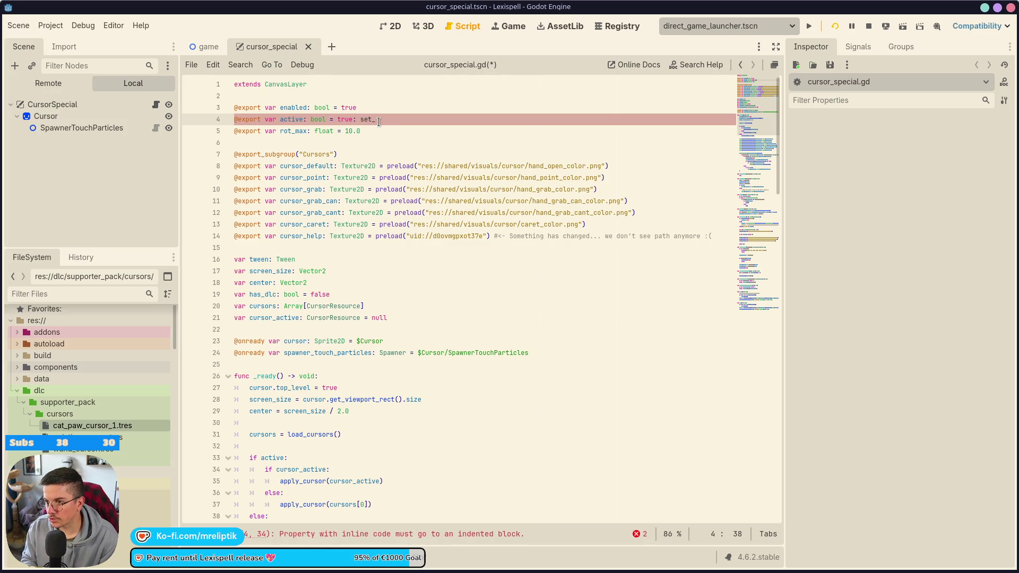
text(active)
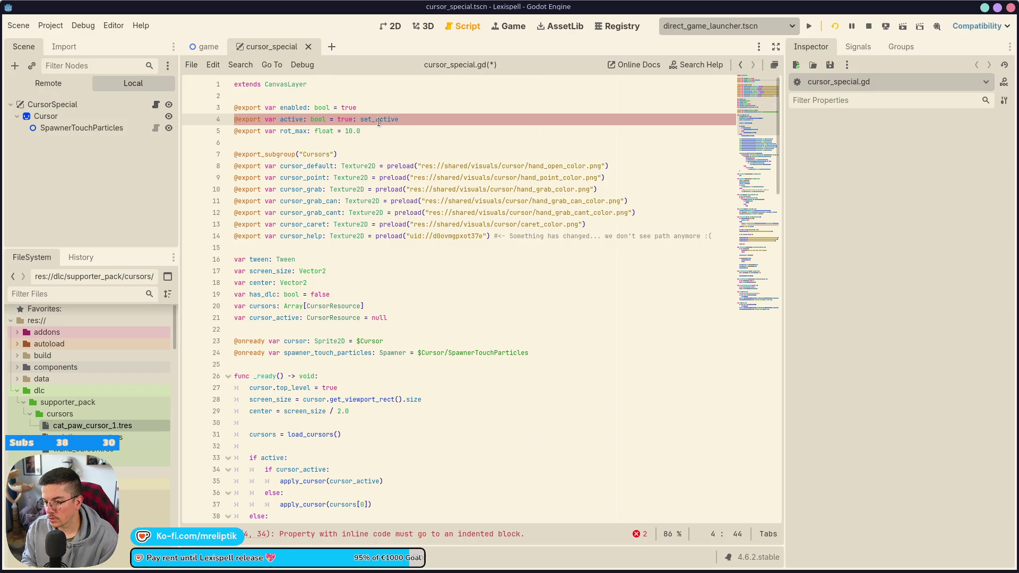
key(ctrl+s)
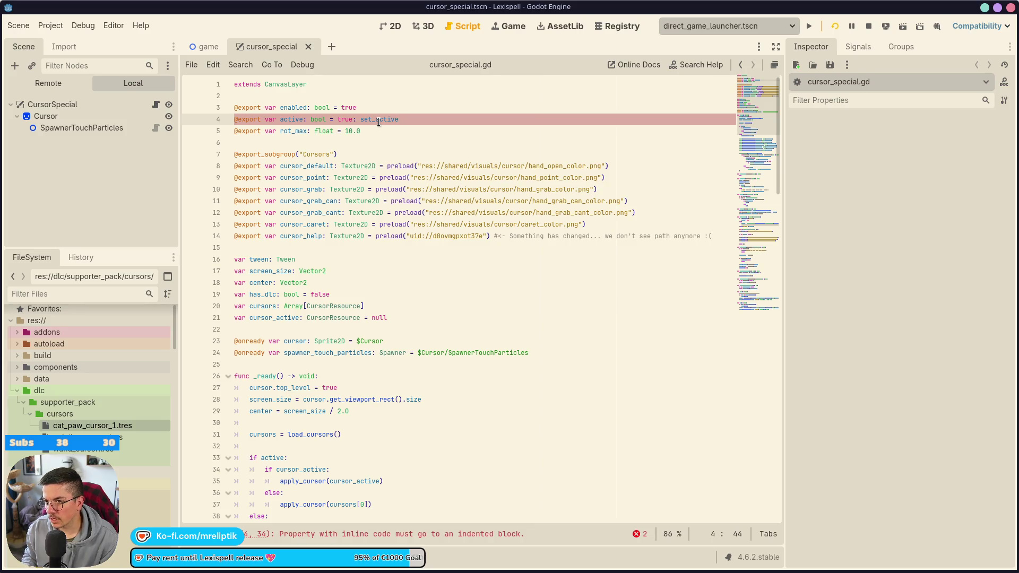
Rework line 4 to end with 'true set', trying a setter body line and then deleting it.
key(ctrl+Left)
key(ctrl+Left)
key(ctrl+Left)
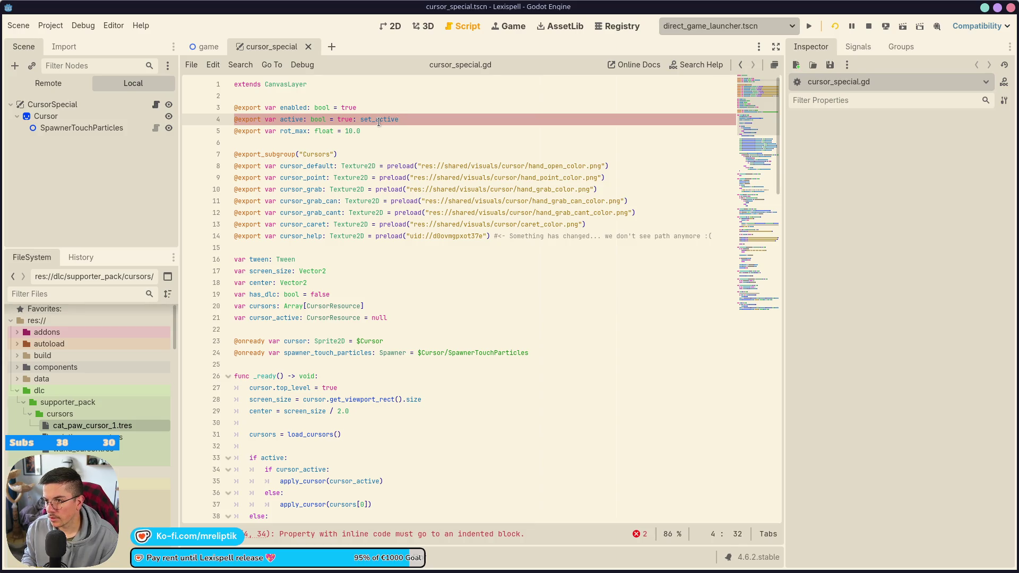
key(Delete)
key(End)
key(BackSpace)
key(BackSpace)
key(BackSpace)
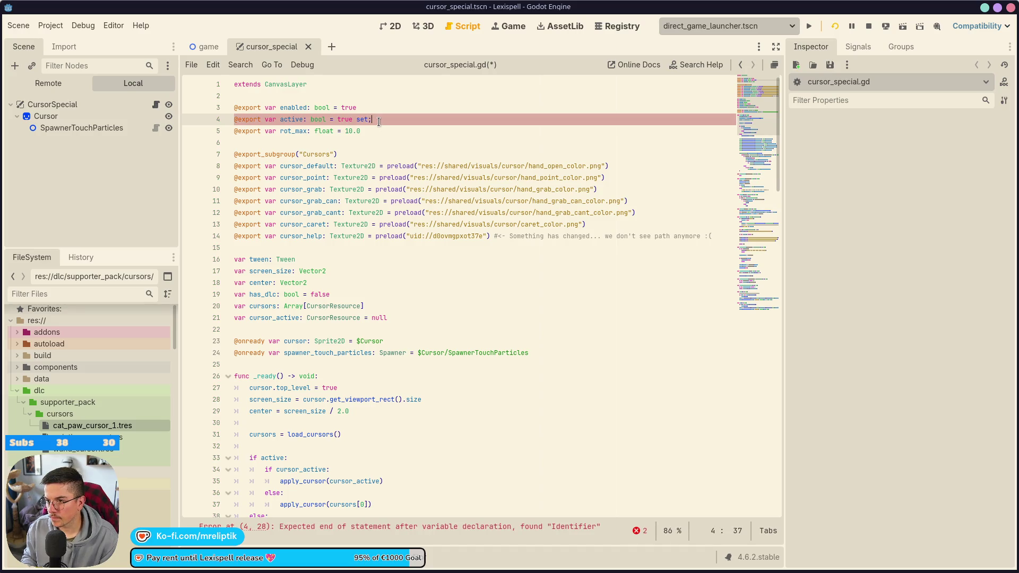
text(get_active)
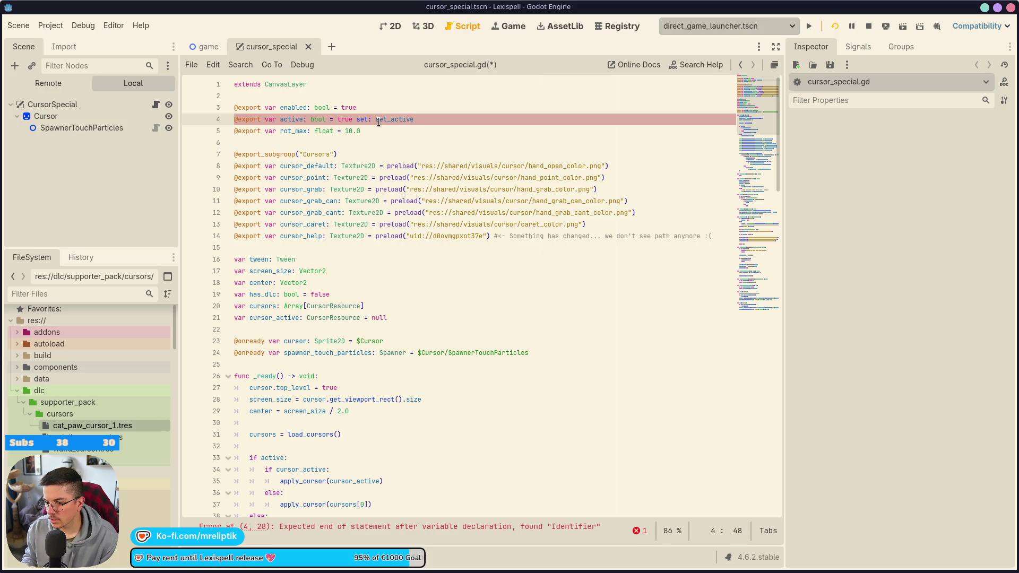
double_click(379, 119)
key(BackSpace)
key(Return)
text(()
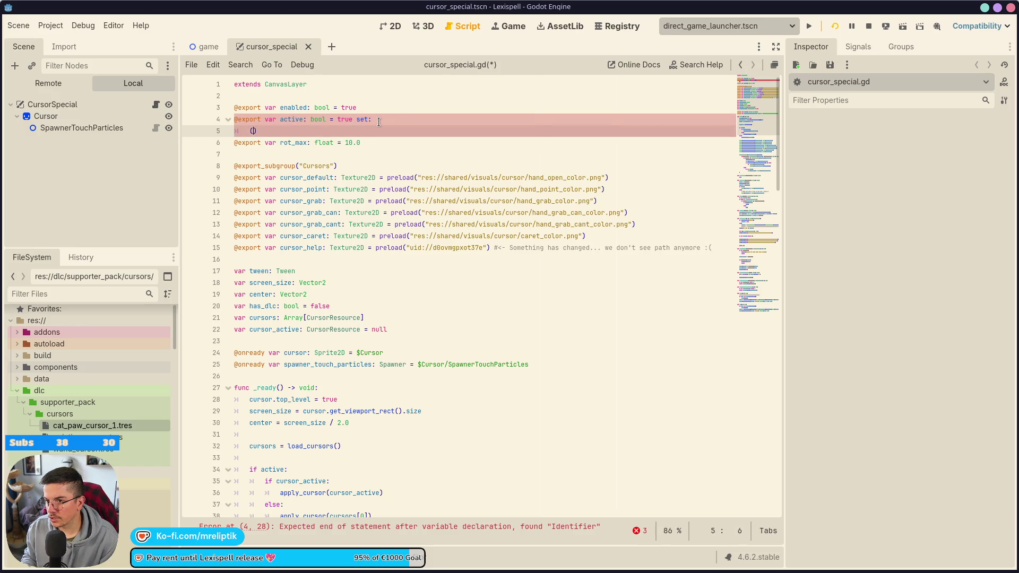
key(BackSpace)
key(BackSpace)
key(BackSpace)
key(BackSpace)
key(Return)
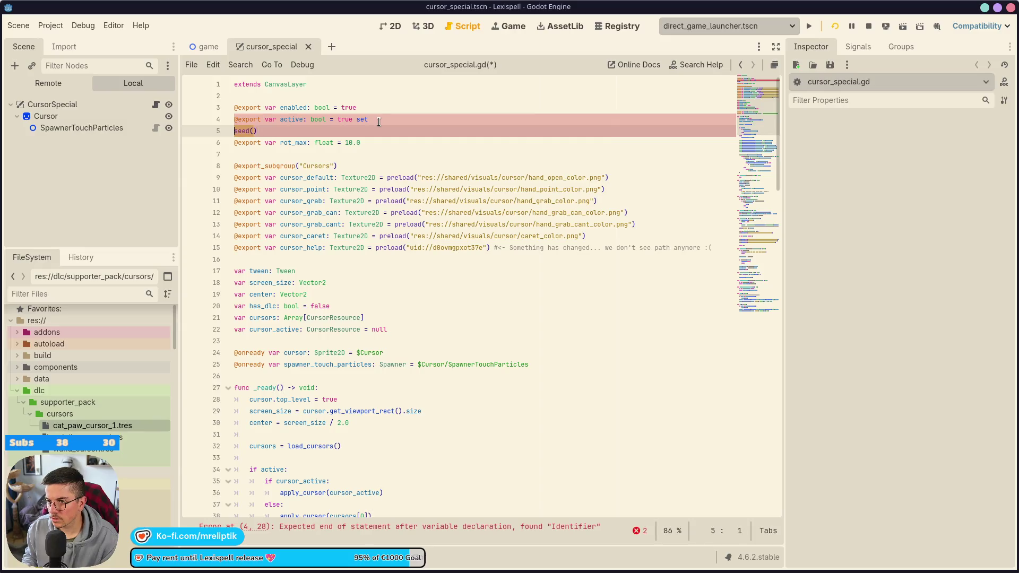
key(BackSpace)
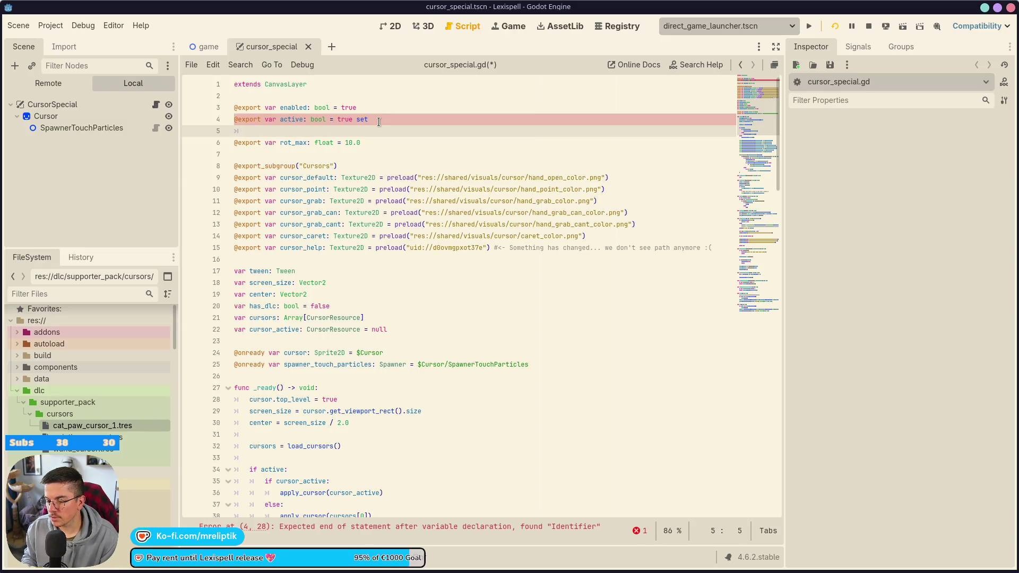
text(ss)
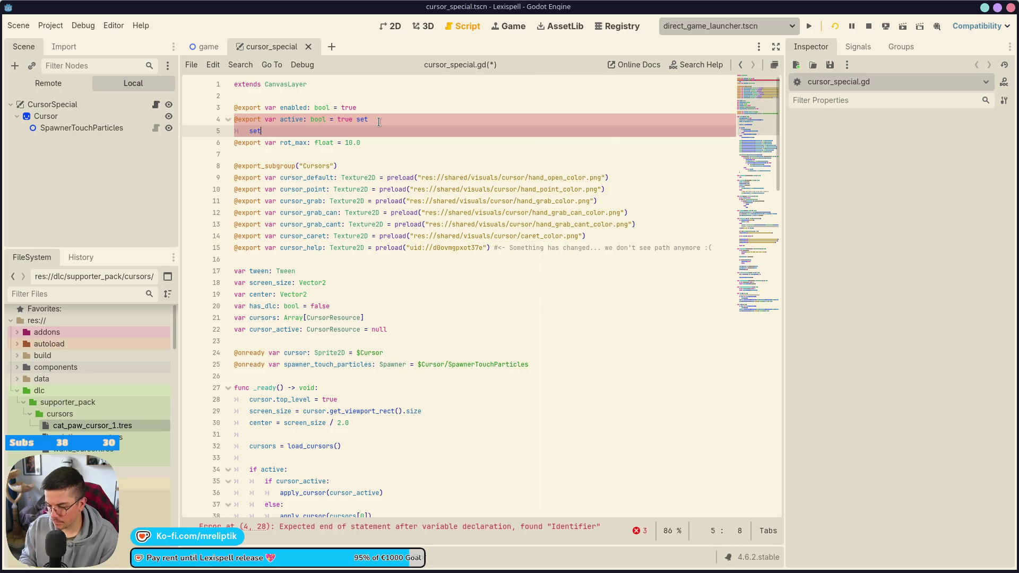
text(_active()
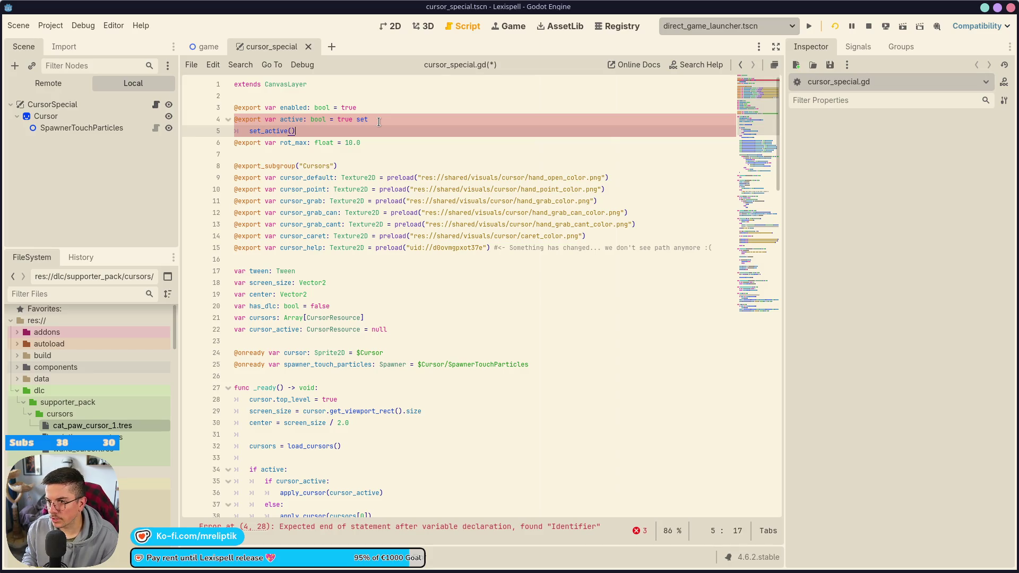
key(ctrl+shift+k)
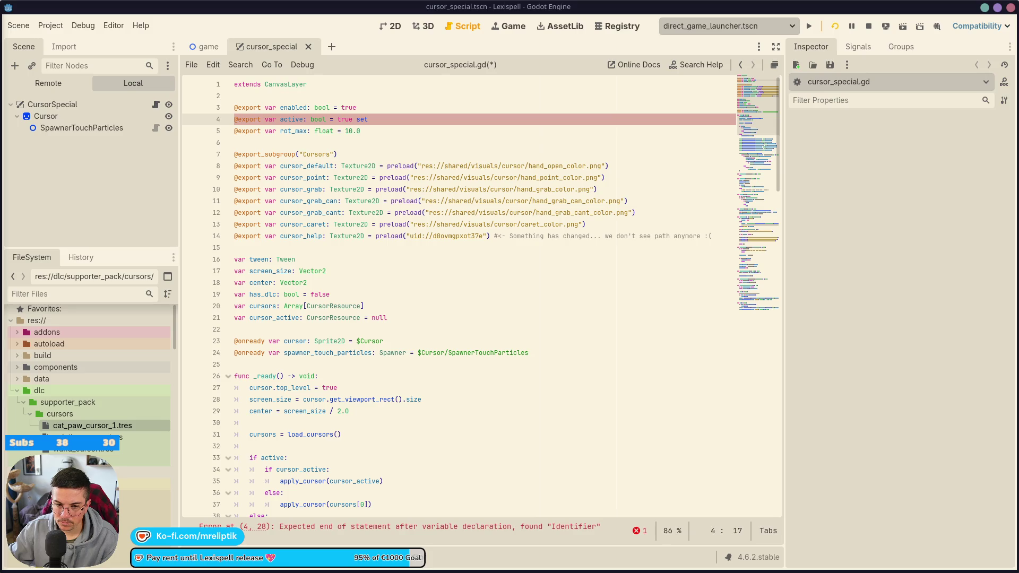
End line 4 with '= true:' and add an indented set_active setter line beneath, then save.
click(404, 119)
key(BackSpace)
key(BackSpace)
key(BackSpace)
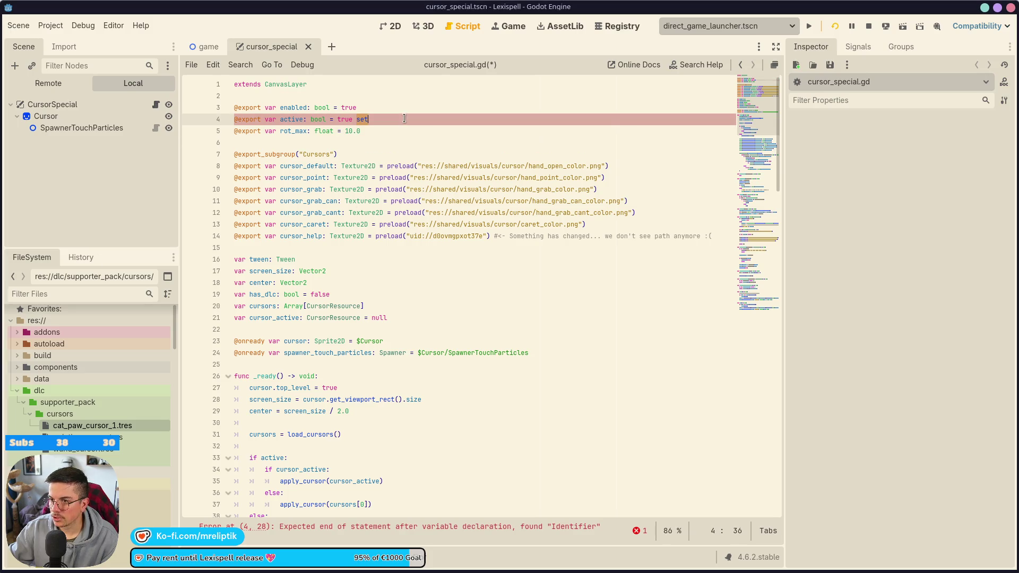
text(:)
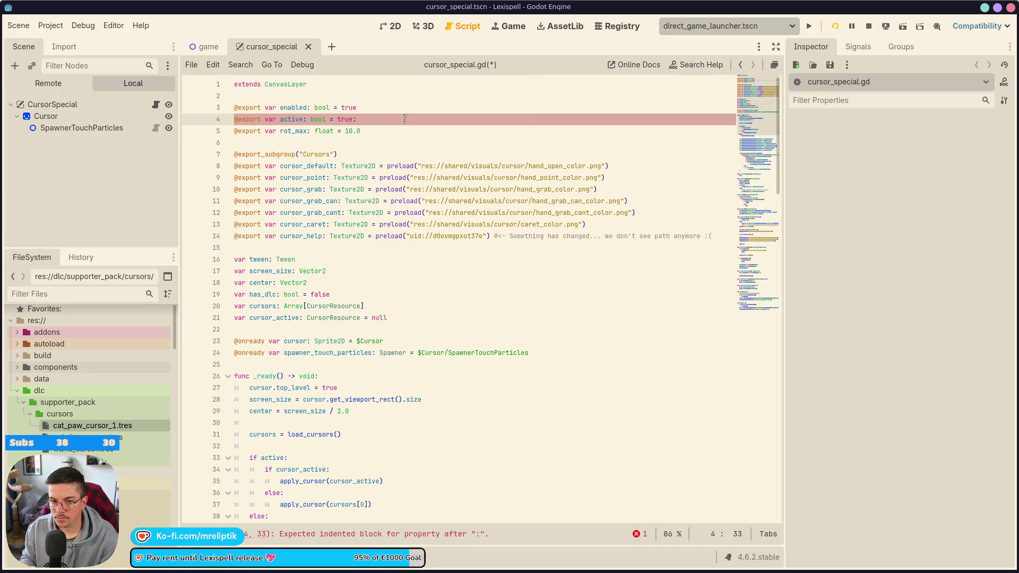
key(Return)
text(set;)
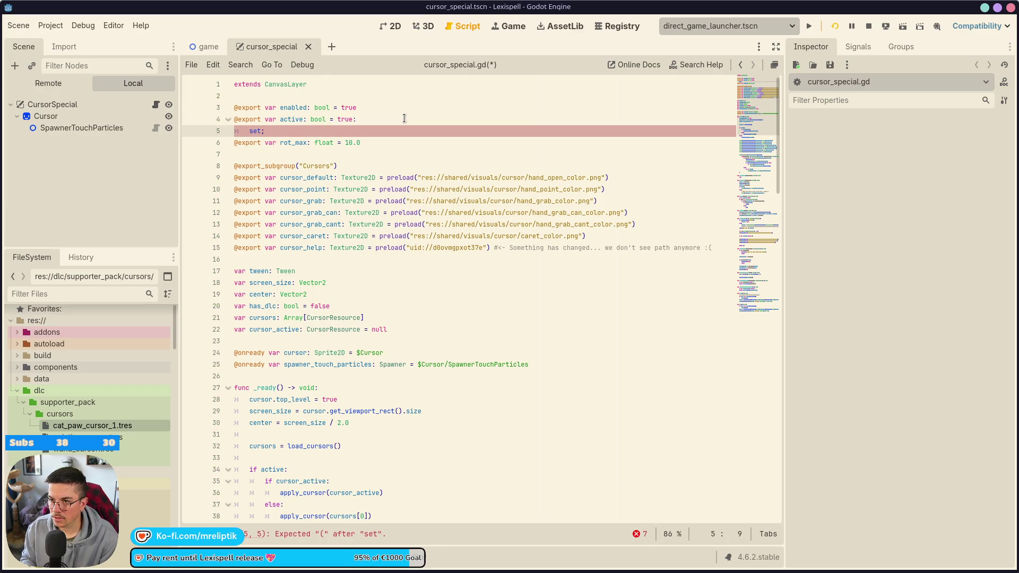
key(BackSpace)
text(:)
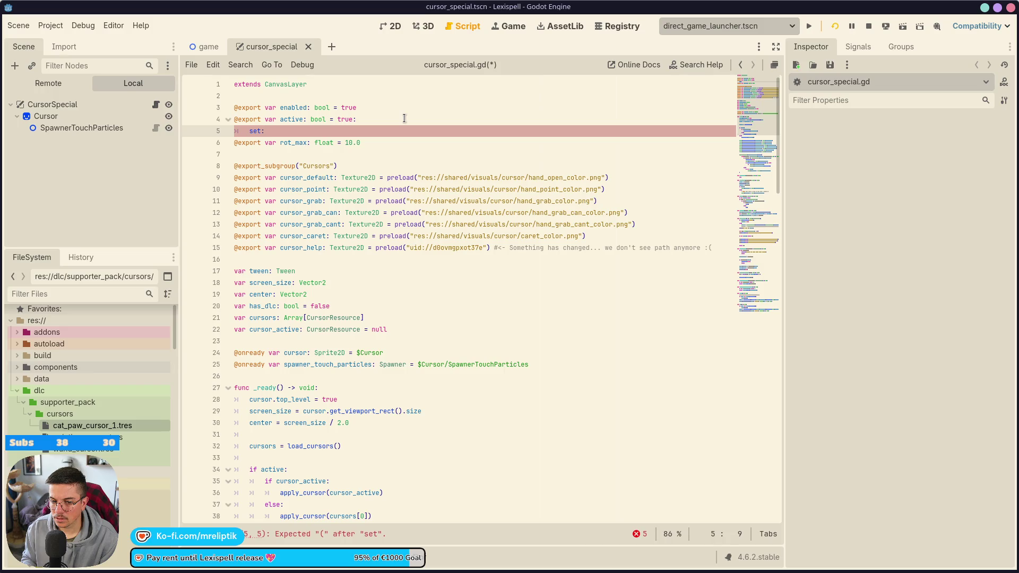
key(ctrl+shift+Left)
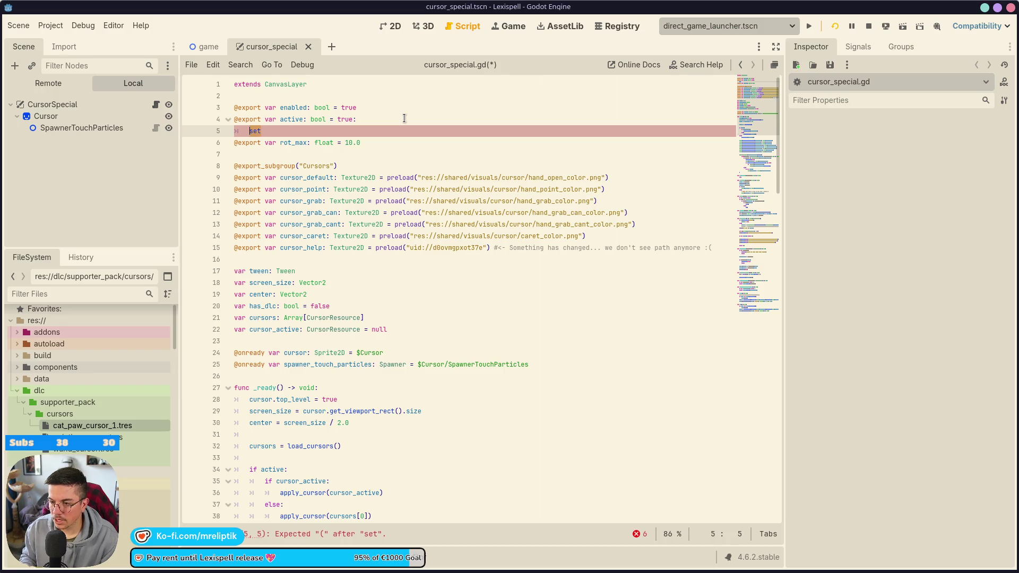
text(set_act)
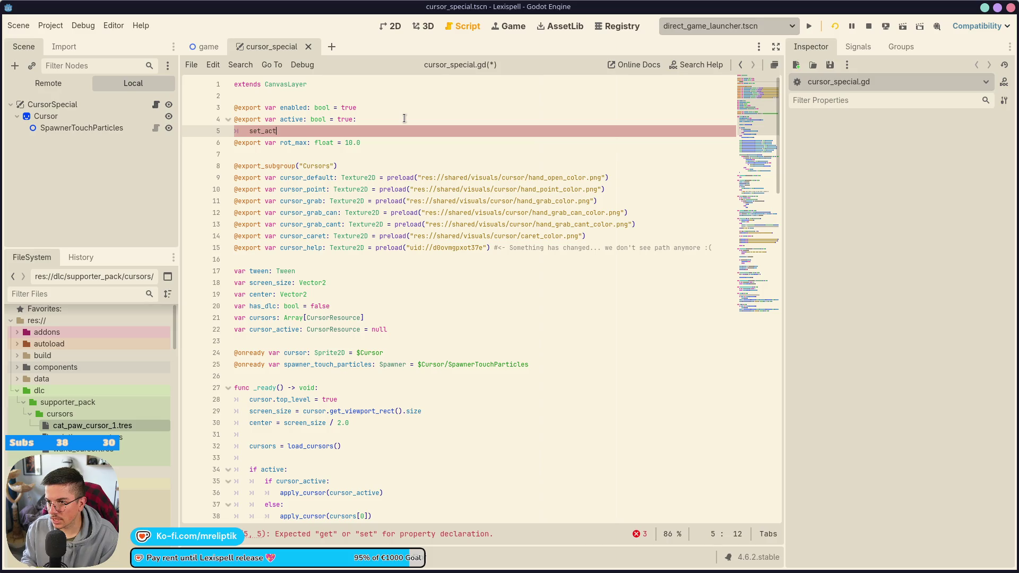
text(ive)
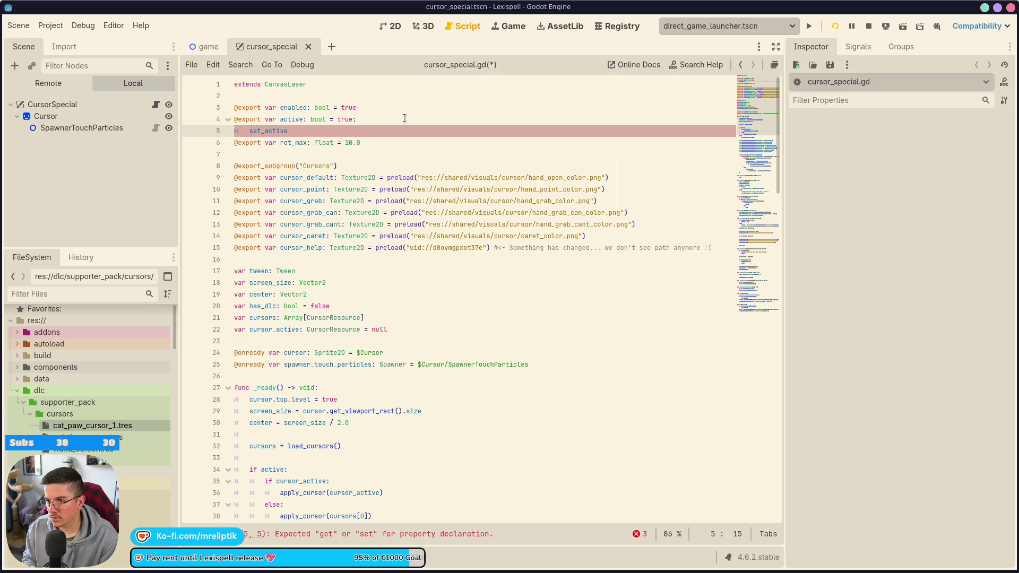
key(ctrl+s)
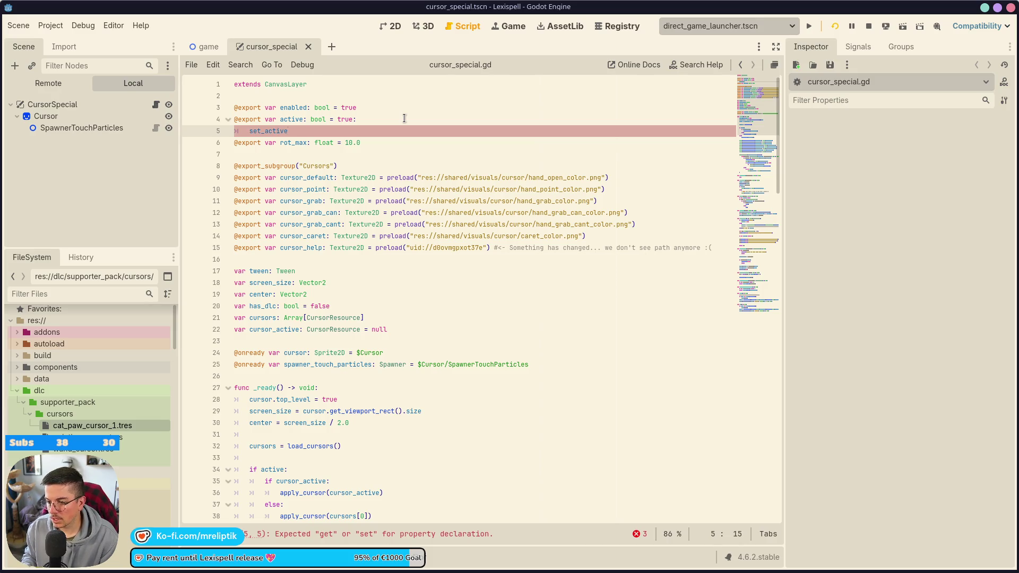
Rewrite the indented setter line as 'set(new_active):' and start its body.
key(ctrl+shift+Left)
text(set:)
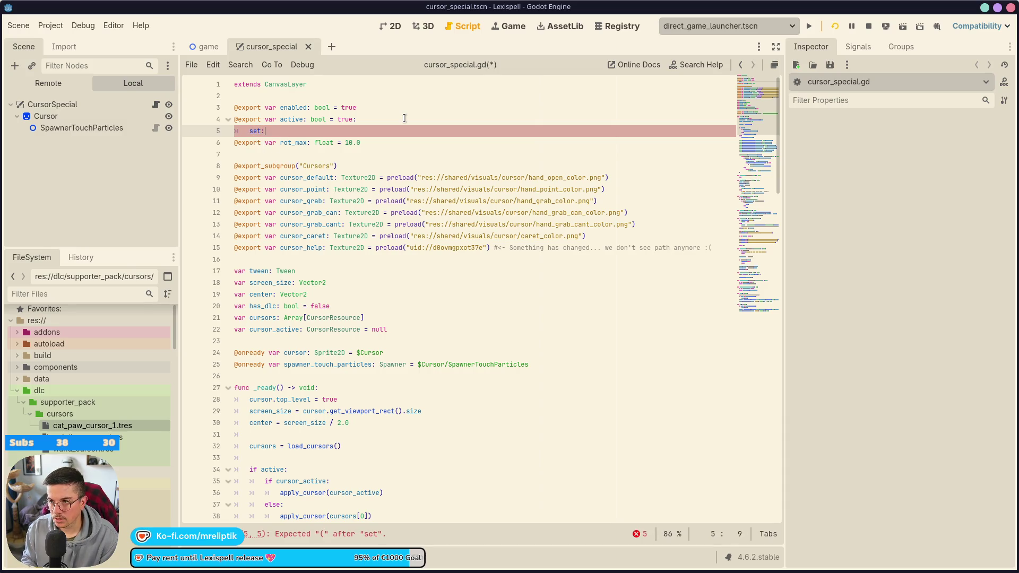
text( set)
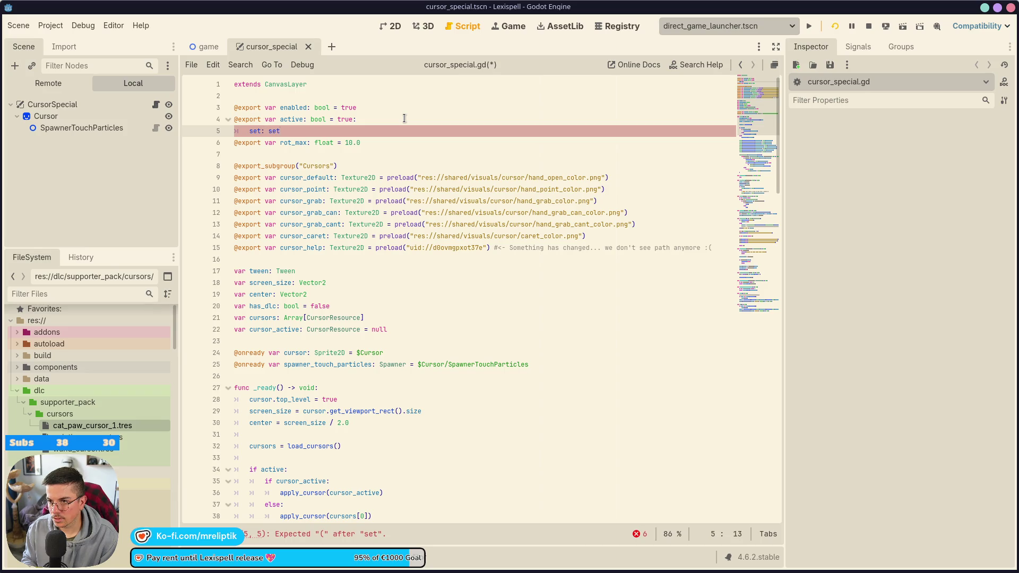
text(_active)
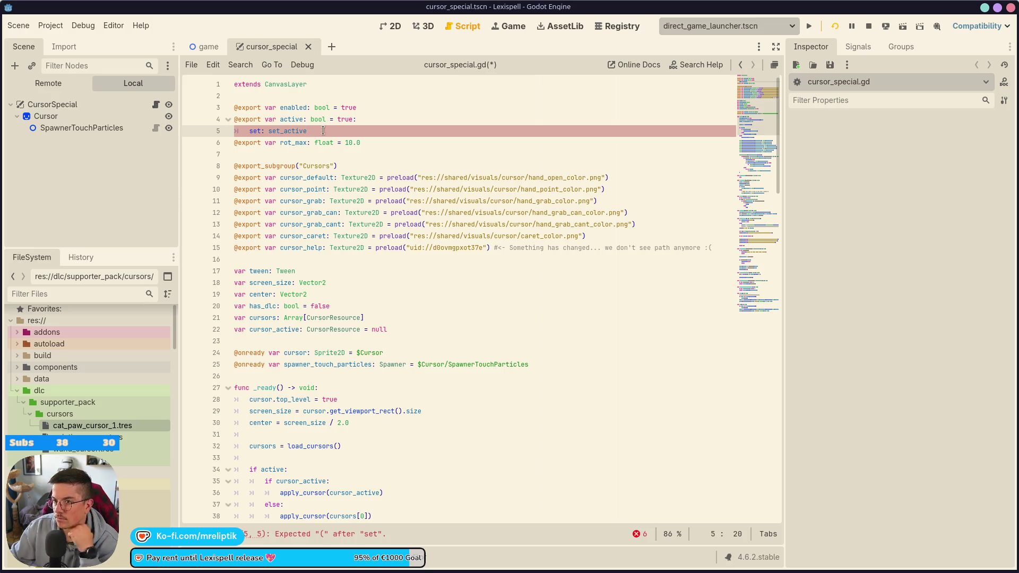
double_click(287, 130)
key(BackSpace)
key(BackSpace)
key(BackSpace)
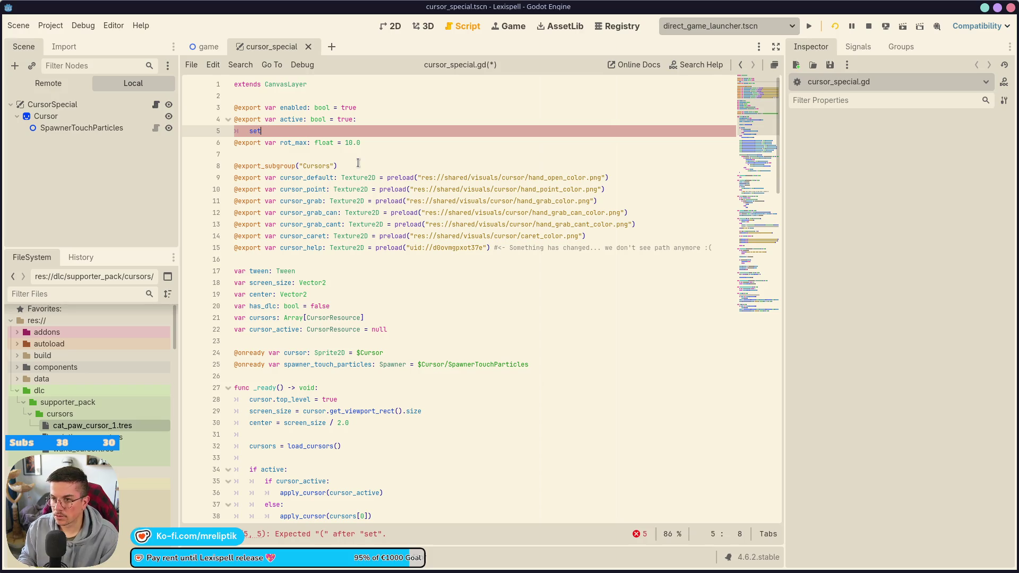
text((new_active))
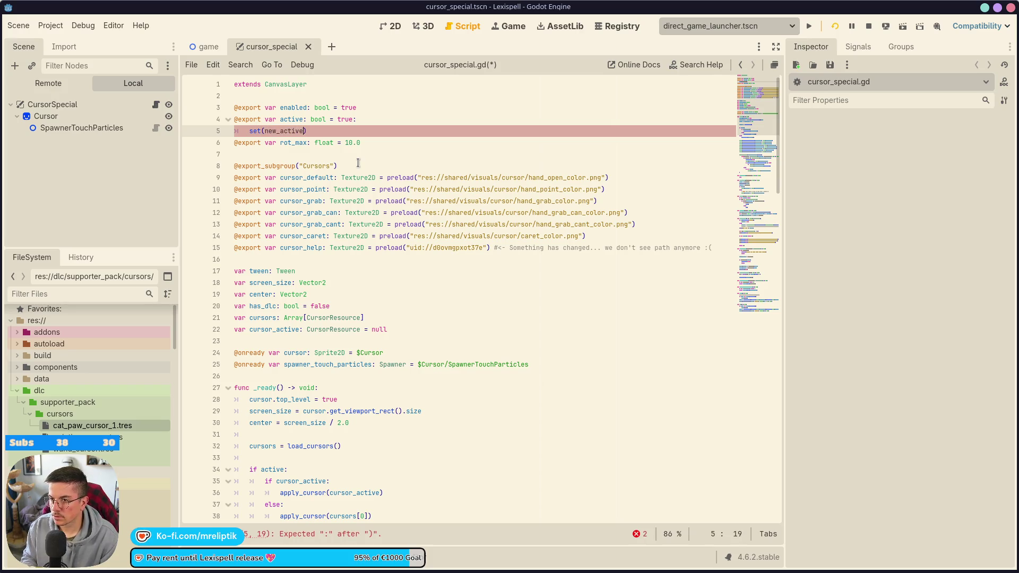
text(:)
key(Return)
Fill the active setter body with set_active(new_active) and end the enabled line with a colon.
text(set_ac)
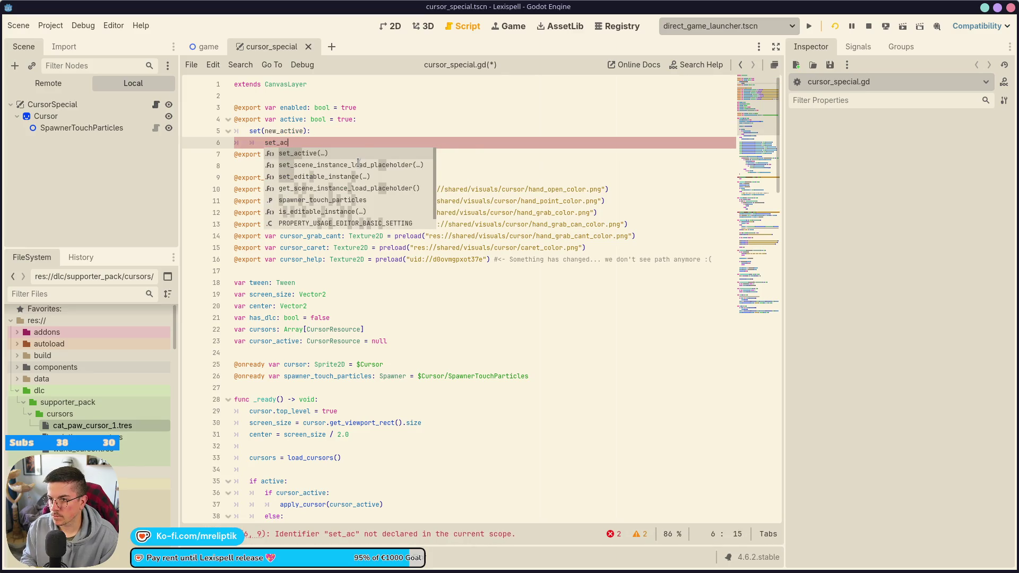
key(Return)
text(new_active)
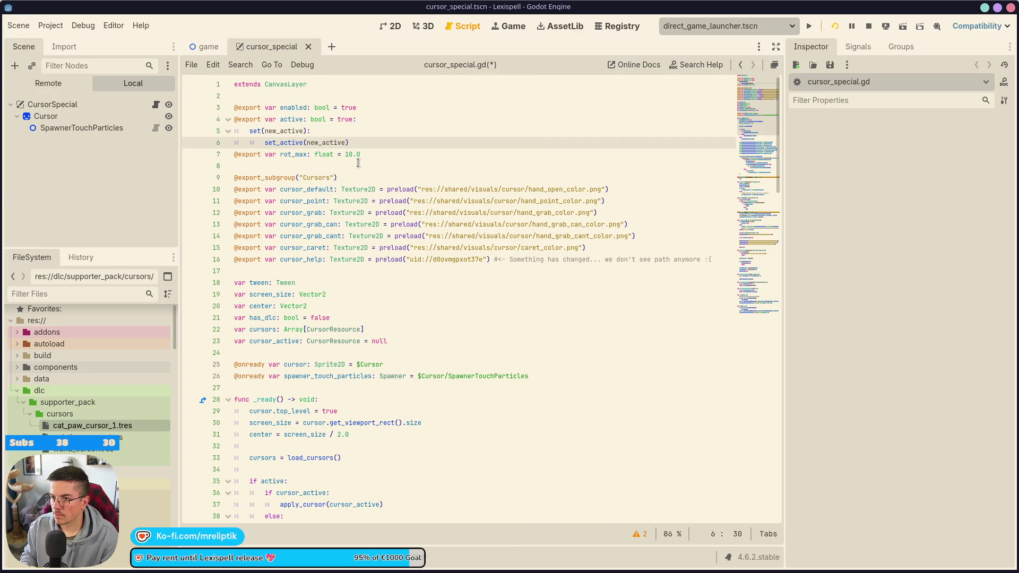
key(shift+Home)
key(shift+Up)
key(shift+Home)
key(ctrl+c)
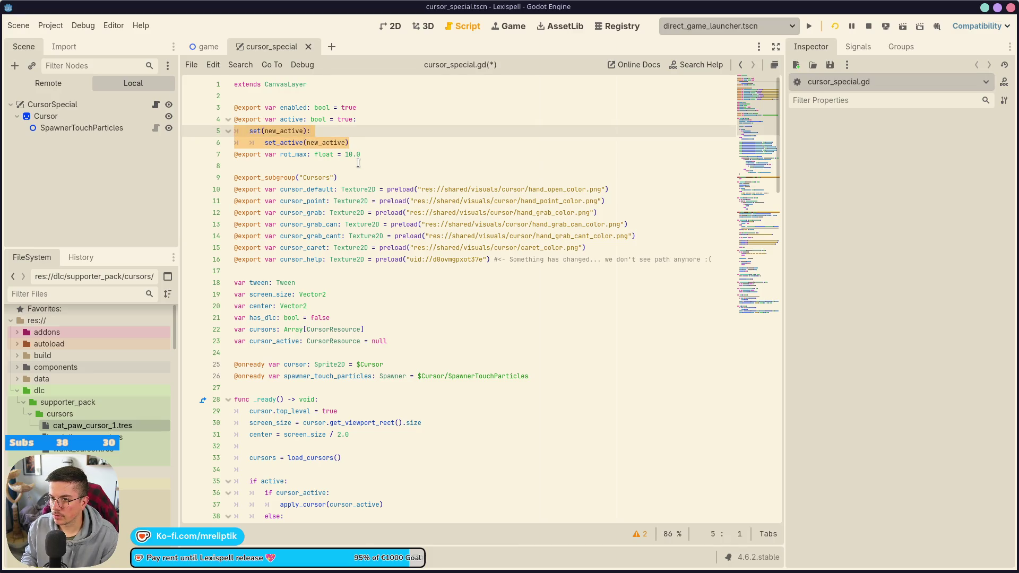
key(Down)
key(Up)
key(Up)
key(Up)
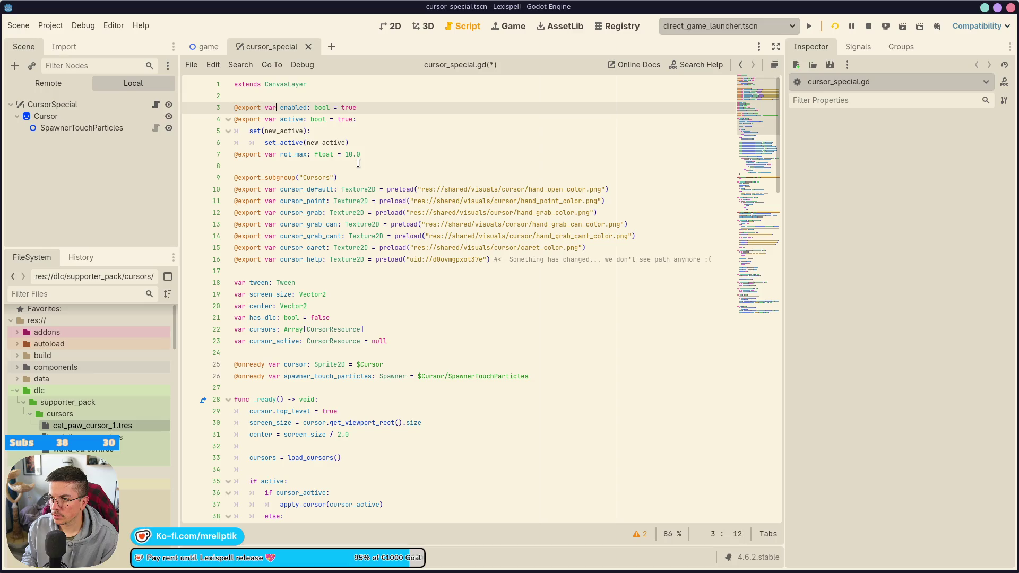
text(:)
key(Return)
Copy the setter under enabled as set(new_enabled) calling set_enabled(new_enabled), then save.
key(ctrl+v)
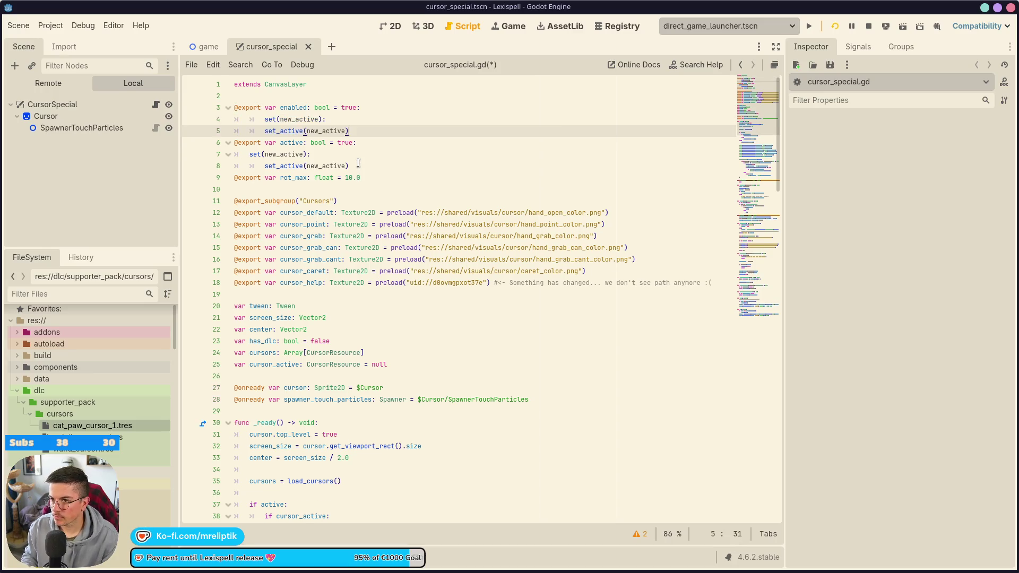
key(Up)
key(Left)
key(BackSpace)
key(BackSpace)
key(BackSpace)
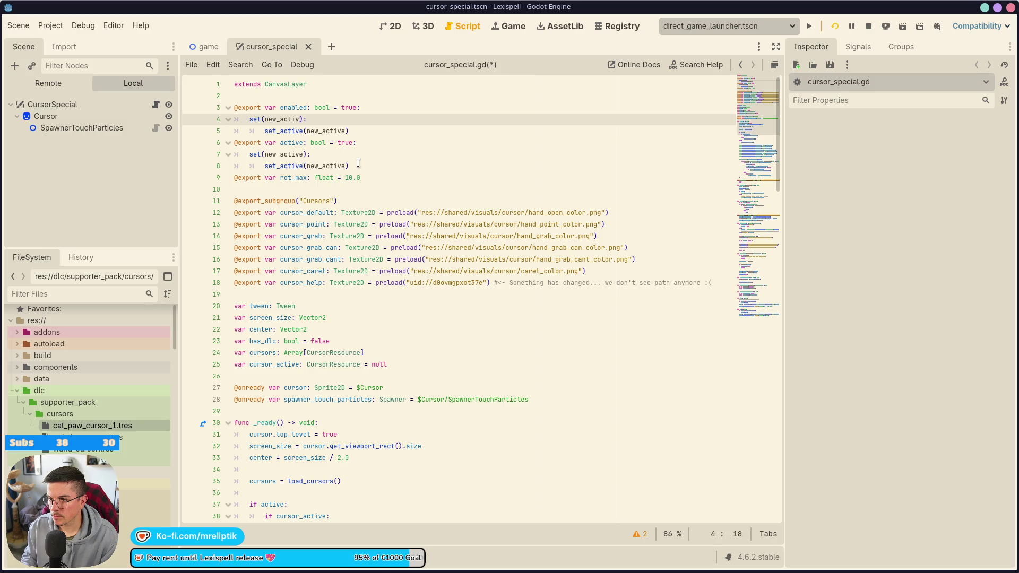
text(enabled)
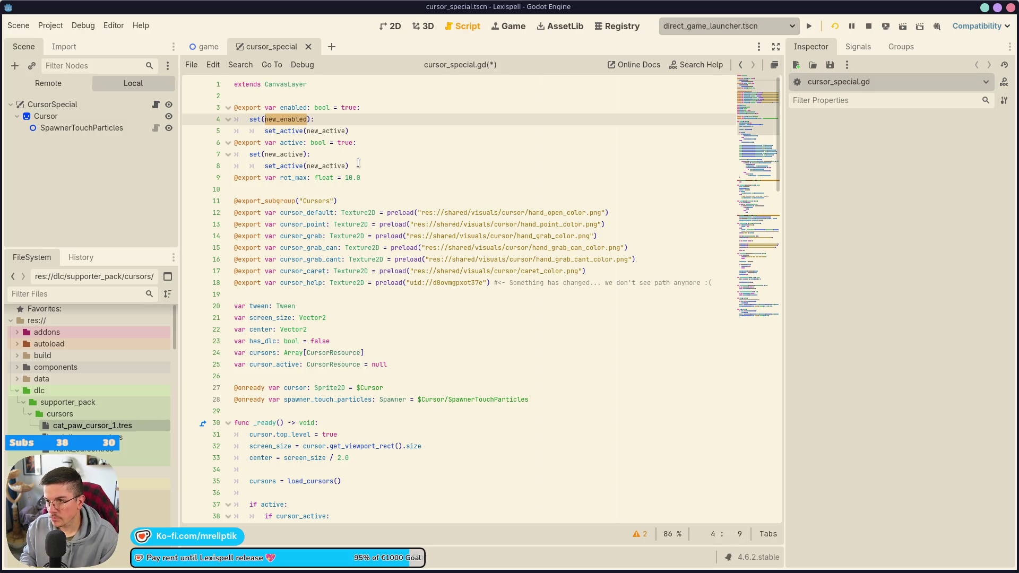
key(Down)
key(Home)
key(ctrl+shift+Right)
text(set_en)
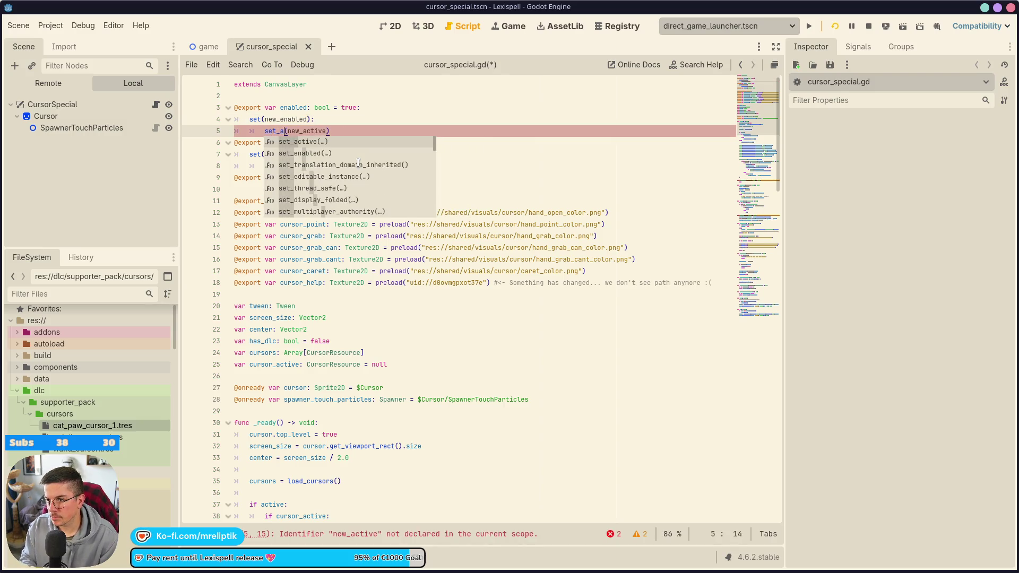
key(Return)
key(ctrl+shift+Right)
text(new_en)
key(Return)
key(ctrl+s)
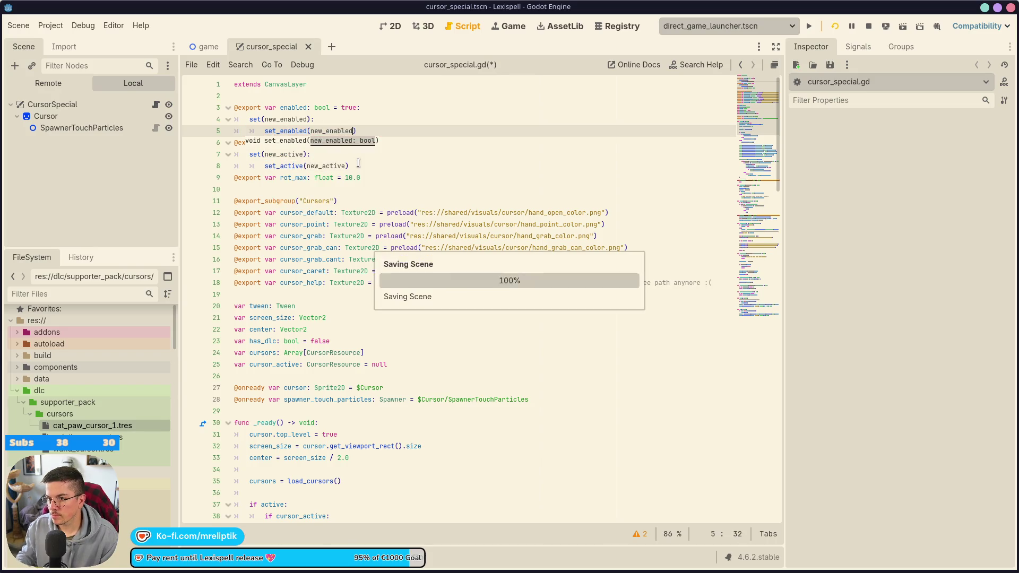
Change the controller check on line 63 from 'active' to 'enabled'.
click(358, 166)
scroll(393, 269, down, 1)
scroll(393, 269, down, 14)
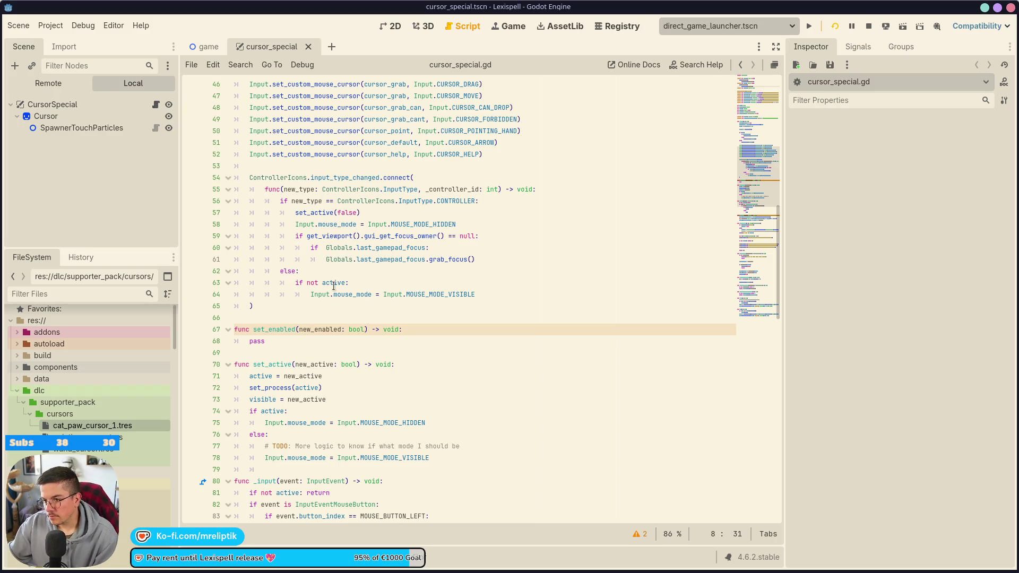
mouse_move(333, 287)
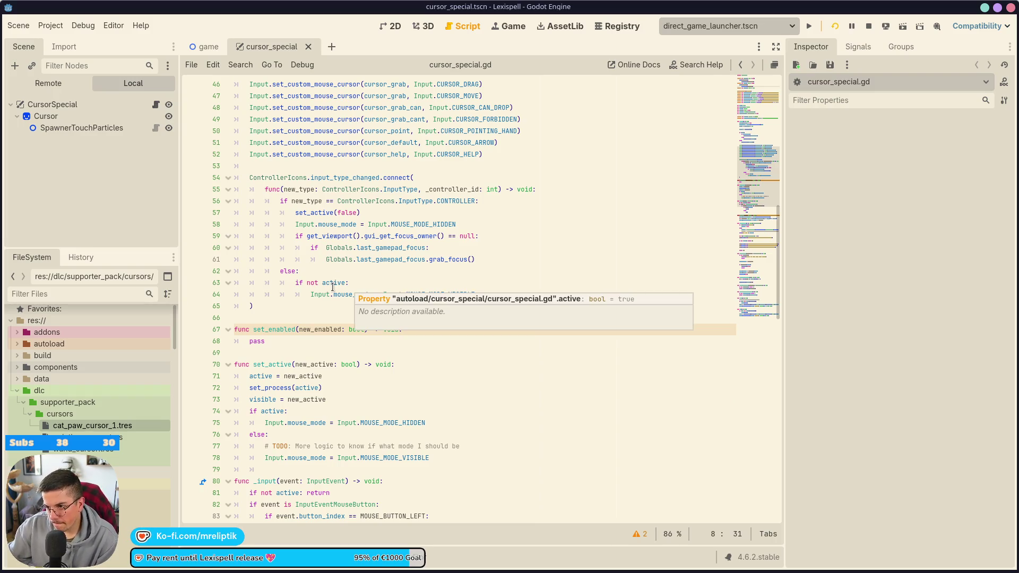
click(345, 236)
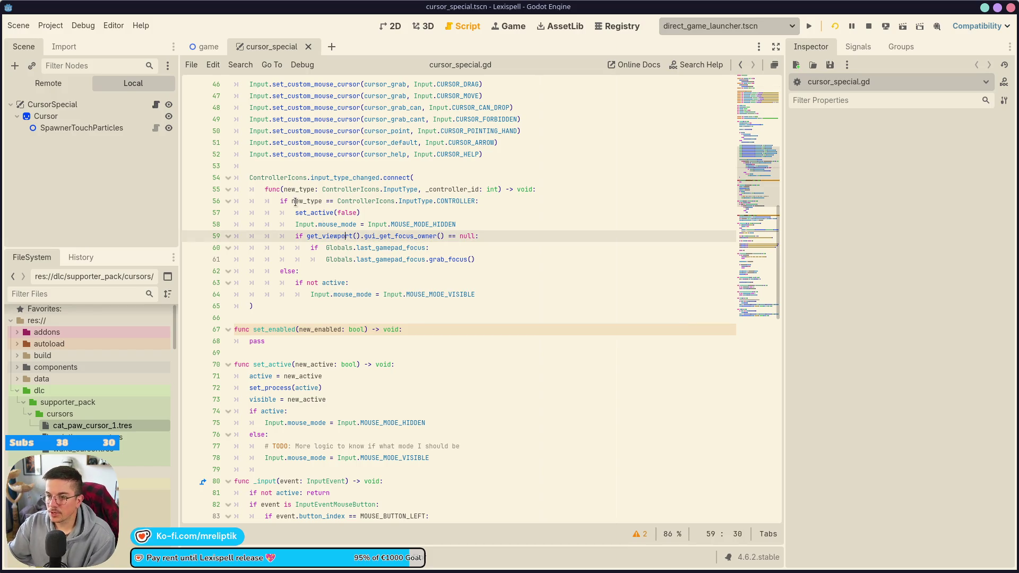
double_click(317, 213)
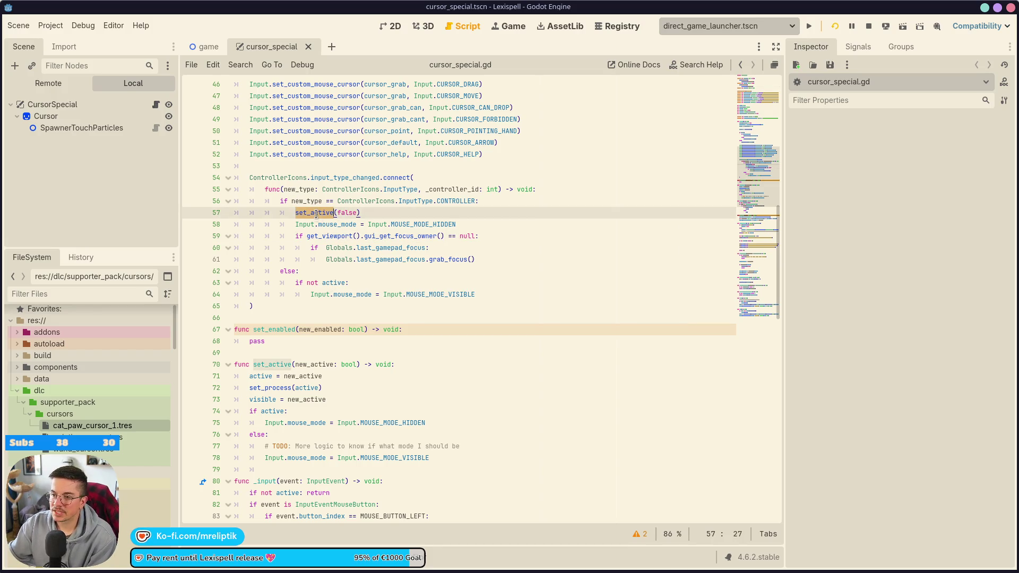
double_click(333, 283)
text(enabled)
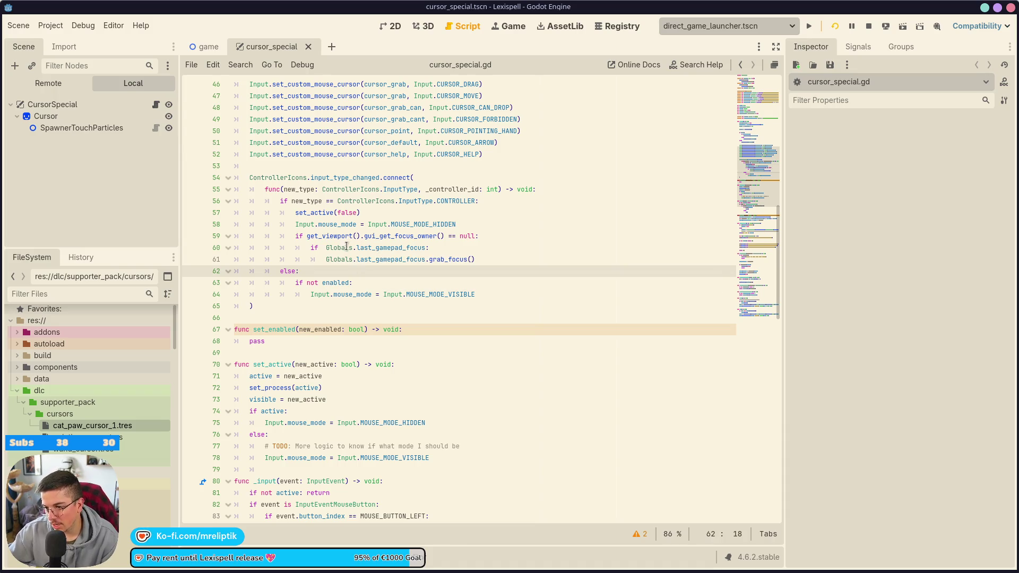
Insert 'not enabled or' before 'not active' in the _input check on line 81.
double_click(273, 365)
scroll(301, 388, down, 4)
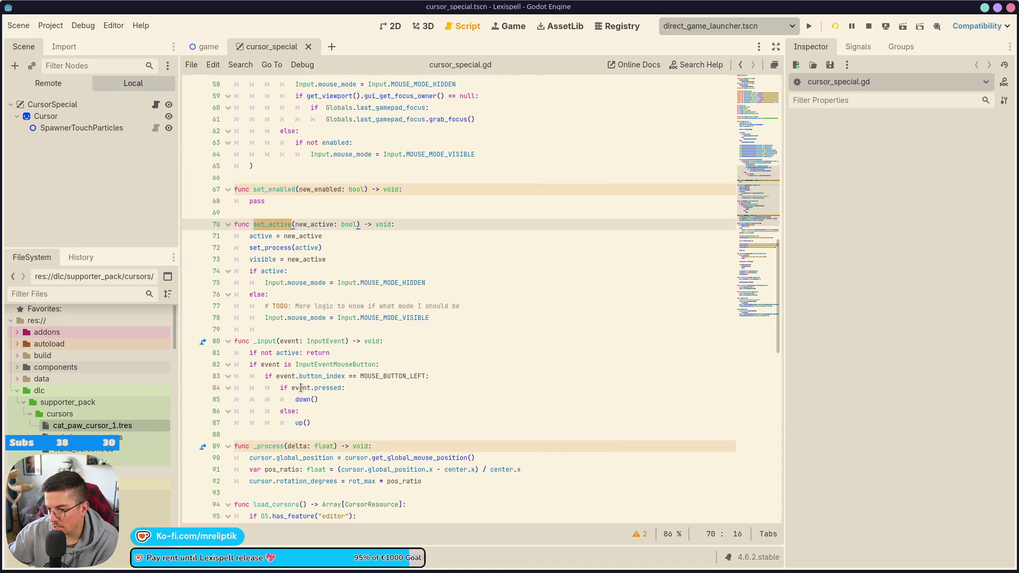
scroll(284, 374, up, 15)
scroll(297, 340, down, 15)
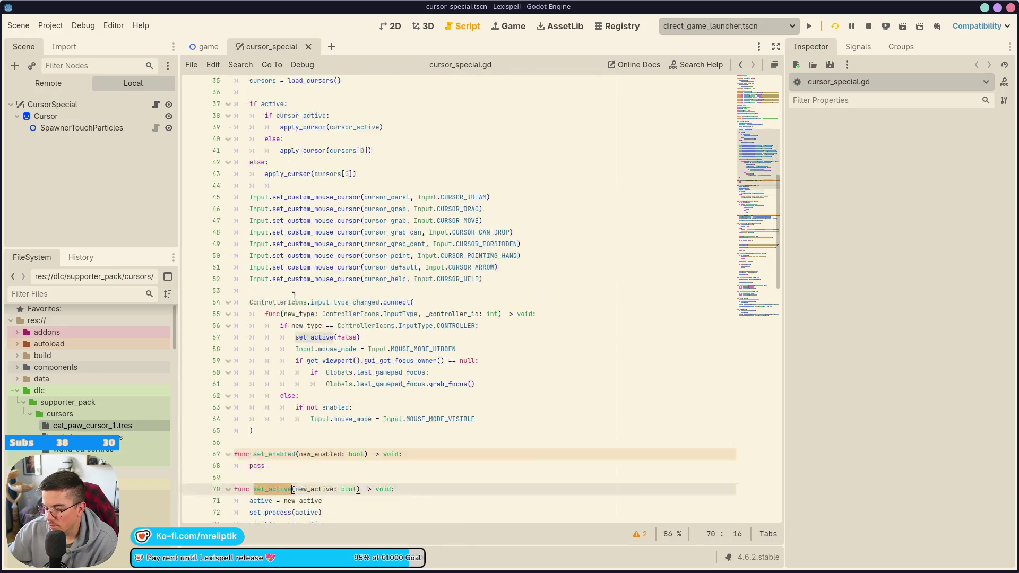
double_click(288, 388)
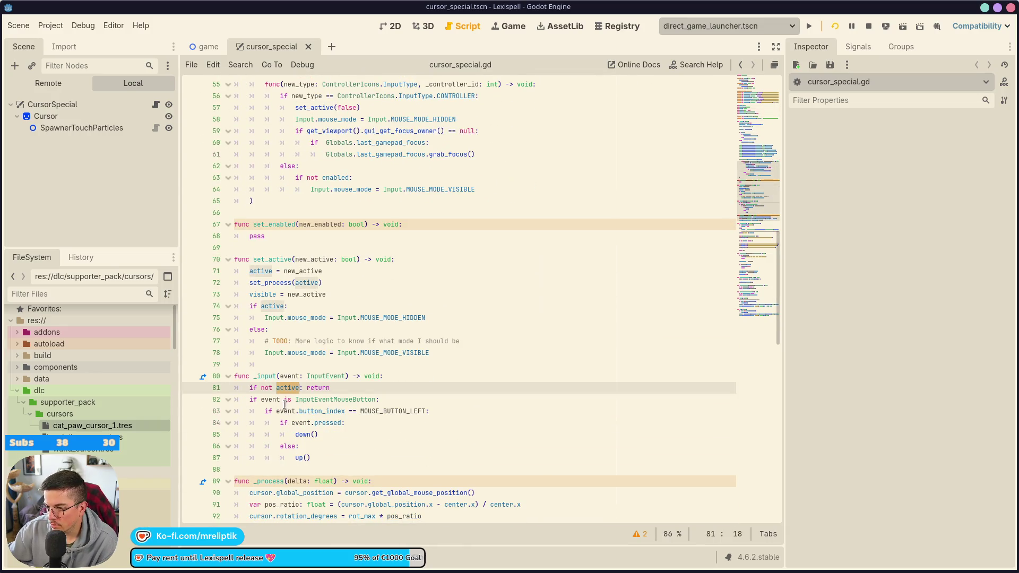
click(261, 389)
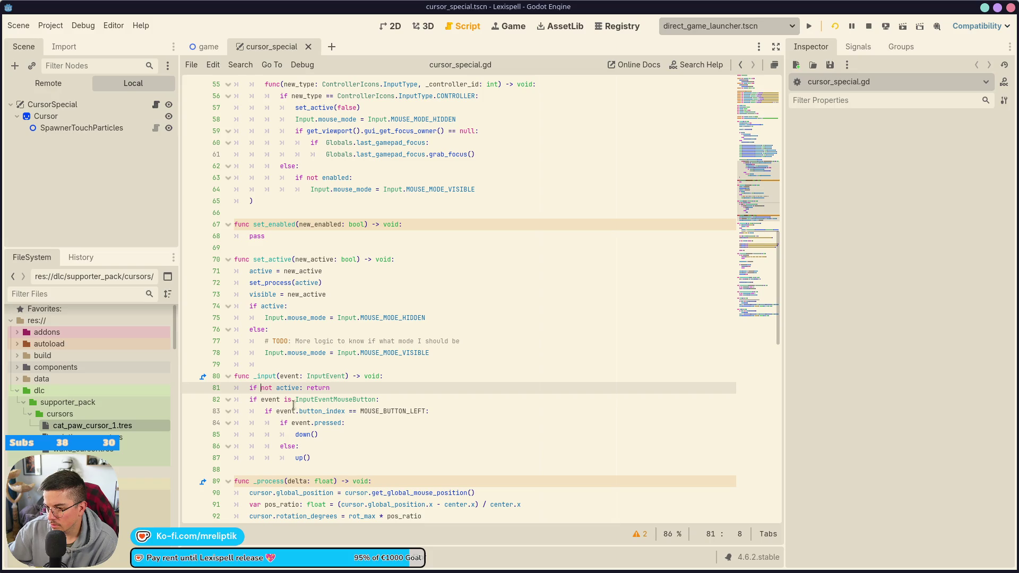
mouse_move(305, 401)
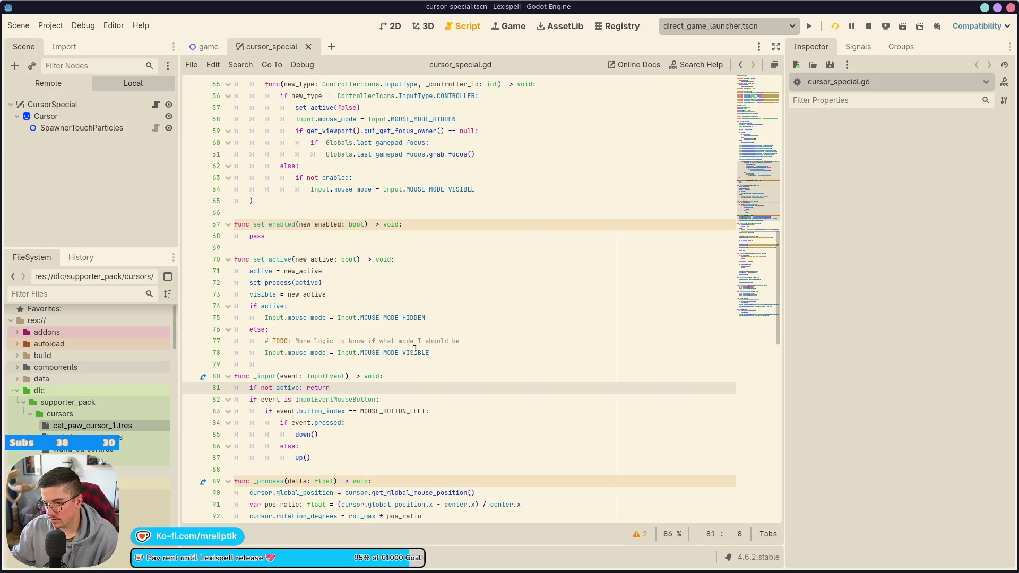
text(not enabled)
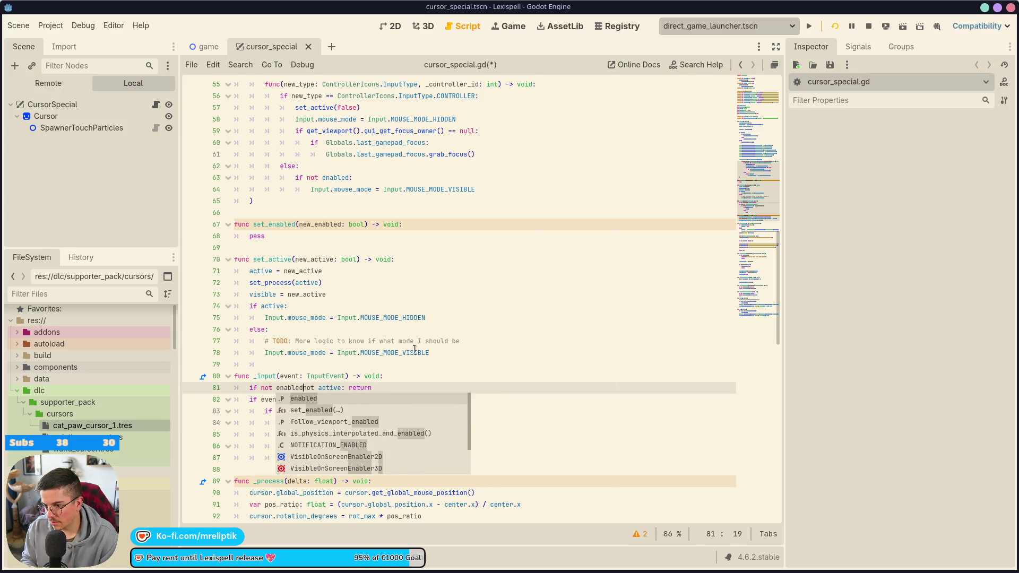
text( or)
click(409, 375)
Change the _ready condition on line 37 to 'if enabled and active:'.
scroll(393, 366, down, 5)
key(ctrl+s)
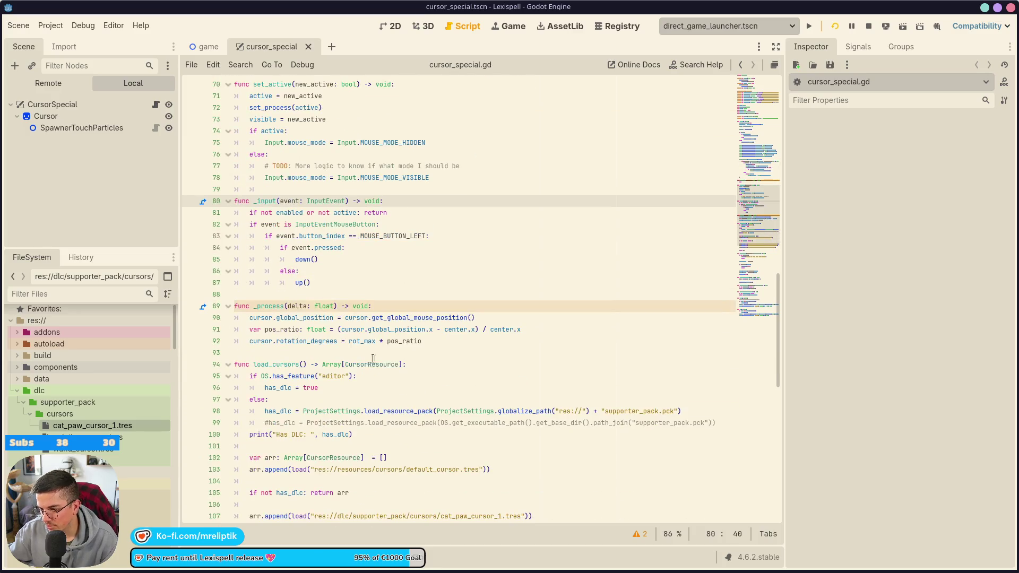
scroll(336, 320, up, 4)
scroll(316, 400, down, 5)
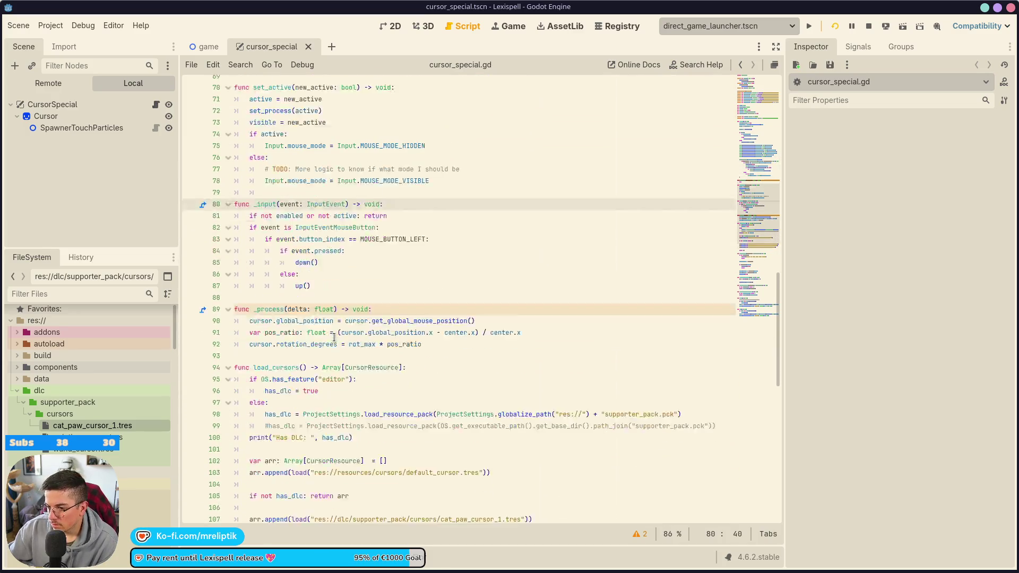
double_click(286, 460)
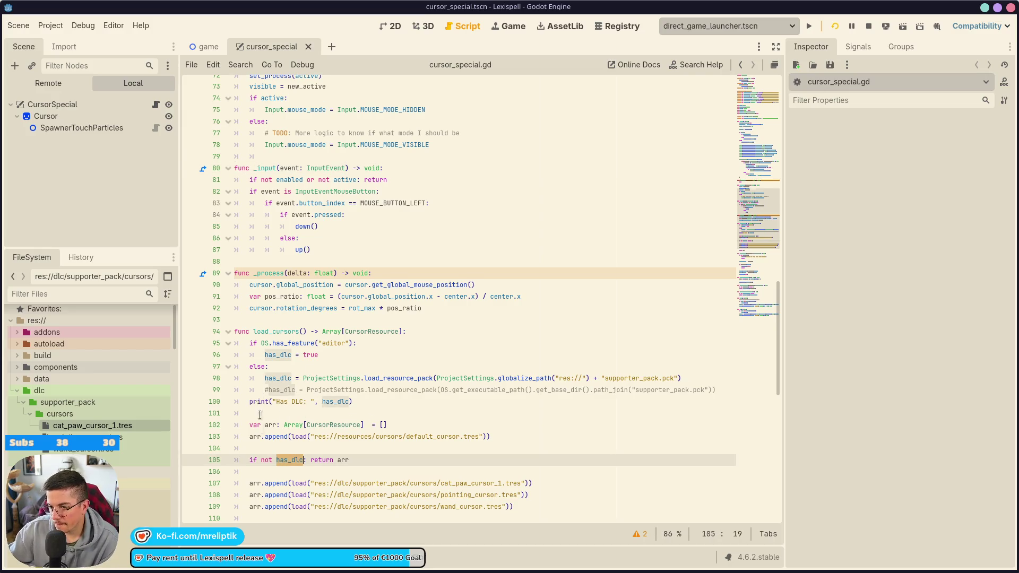
scroll(259, 414, down, 2)
scroll(368, 374, up, 18)
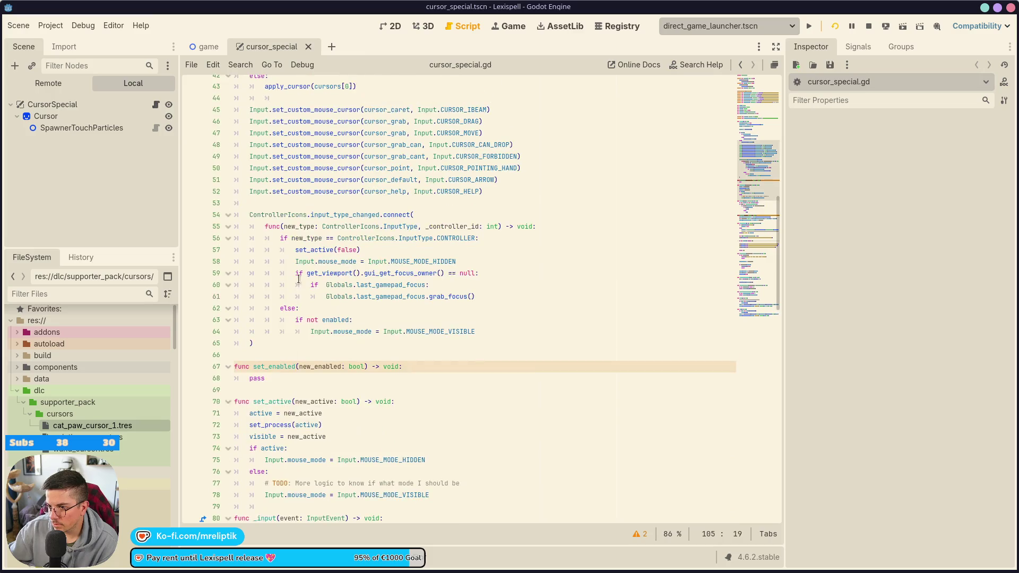
double_click(271, 226)
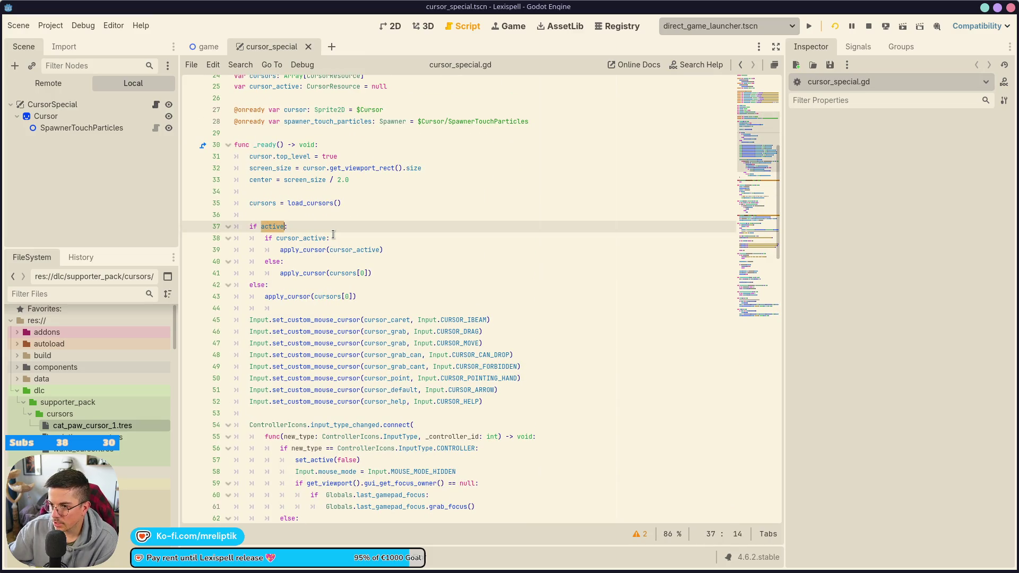
double_click(314, 204)
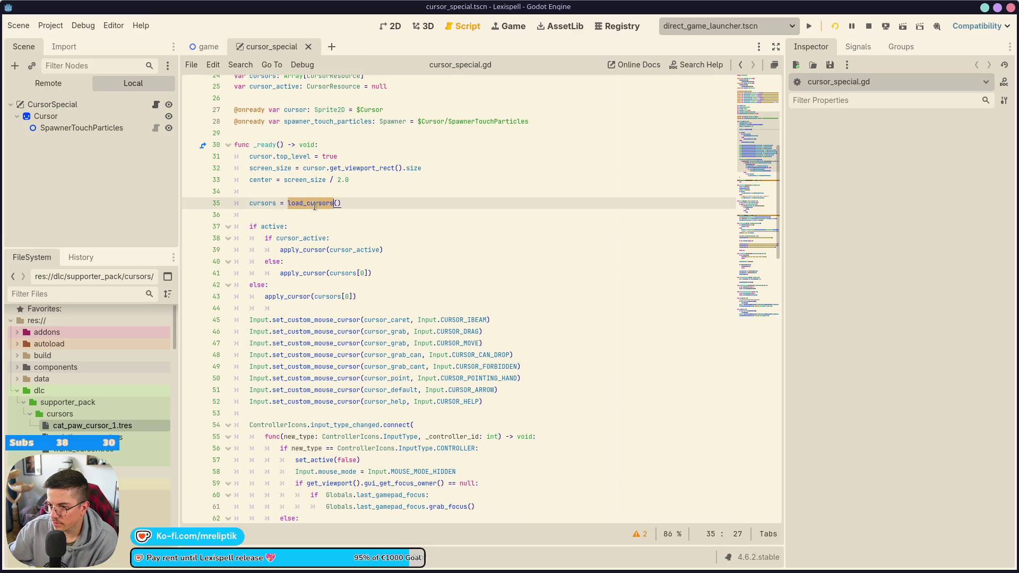
double_click(282, 227)
key(Left)
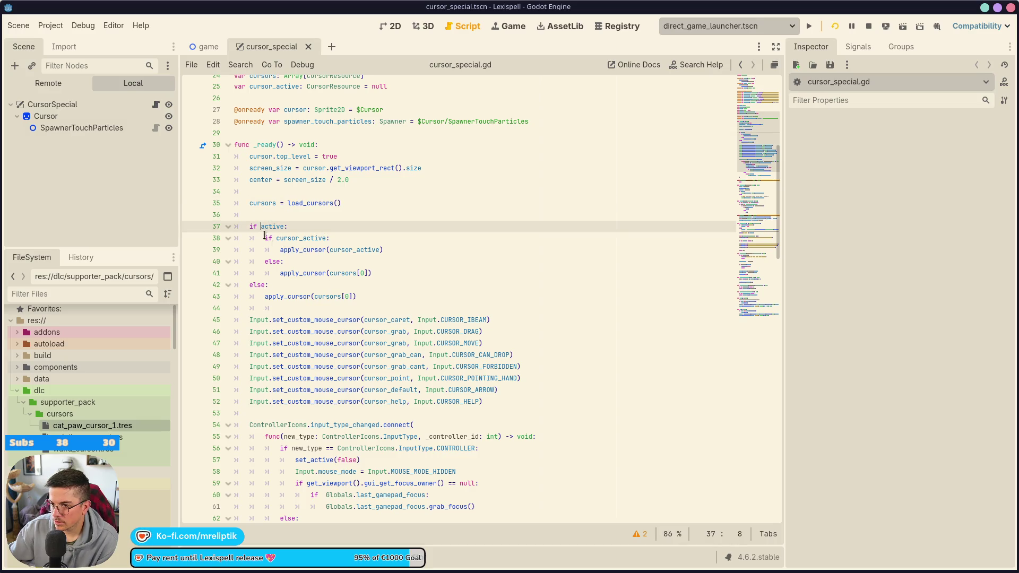
mouse_move(273, 253)
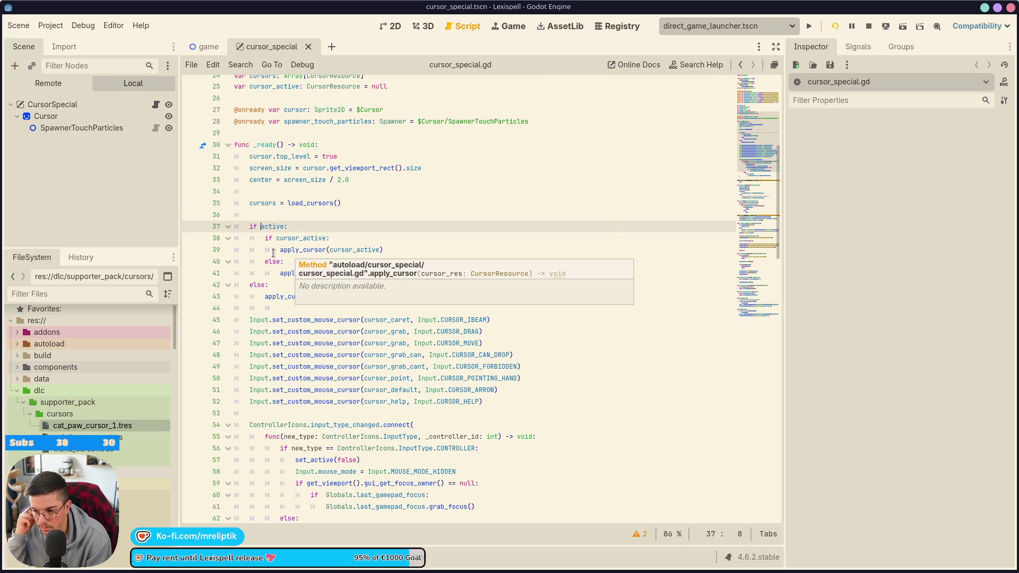
text(enabled and)
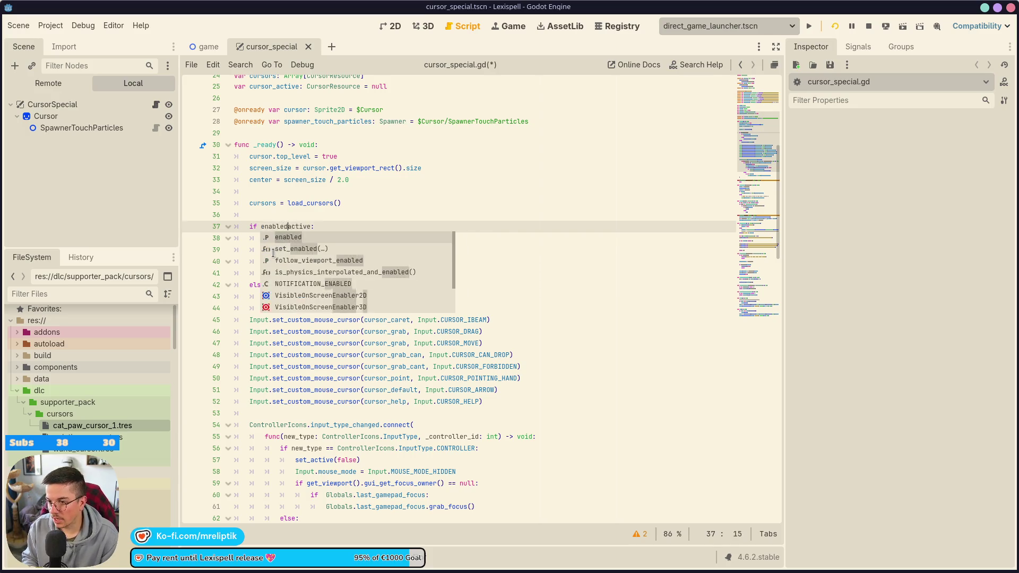
click(274, 253)
scroll(310, 271, down, 2)
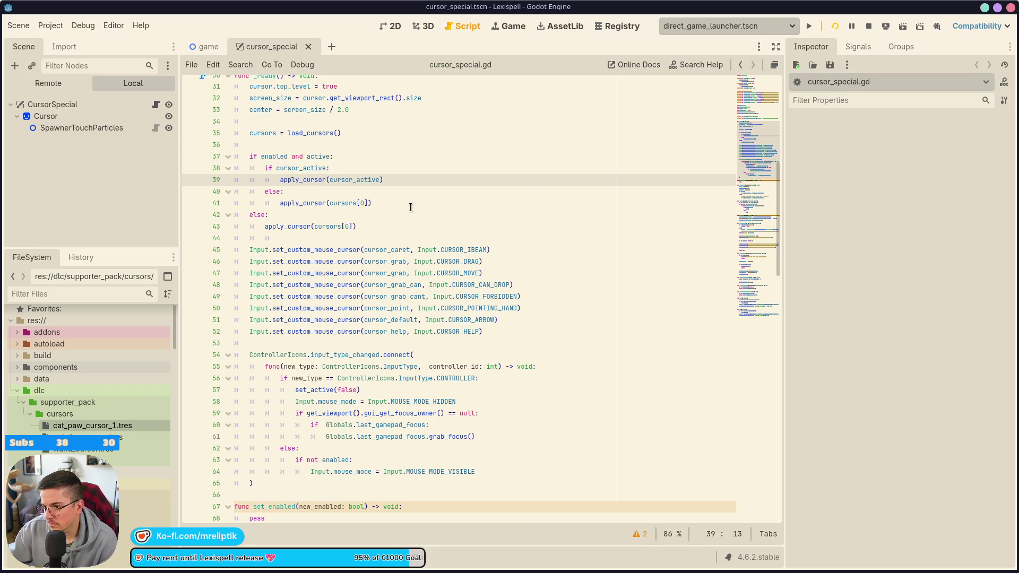
scroll(410, 207, down, 8)
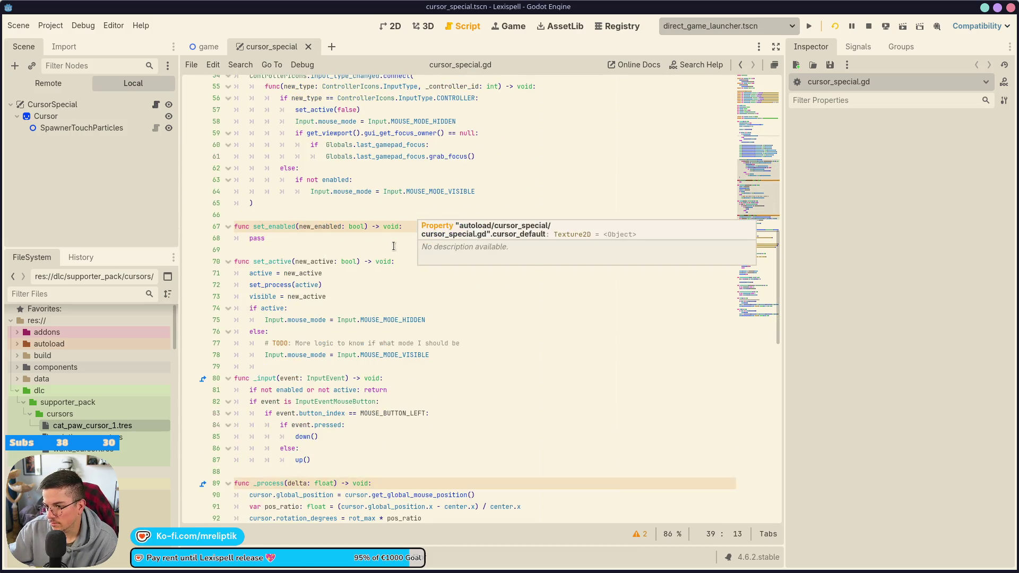
Run the project and trace the stack overflow to the set_active call in the active setter.
click(835, 26)
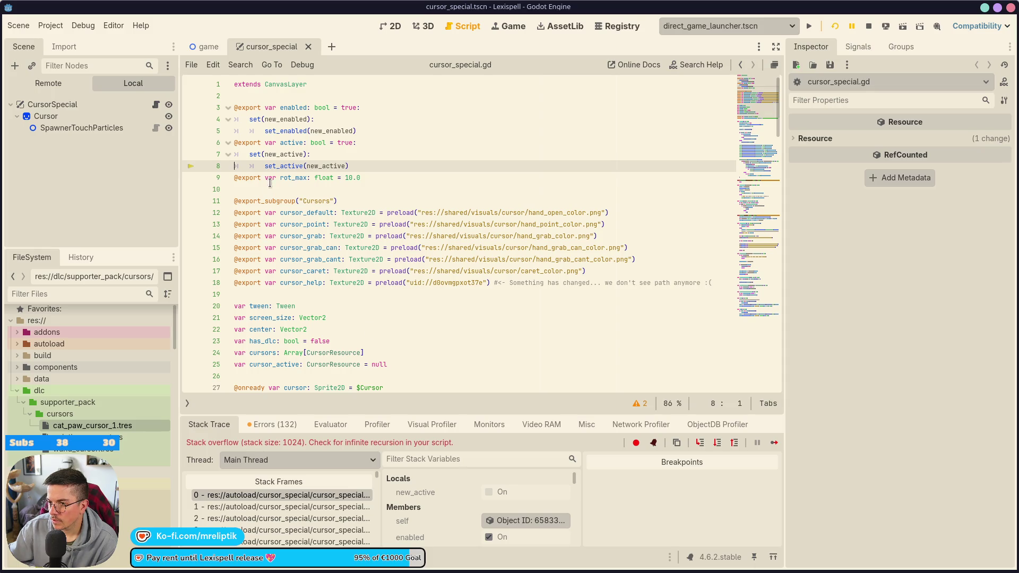
double_click(277, 165)
scroll(346, 230, down, 10)
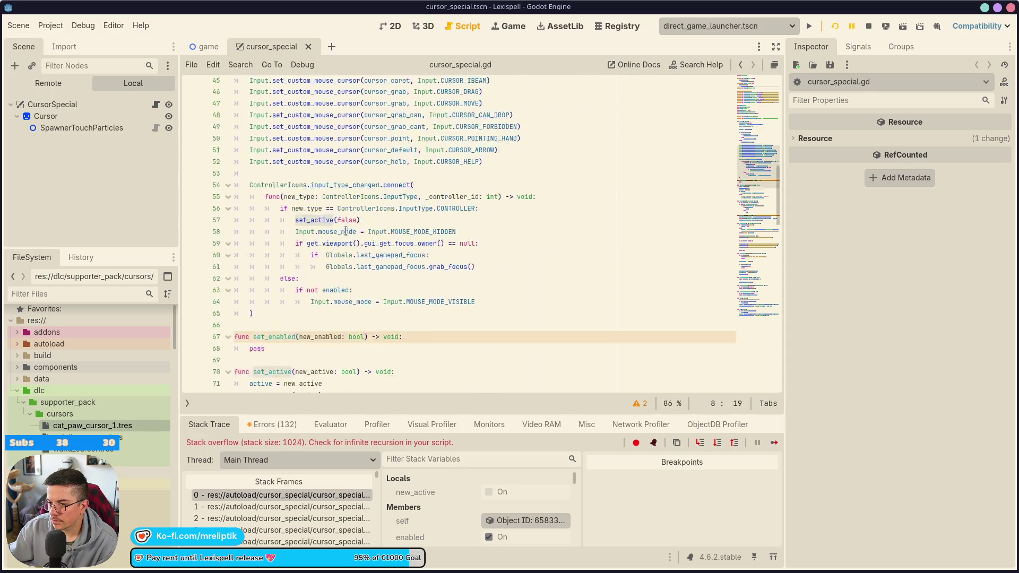
Delete the recursive active setter lines and rerun the project.
scroll(345, 231, down, 1)
scroll(339, 239, up, 12)
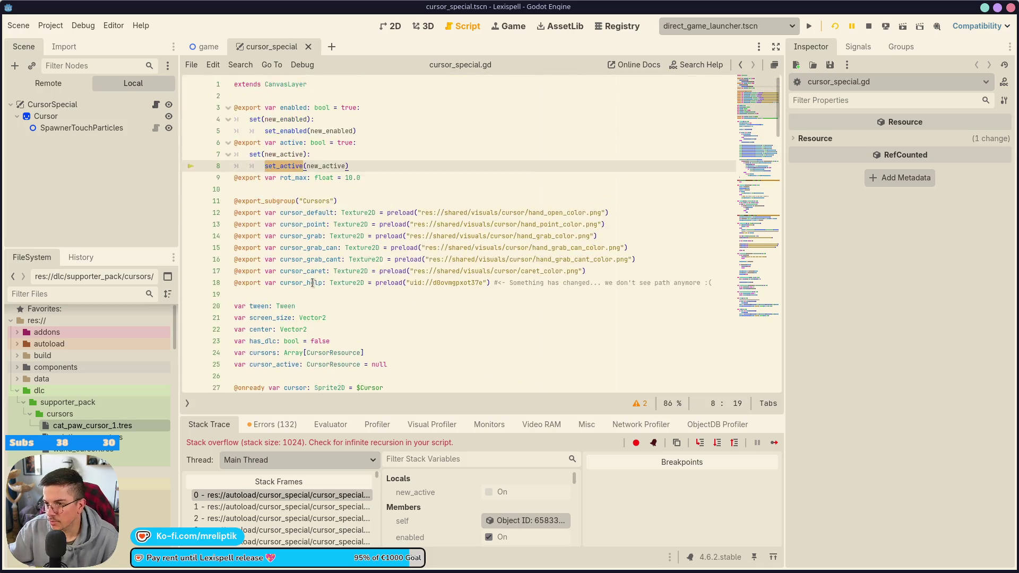
drag(350, 165, 357, 107)
key(BackSpace)
key(BackSpace)
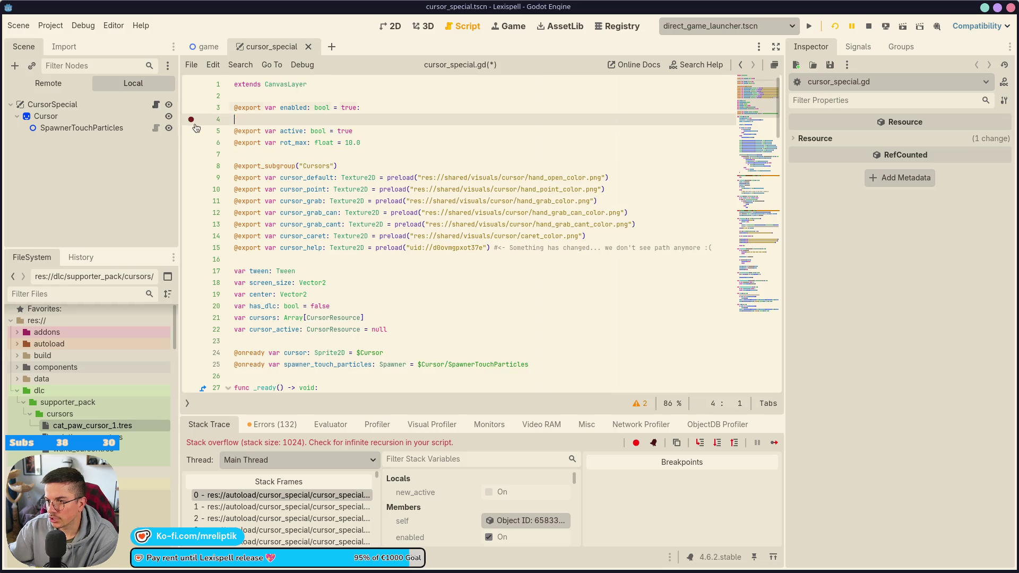
click(835, 25)
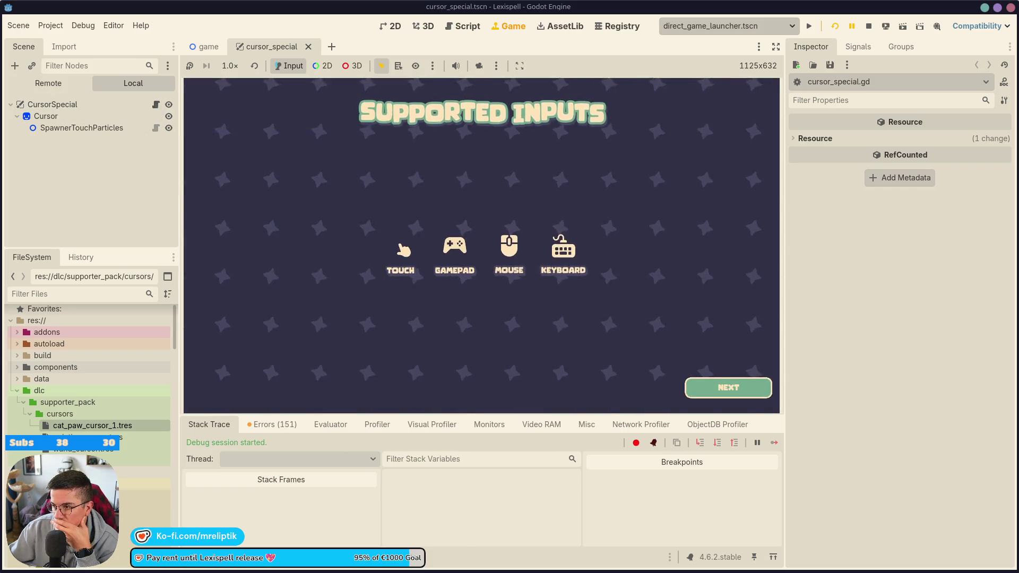
Continue past the Supported Inputs screen to the main menu, then stop the game.
click(726, 386)
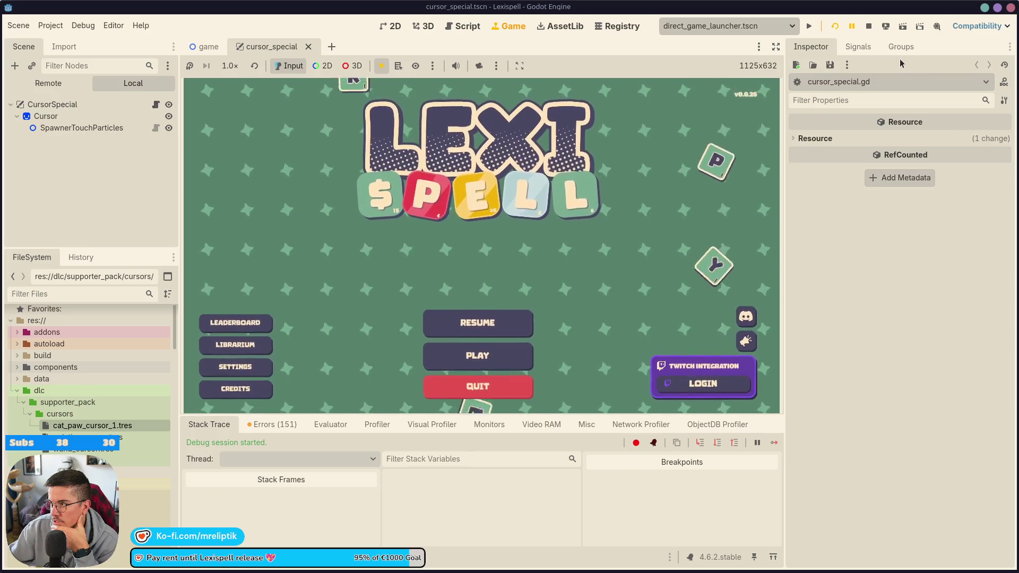
click(868, 27)
scroll(275, 259, down, 20)
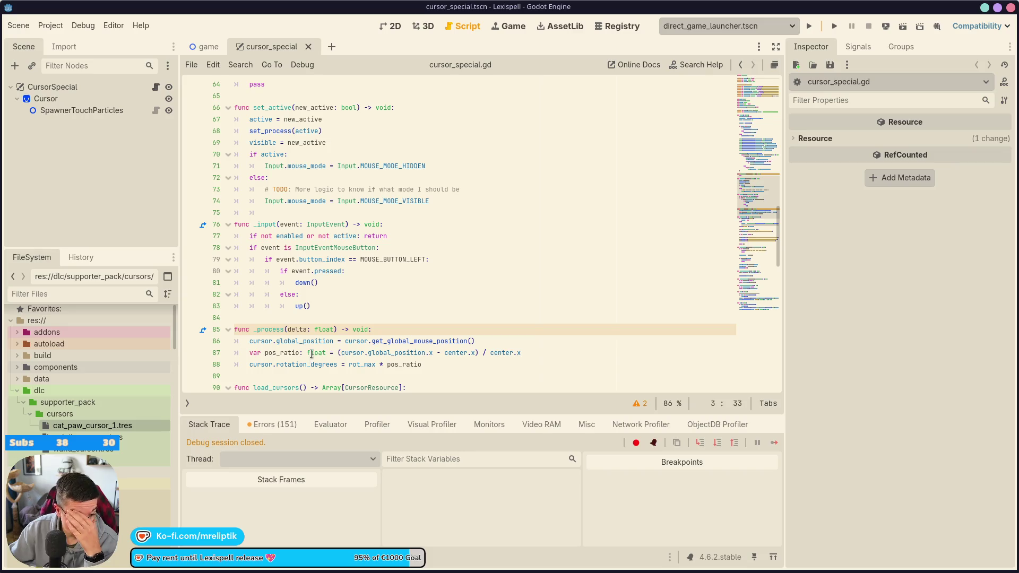
Switch the bottom panel to Output and collapse it to enlarge cursor_special.gd.
scroll(283, 337, down, 6)
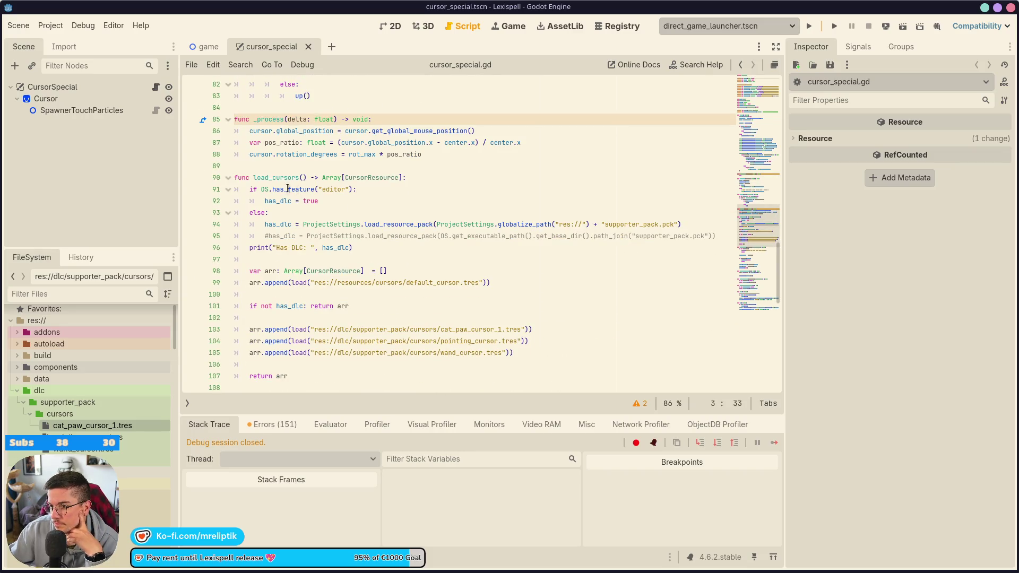
scroll(279, 210, down, 6)
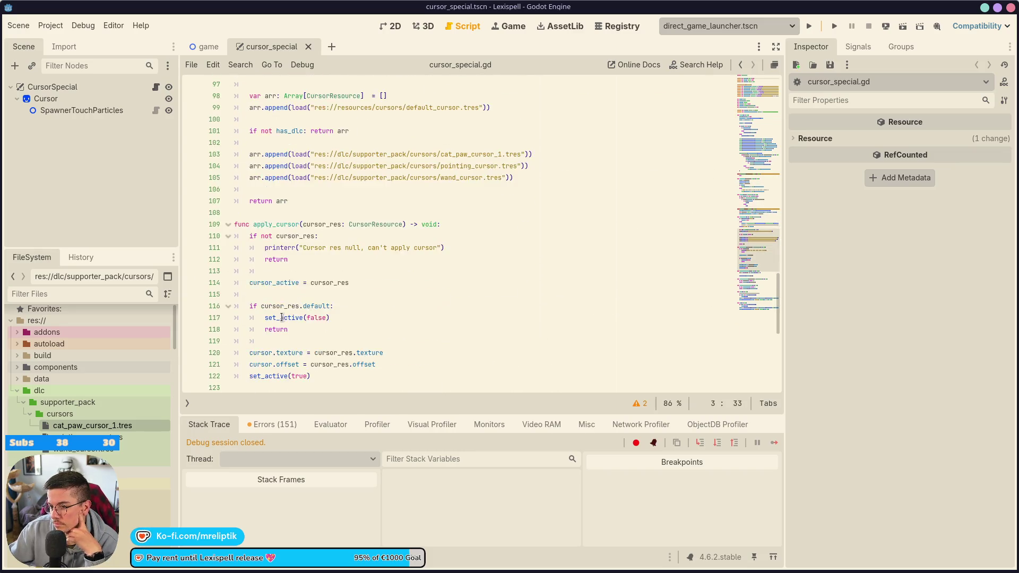
click(208, 557)
click(209, 556)
scroll(298, 424, down, 4)
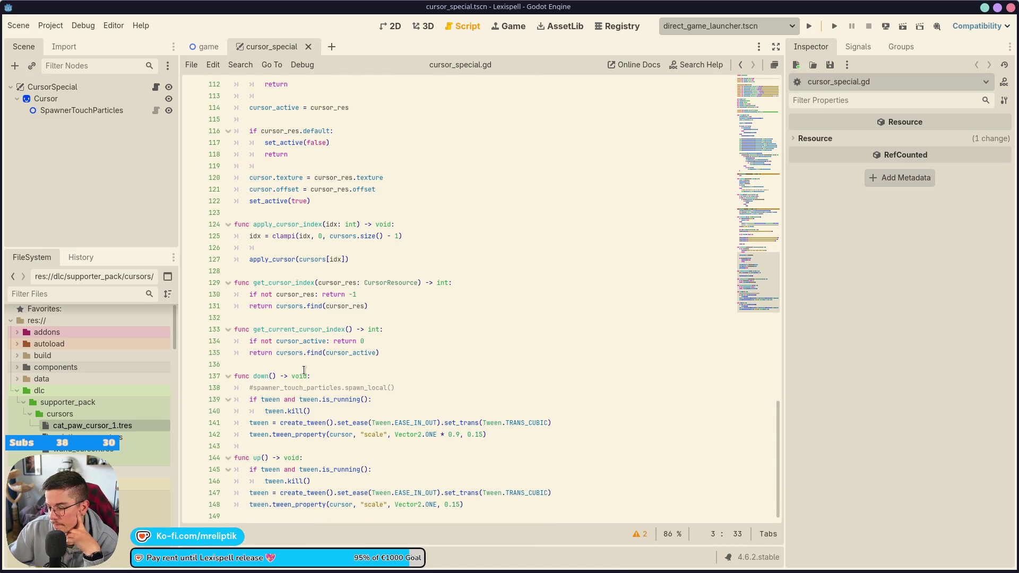
scroll(304, 370, up, 1)
Check the set_active calls on lines 122 and 117.
click(288, 236)
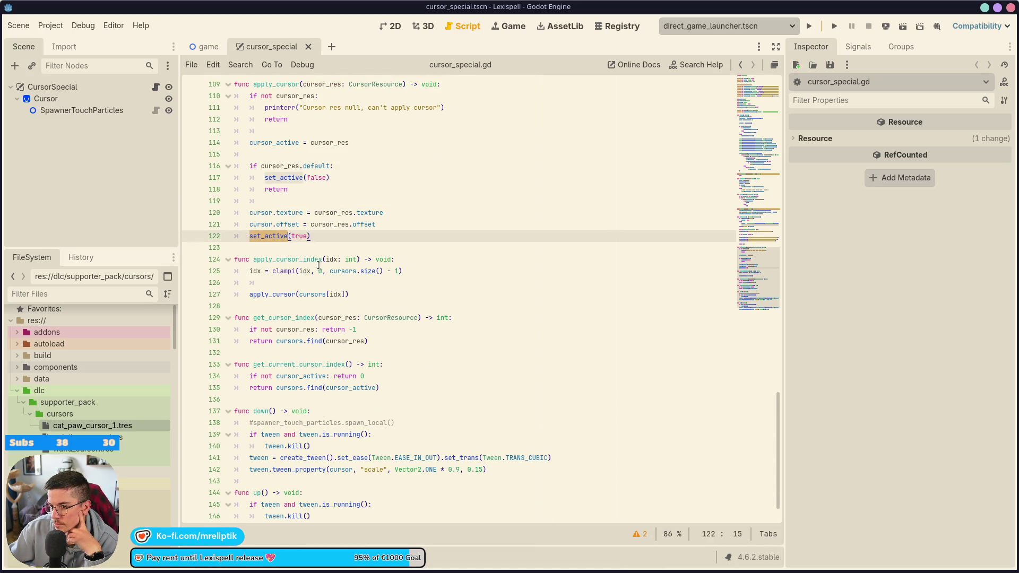
scroll(318, 265, up, 4)
click(285, 317)
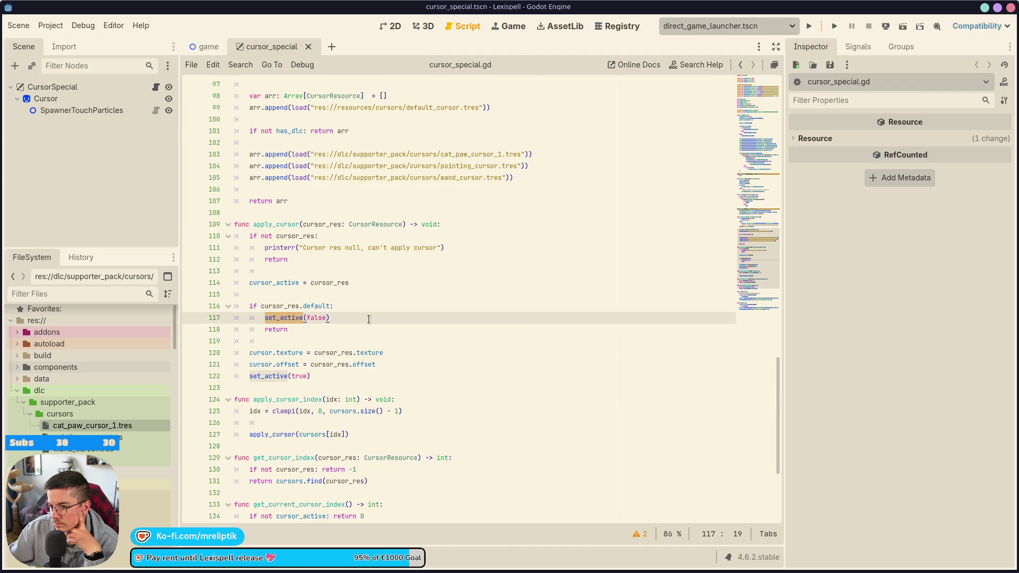
mouse_move(285, 321)
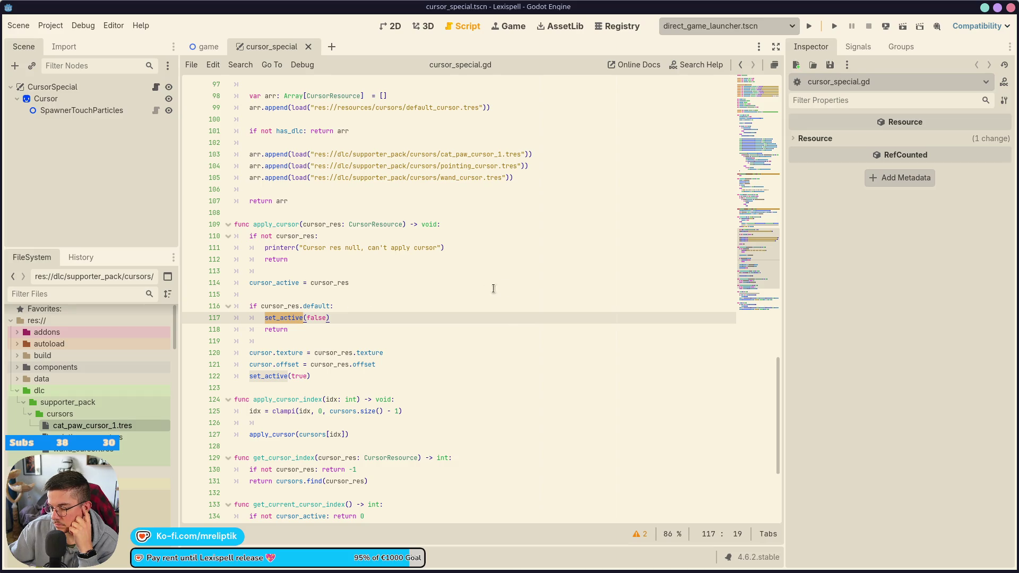
scroll(365, 323, up, 10)
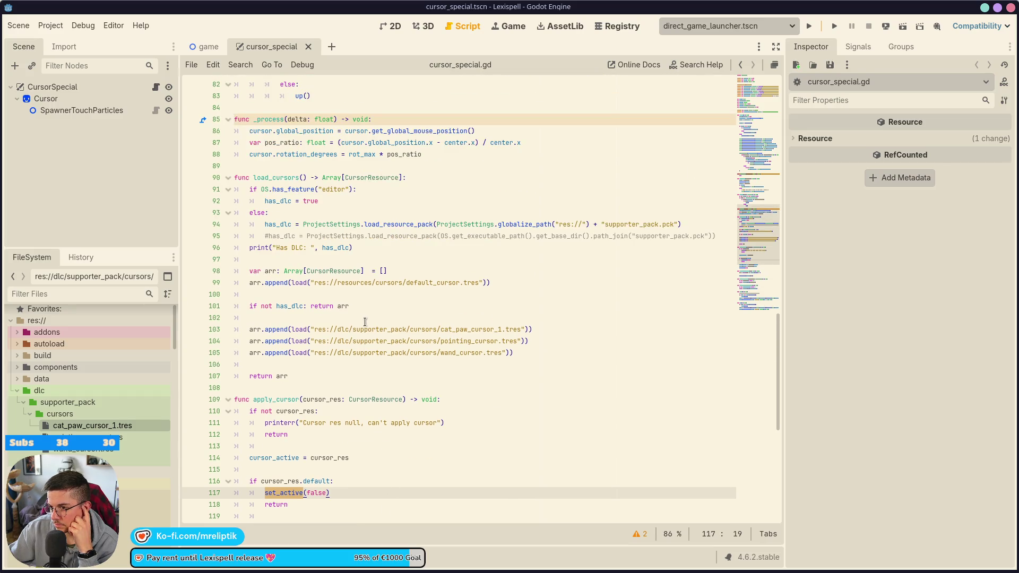
scroll(329, 305, up, 3)
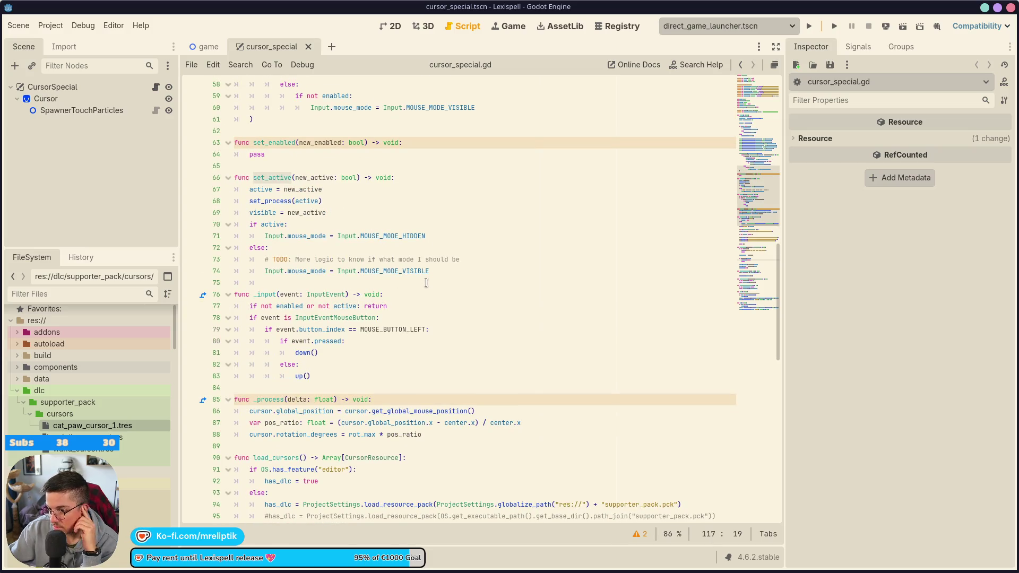
Highlight uses of active and set_active, then select line 59's 'if not enabled:' condition.
double_click(272, 224)
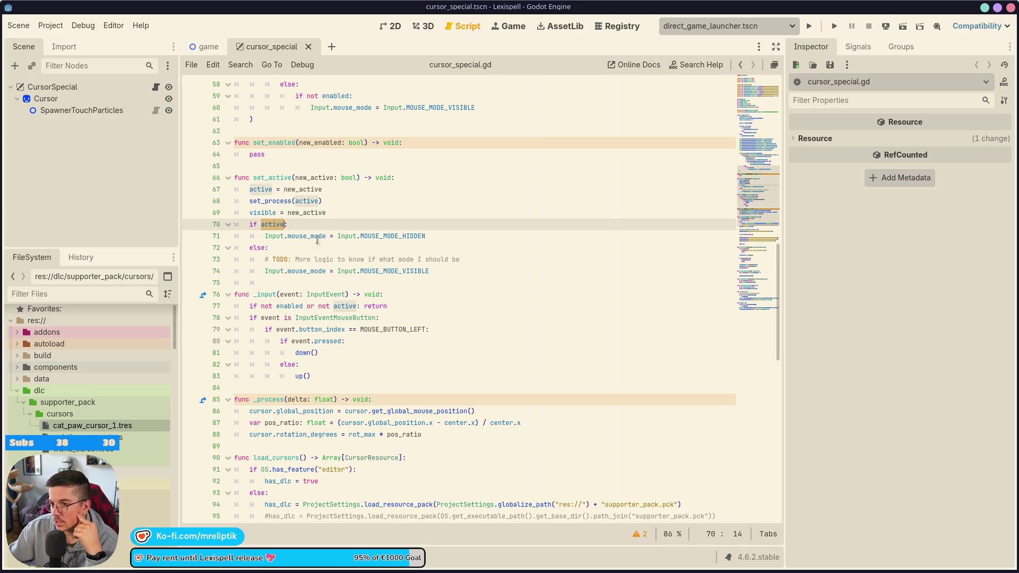
scroll(367, 284, up, 6)
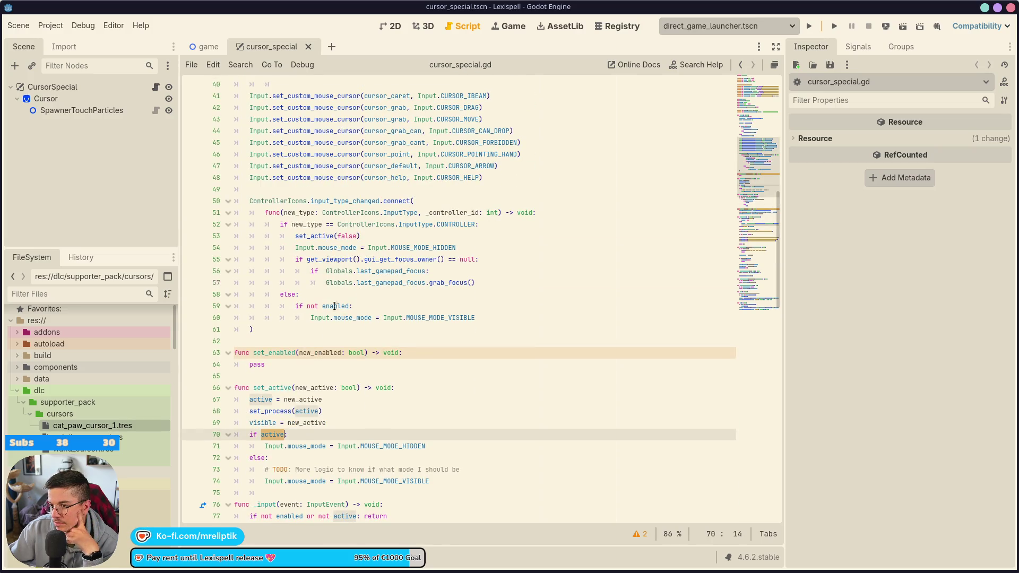
double_click(312, 237)
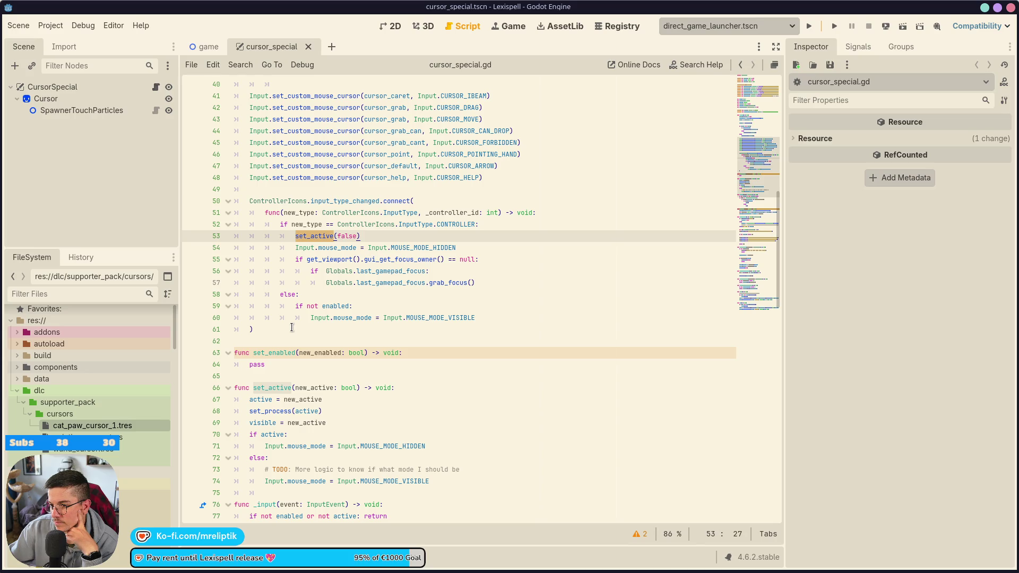
click(371, 237)
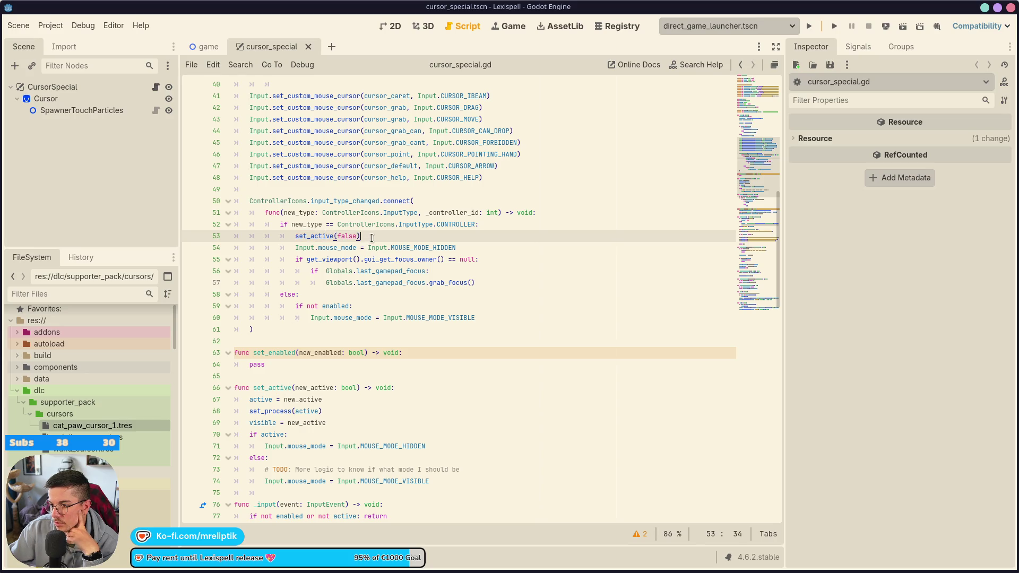
double_click(319, 236)
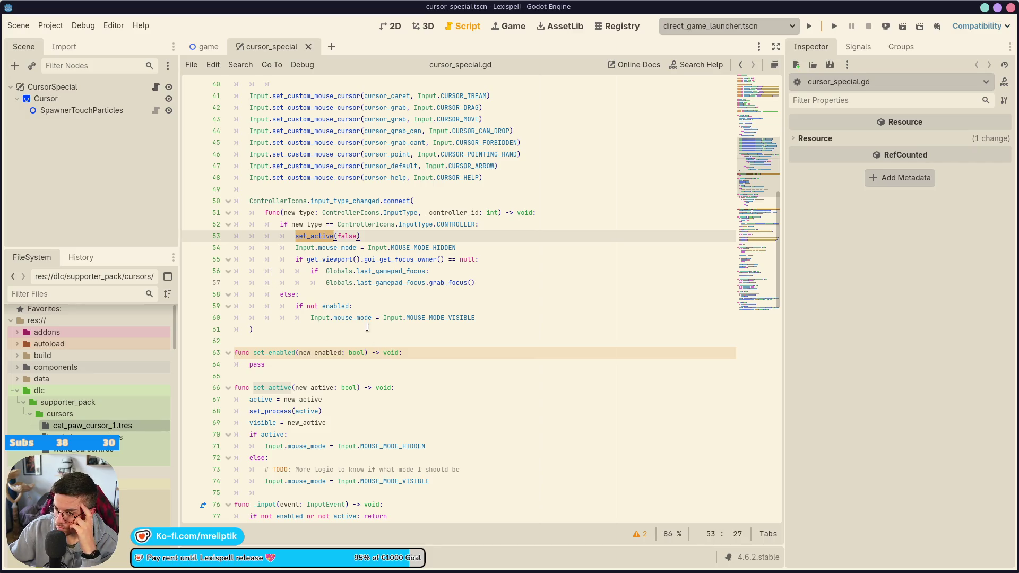
click(358, 306)
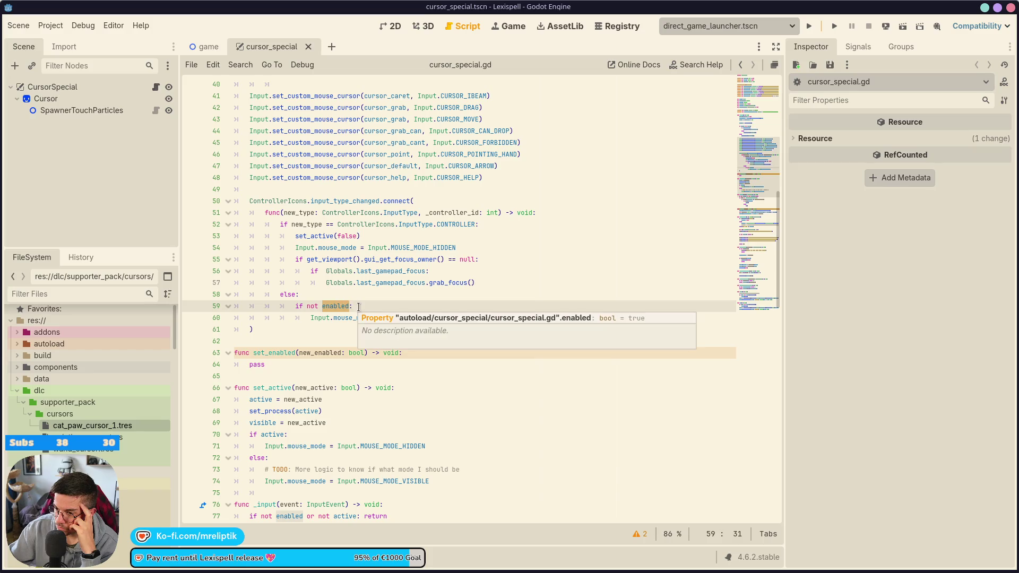
drag(351, 307, 295, 308)
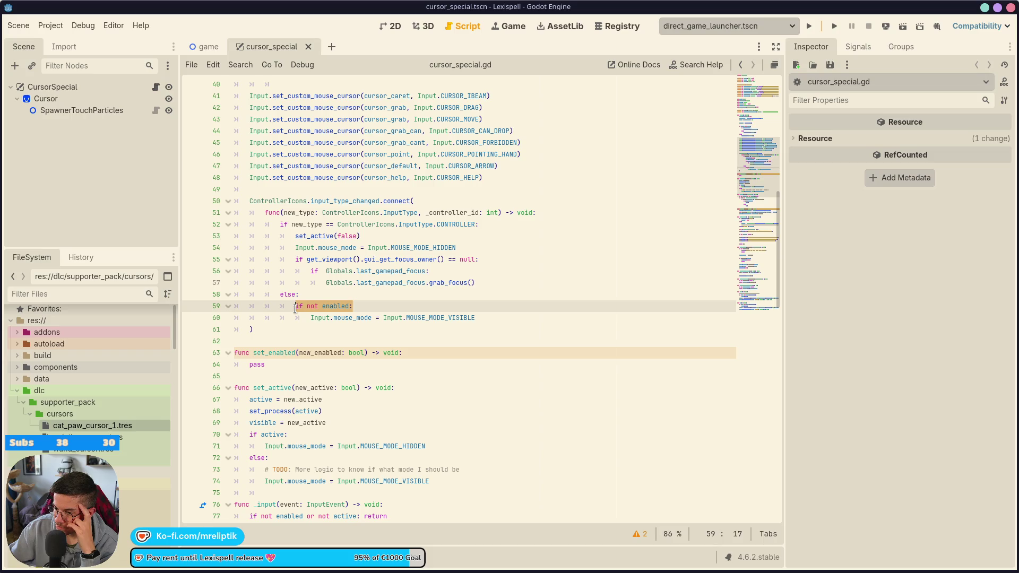
click(292, 387)
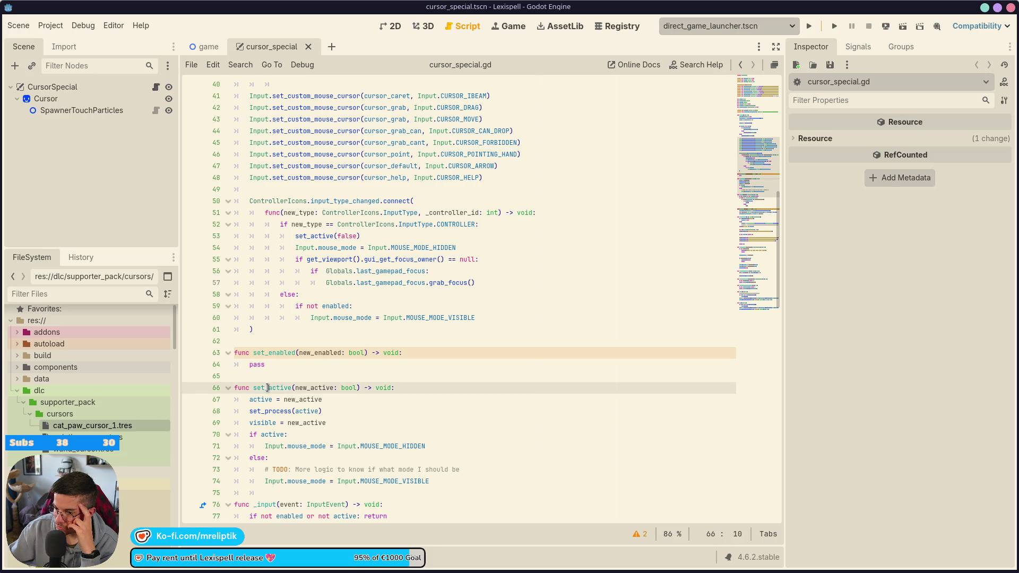
scroll(306, 340, down, 5)
scroll(306, 340, down, 7)
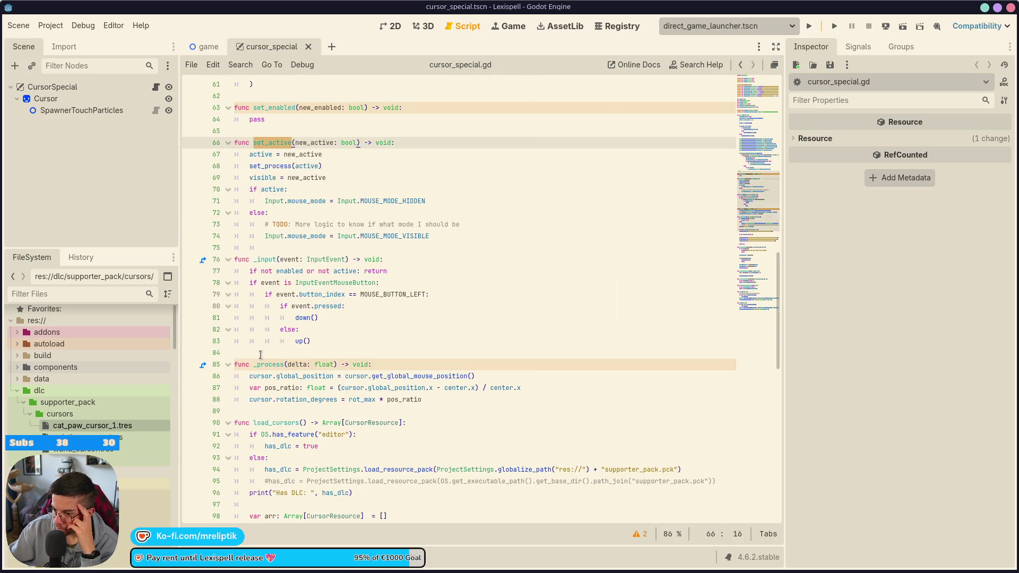
scroll(287, 344, up, 15)
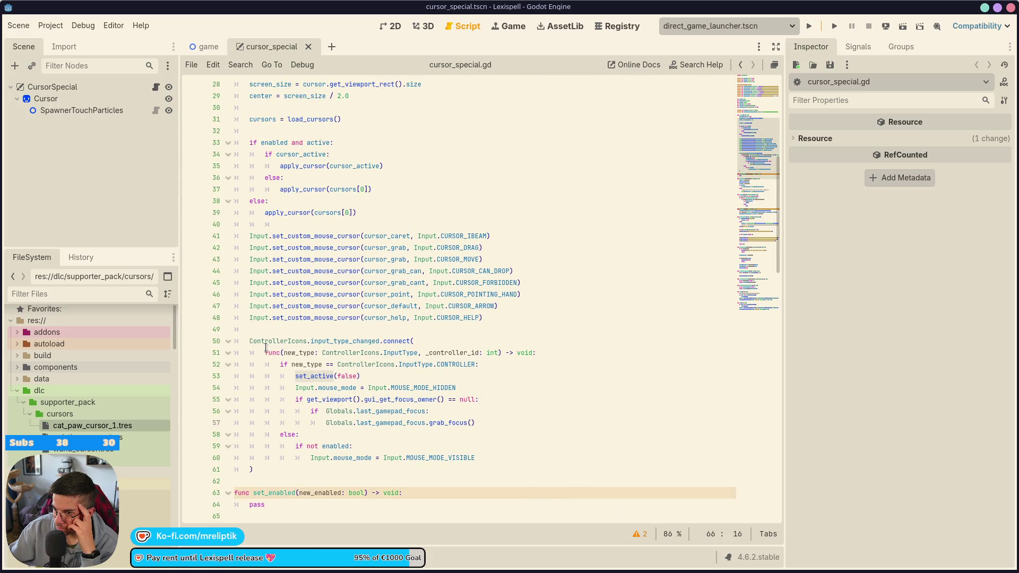
click(287, 214)
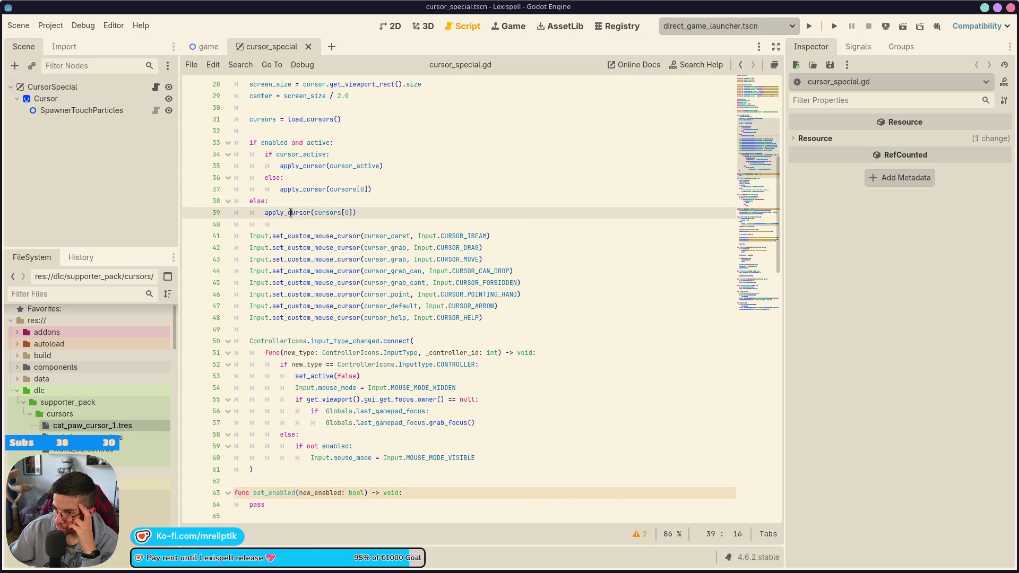
scroll(299, 265, down, 5)
scroll(299, 266, down, 10)
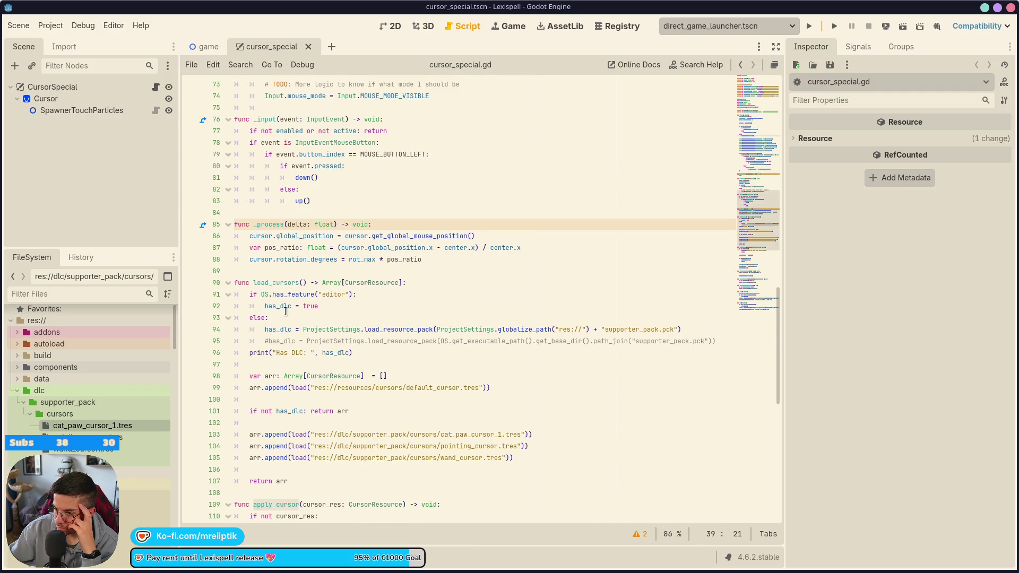
scroll(285, 312, down, 6)
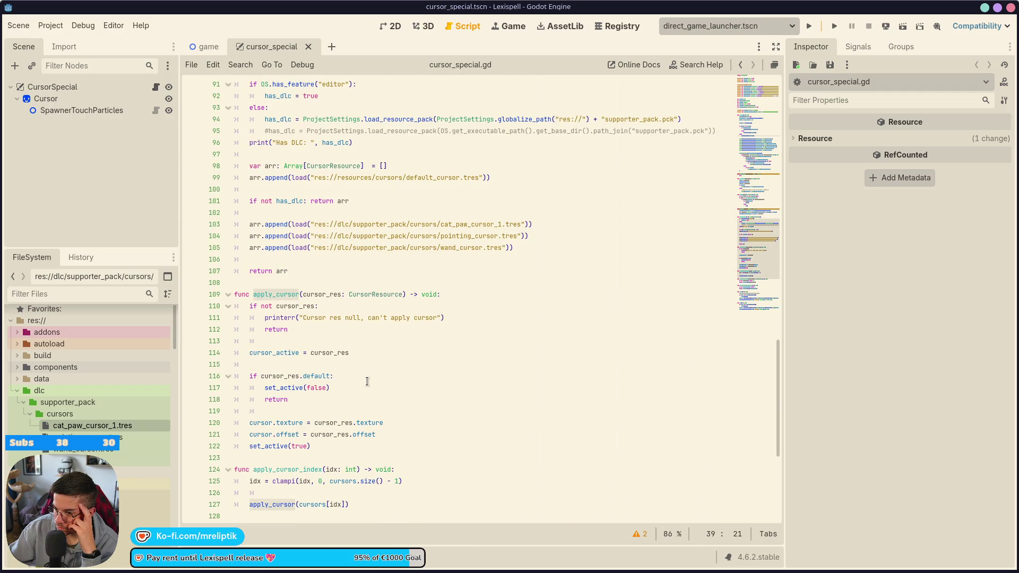
click(295, 400)
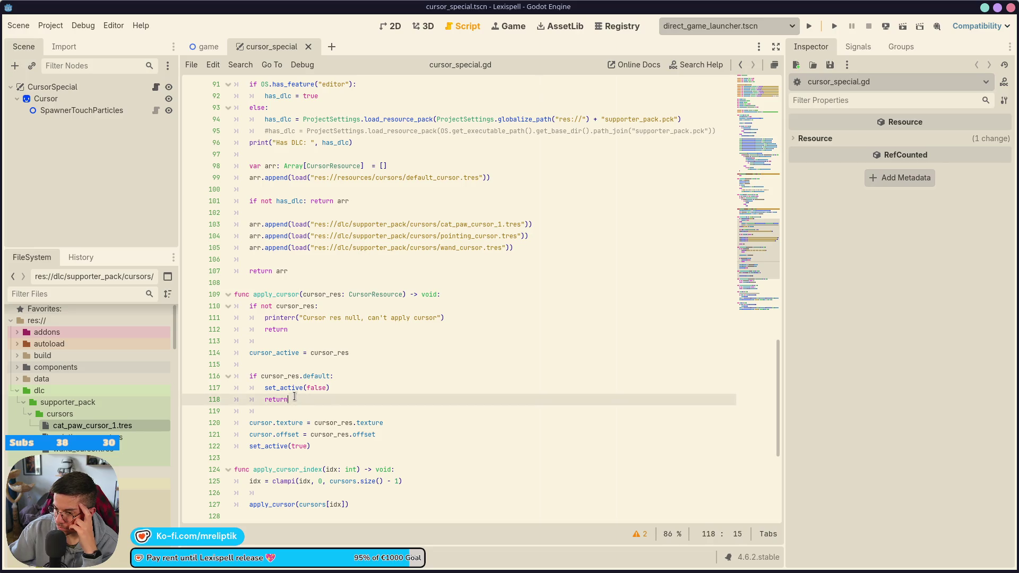
click(295, 388)
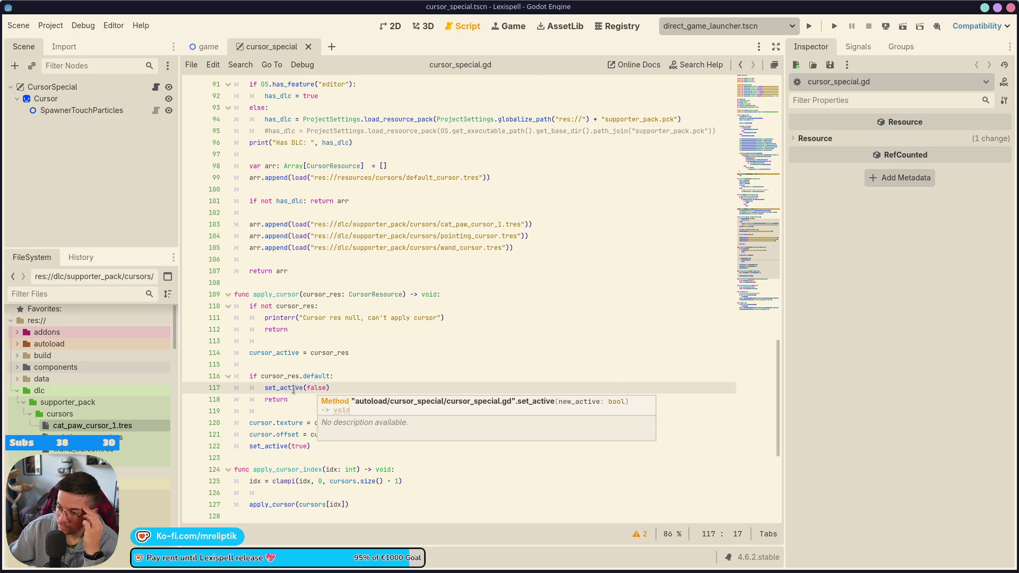
double_click(286, 388)
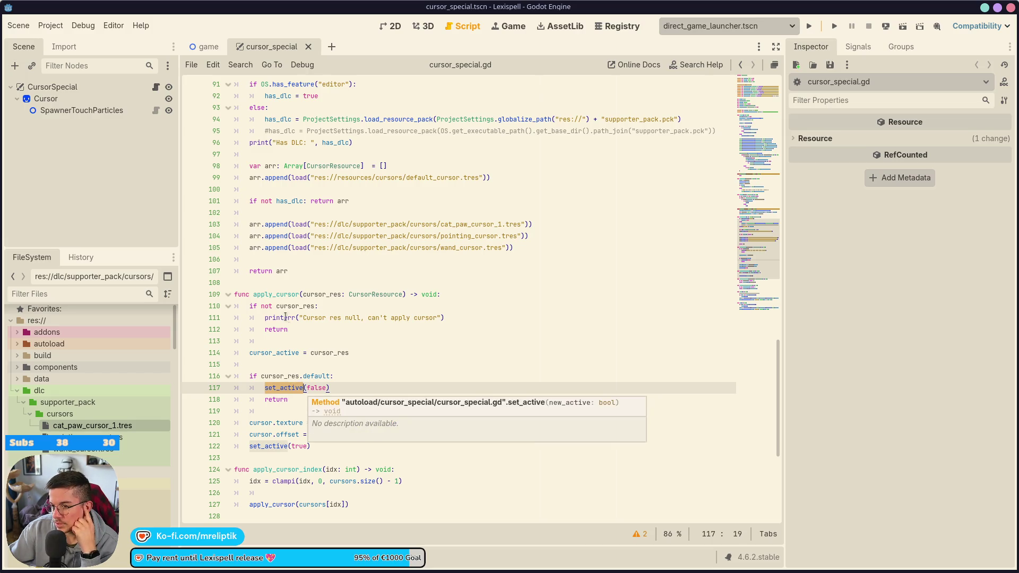
double_click(268, 446)
double_click(278, 388)
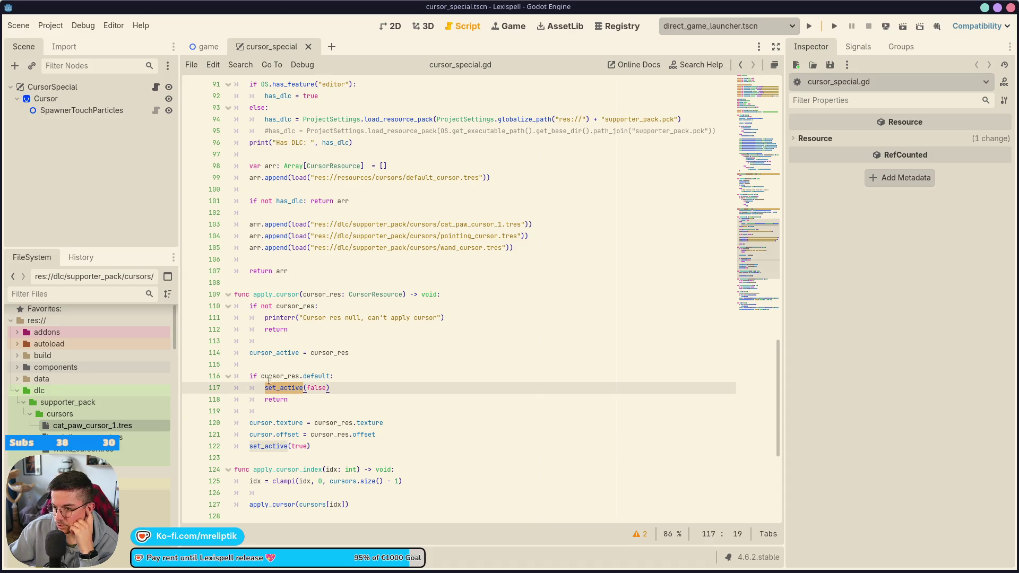
double_click(269, 376)
mouse_move(251, 353)
mouse_down()
mouse_move(334, 352)
mouse_move(250, 354)
mouse_up()
key(ctrl+c)
click(332, 376)
scroll(313, 309, up, 10)
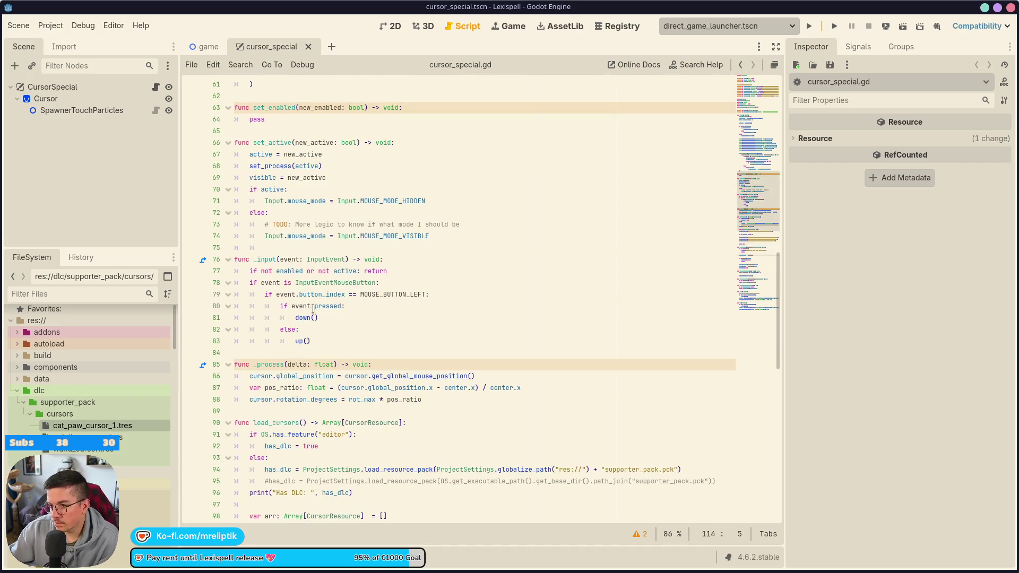
scroll(314, 309, up, 9)
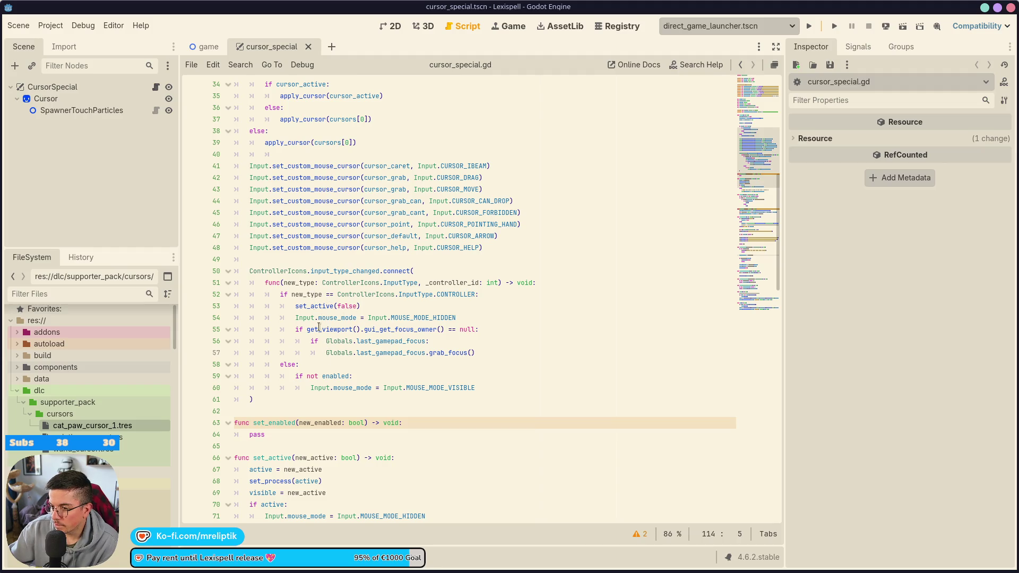
click(352, 376)
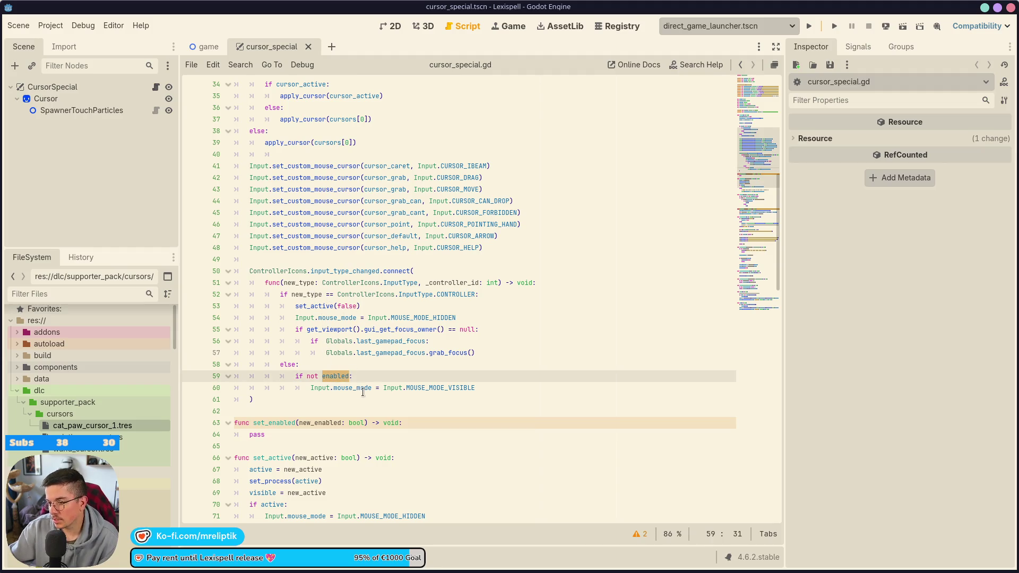
Replace the 'if not enabled:' condition with the copied apply_cursor lines and indent the default check.
drag(366, 374, 289, 377)
key(ctrl+v)
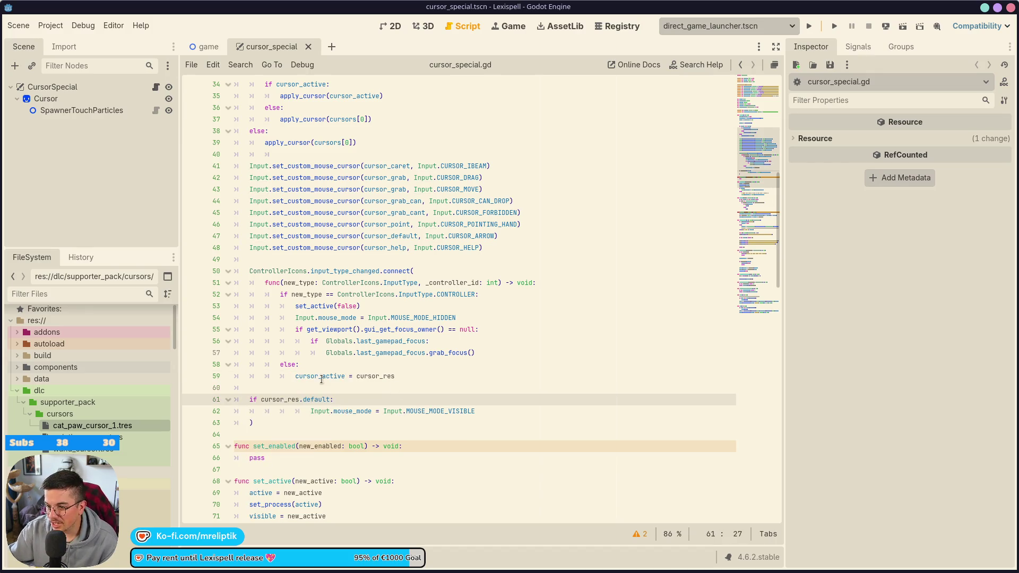
key(Up)
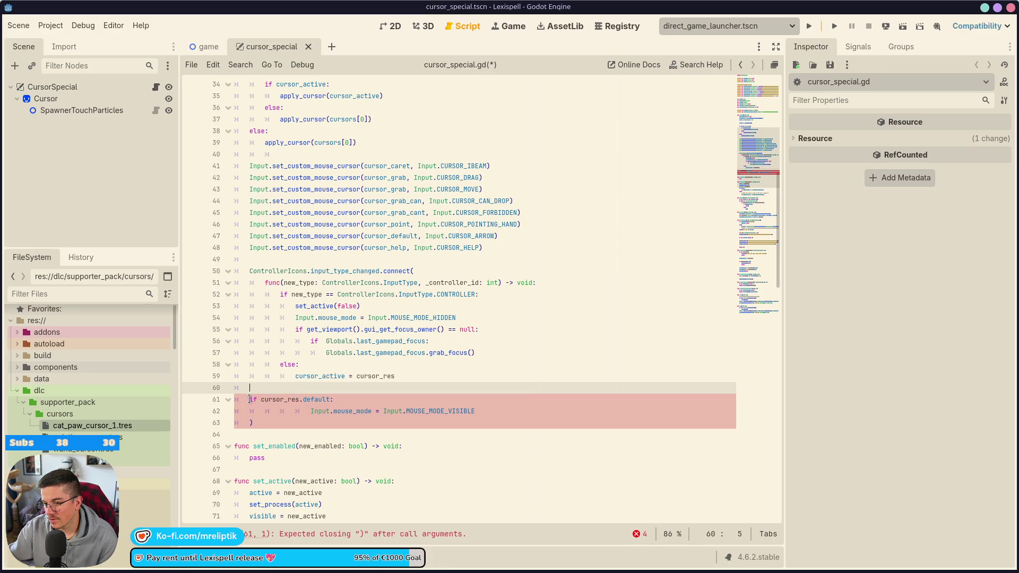
key(Down)
key(Tab)
key(Tab)
key(Tab)
Change the line 61 check from cursor_res to 'cursor_active and cursor_active.default'.
click(319, 376)
double_click(319, 376)
key(ctrl+c)
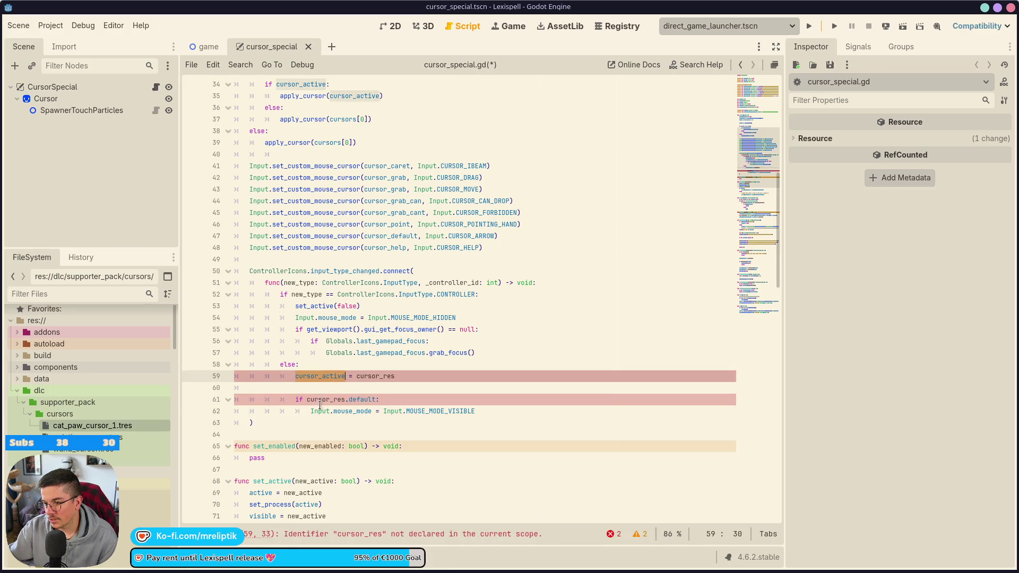
double_click(321, 400)
key(ctrl+v)
text(and cursor_active)
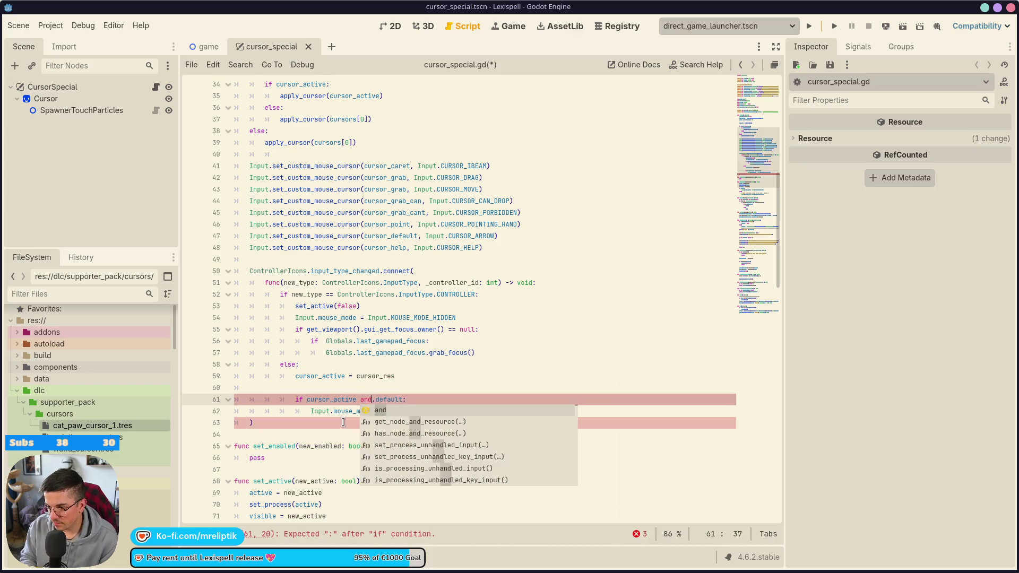
Delete the 'cursor_active = cursor_res' line and save the script.
click(409, 377)
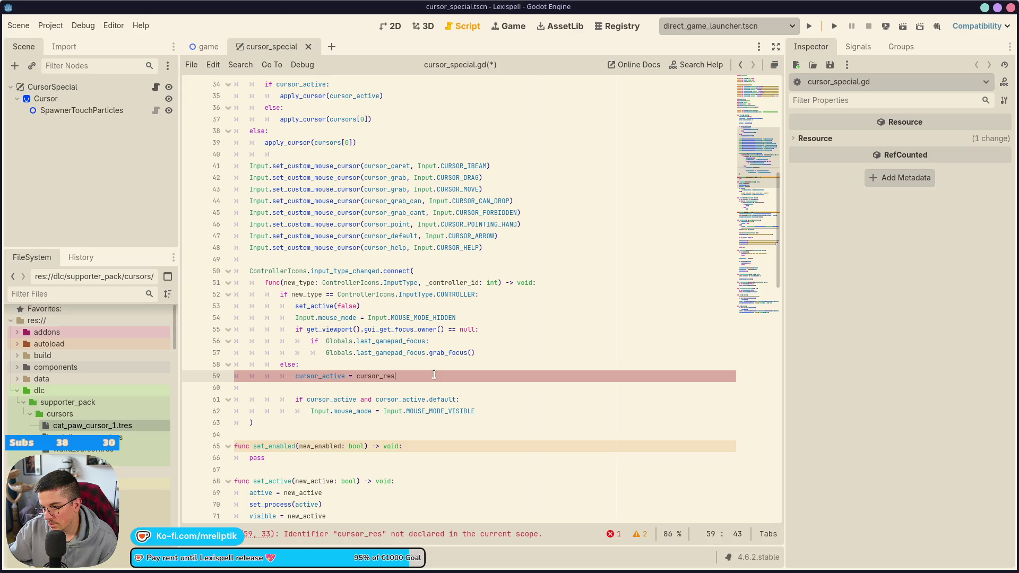
key(ctrl+shift+k)
key(ctrl+shift+k)
key(ctrl+s)
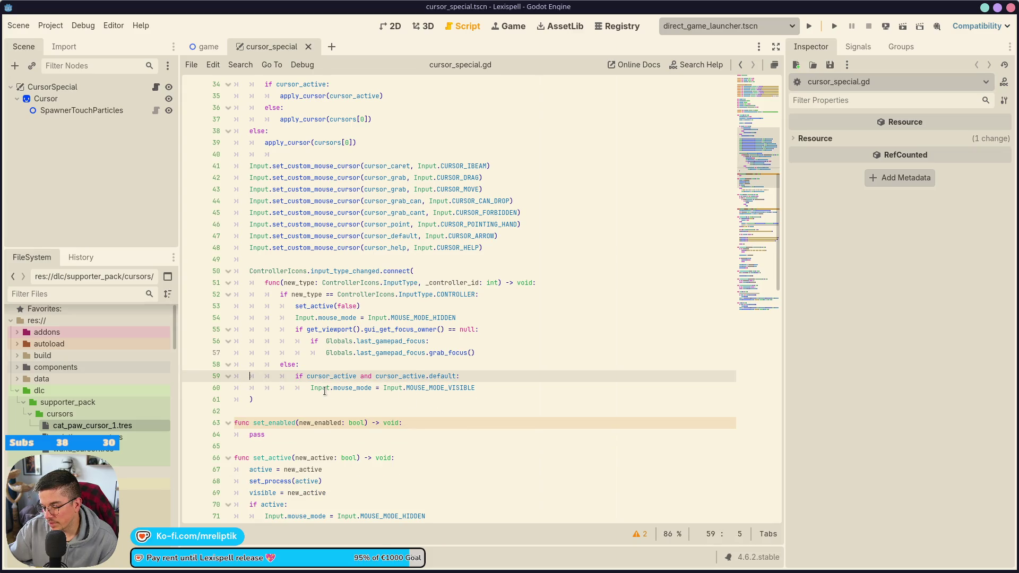
mouse_move(427, 390)
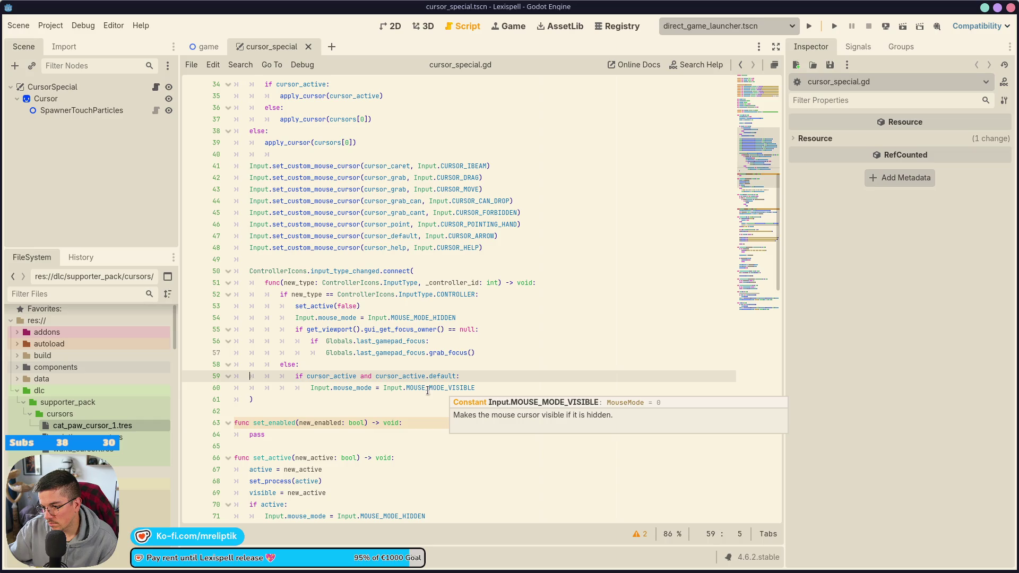
click(481, 376)
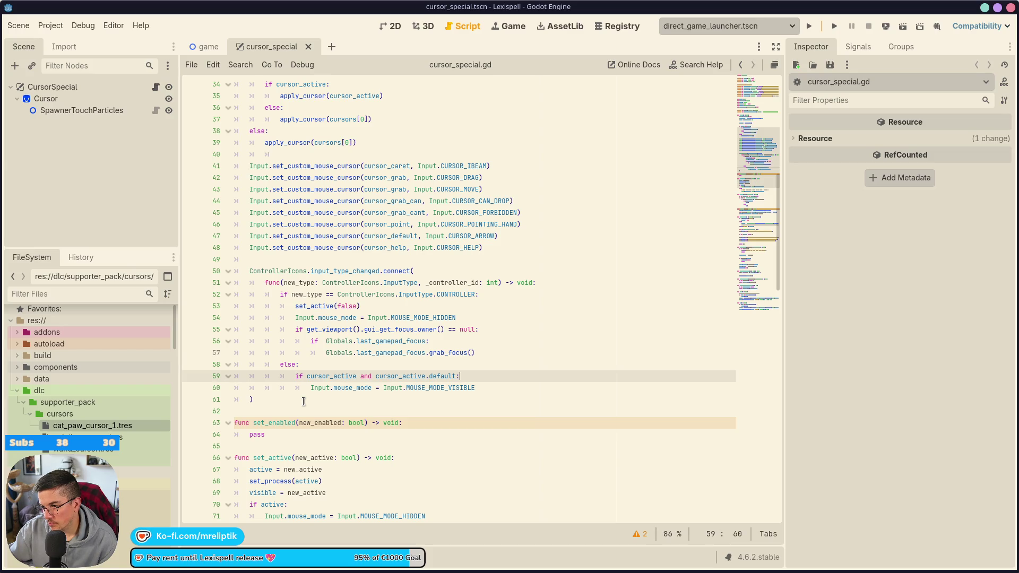
Delete the whole set_enabled function.
click(283, 437)
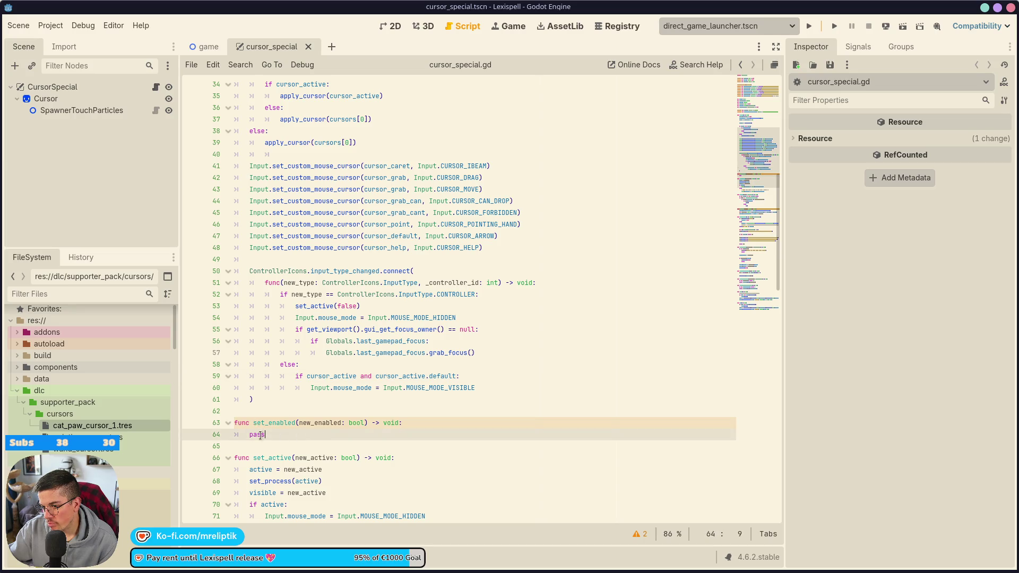
key(ctrl+shift+k)
key(Up)
key(ctrl+shift+k)
key(ctrl+shift+k)
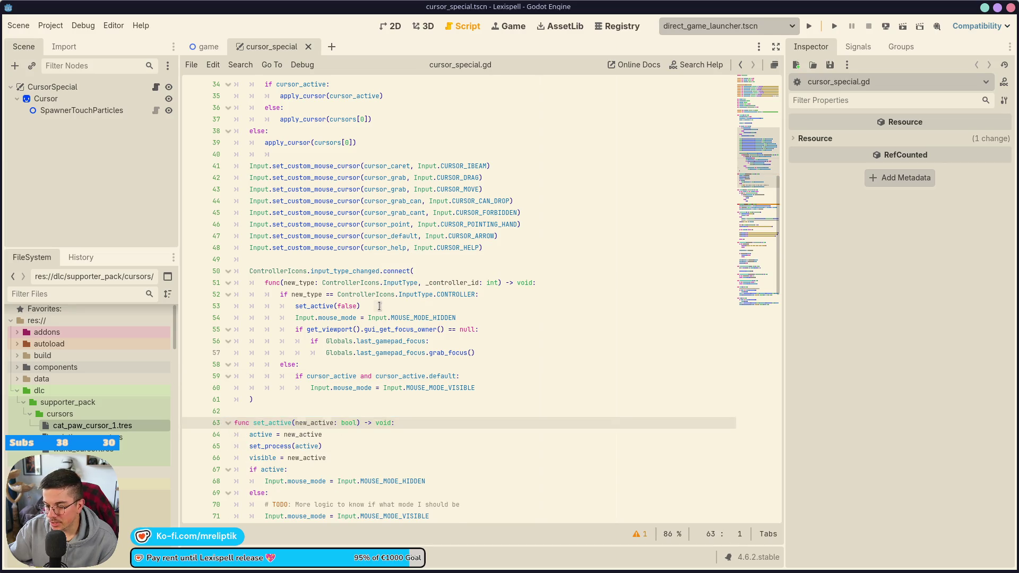
Remove 'enabled and ' from the _ready check on line 32.
click(360, 306)
scroll(302, 374, up, 10)
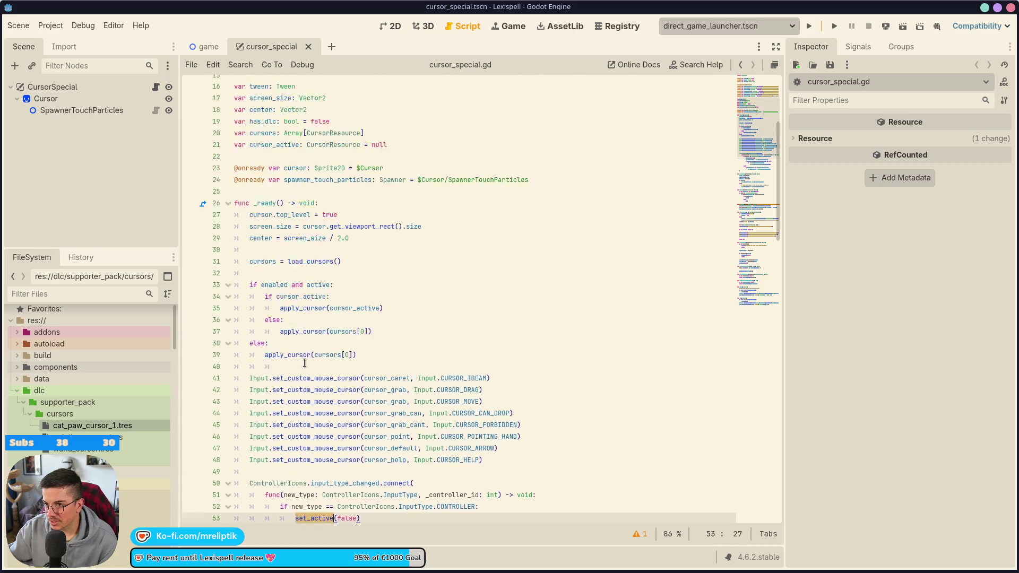
click(356, 107)
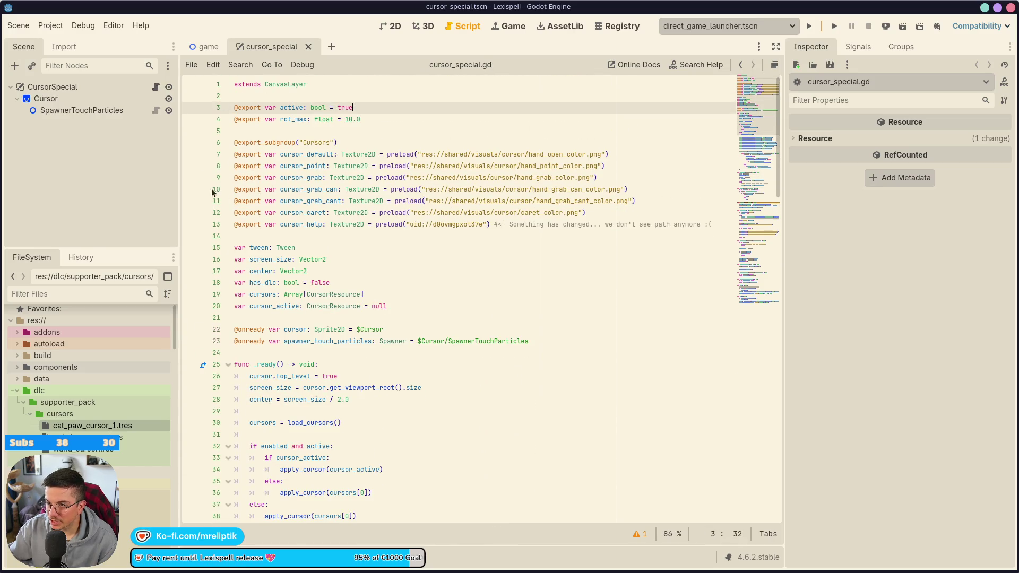
double_click(281, 445)
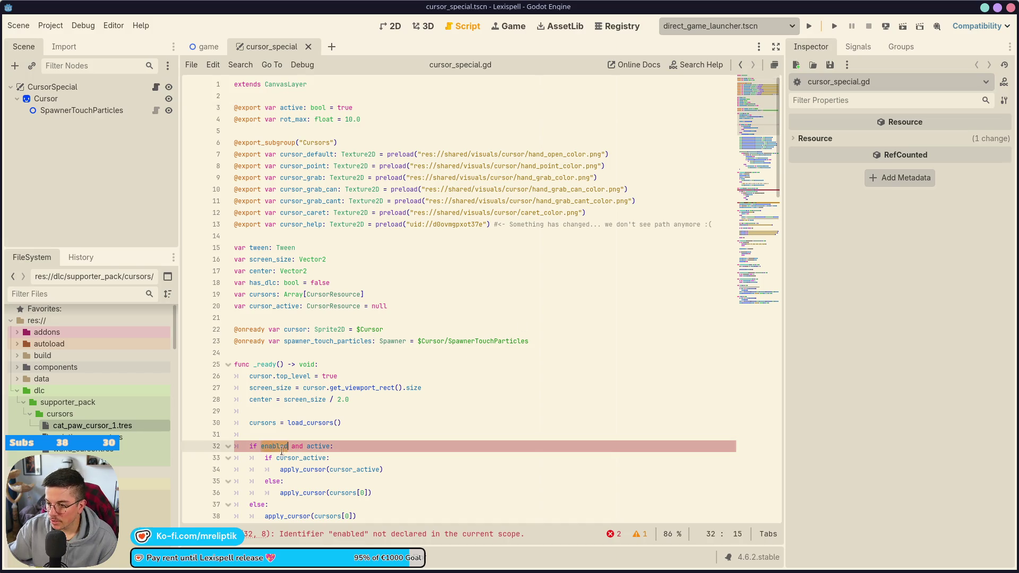
key(BackSpace)
key(ctrl+Delete)
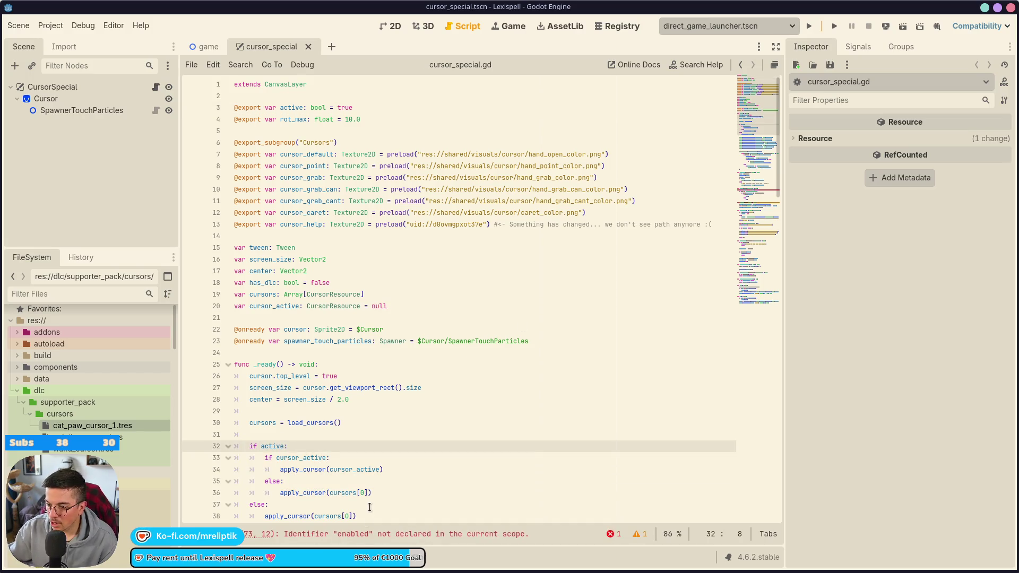
Remove 'not enabled or ' from the _input guard on line 73.
click(352, 535)
triple_click(295, 294)
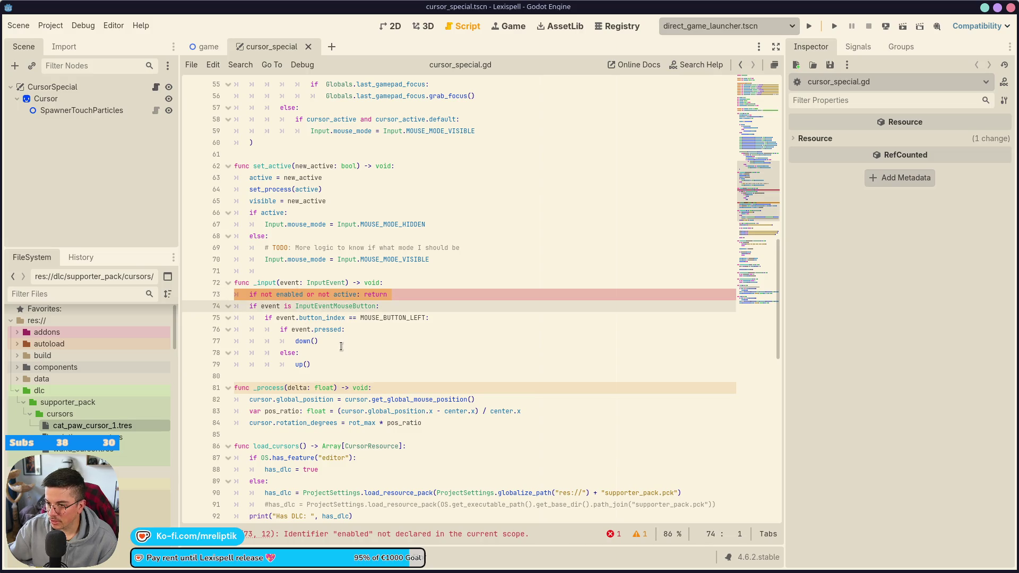
click(257, 294)
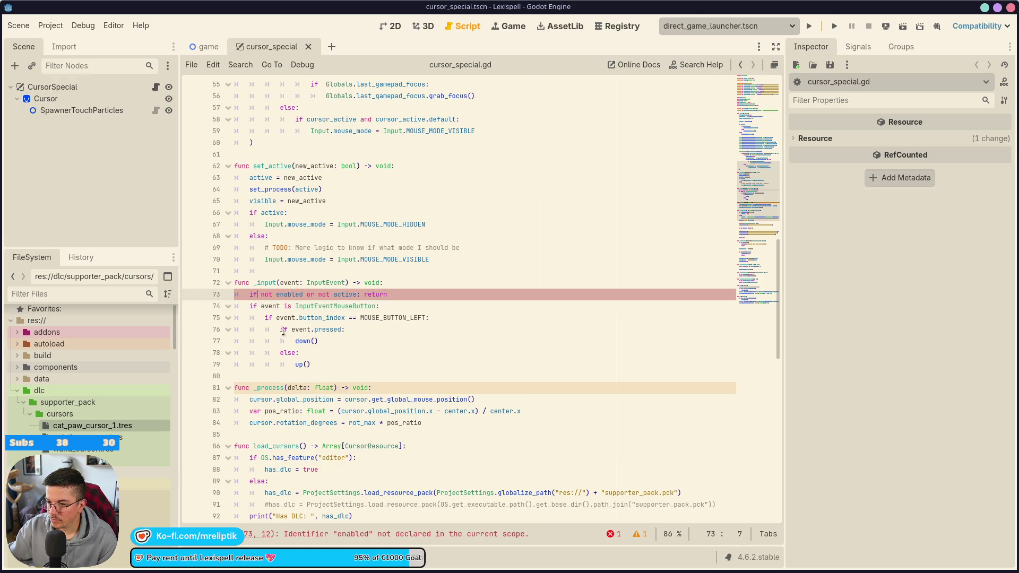
key(Delete)
key(Delete)
key(Delete)
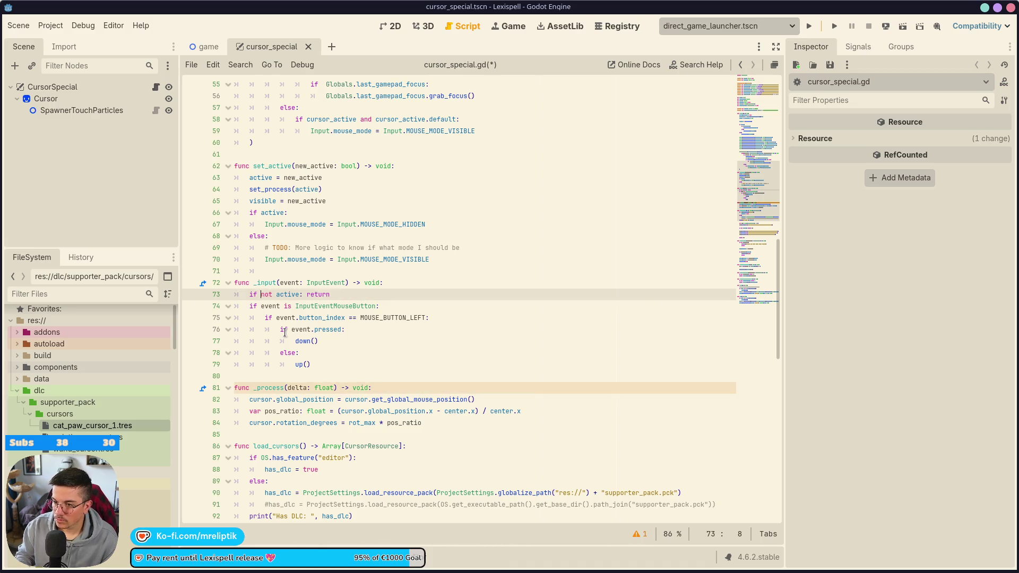
Run the game, enter a Chapter 1 level, then stop the run.
click(809, 26)
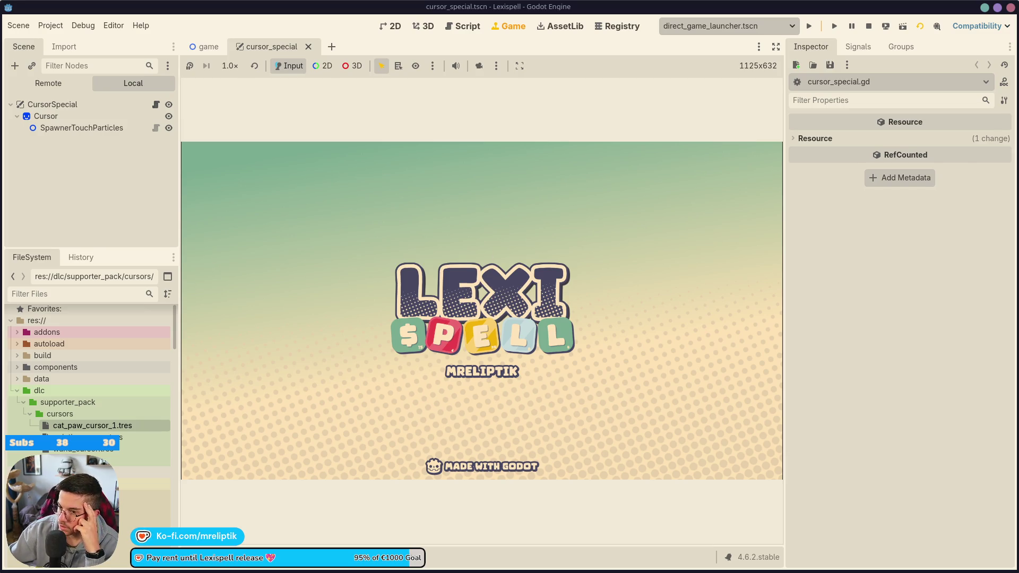
click(479, 277)
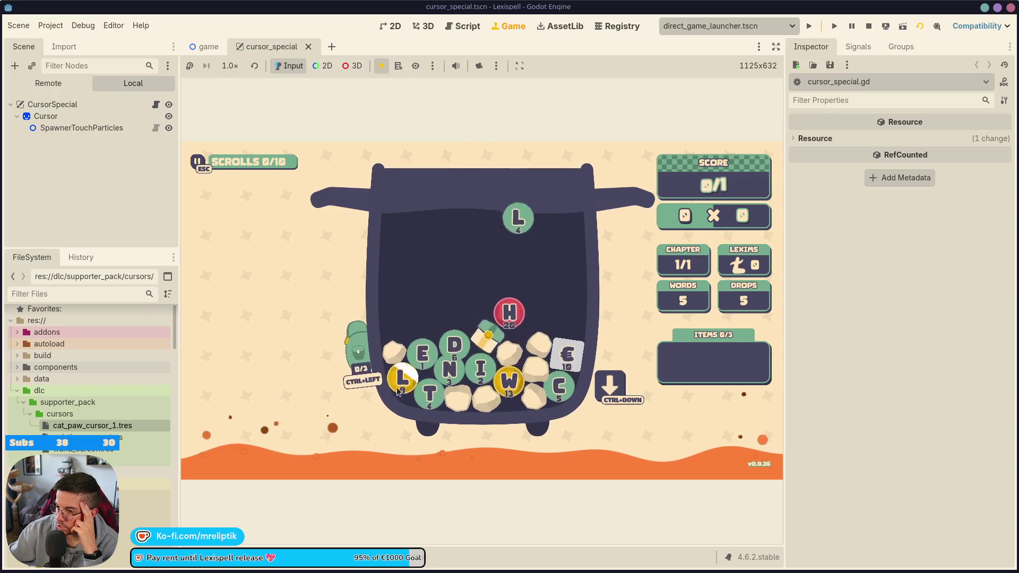
click(867, 27)
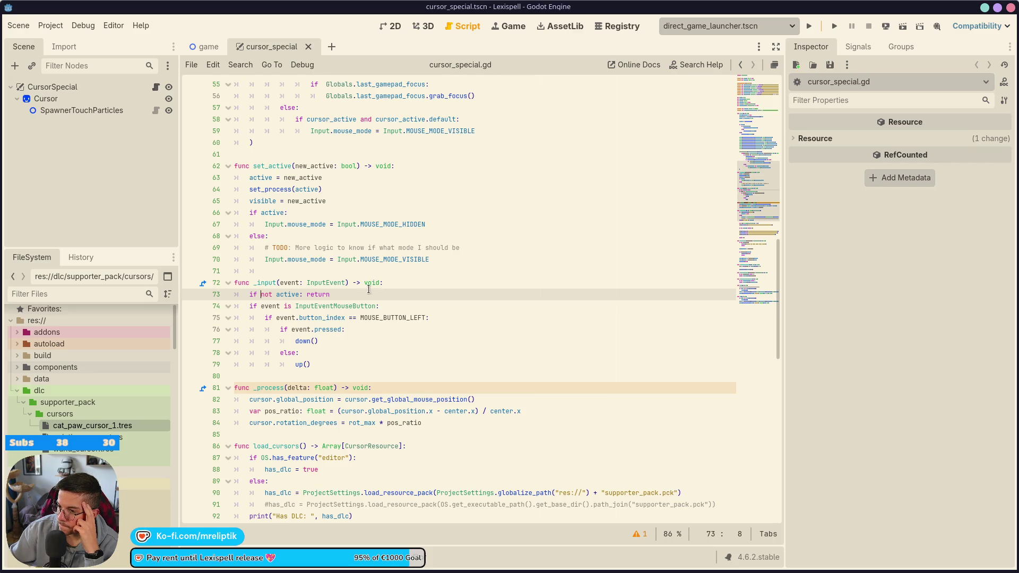
Inspect MOUSE_MODE_VISIBLE and cursor_active.default uses, undoing an accidental duplicated line.
scroll(444, 285, up, 4)
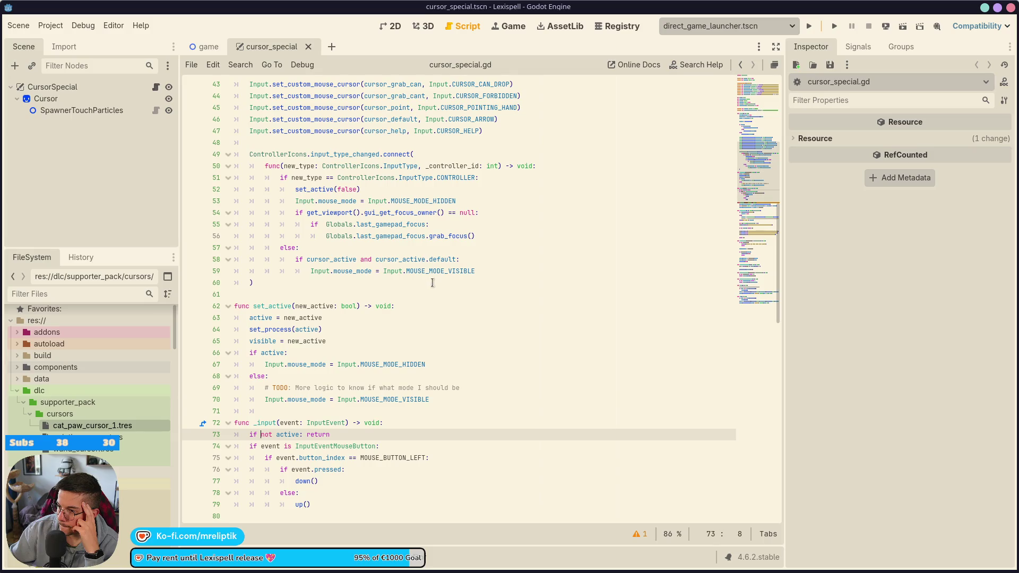
double_click(430, 272)
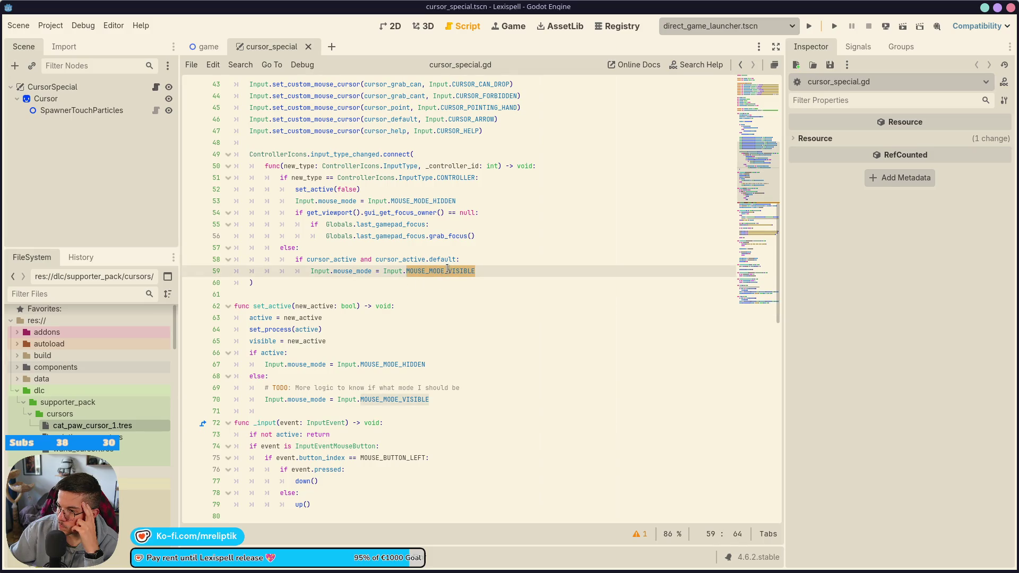
click(323, 261)
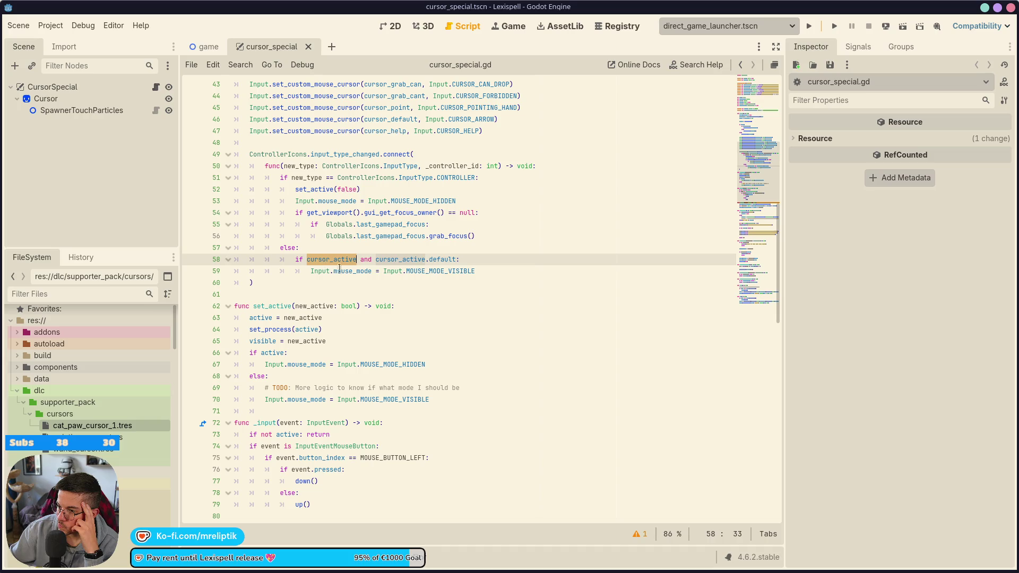
click(428, 260)
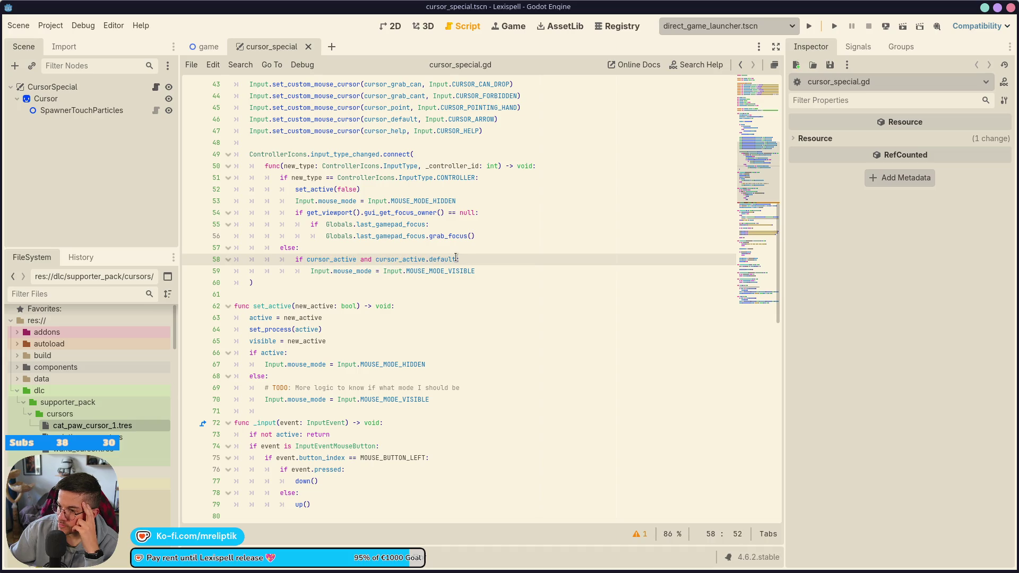
drag(456, 259, 374, 261)
click(476, 271)
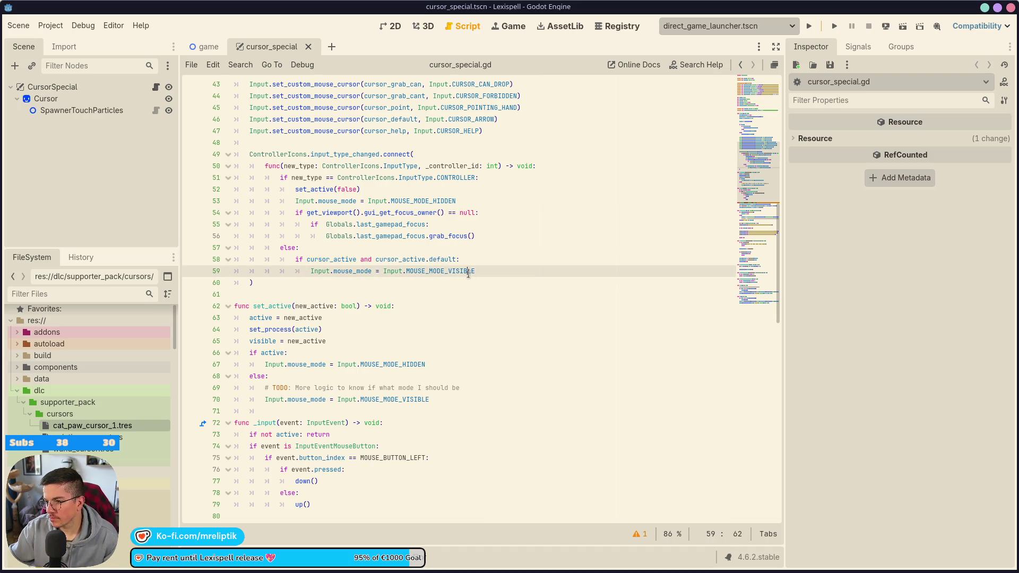
click(466, 200)
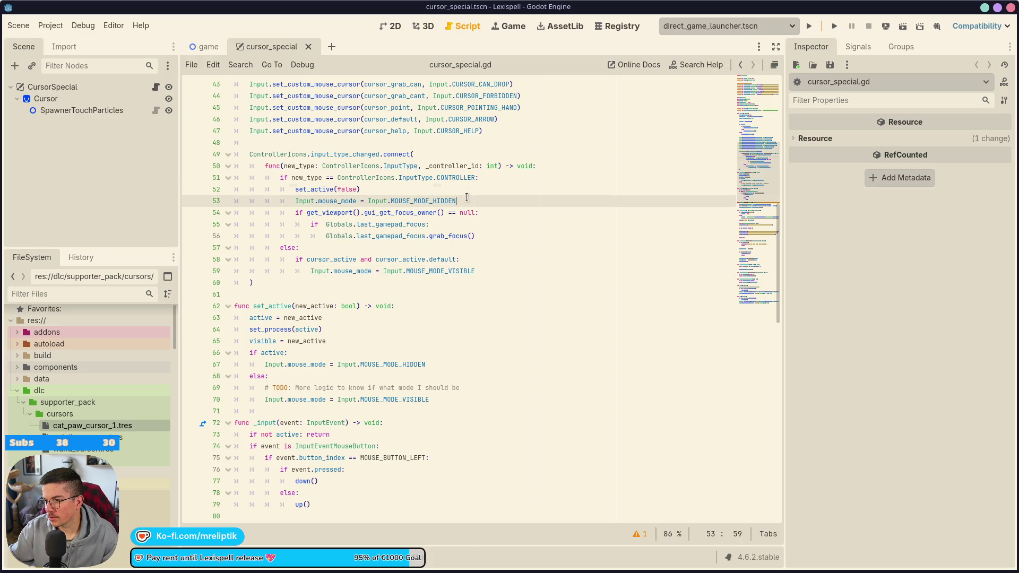
key(ctrl+shift+d)
key(ctrl+z)
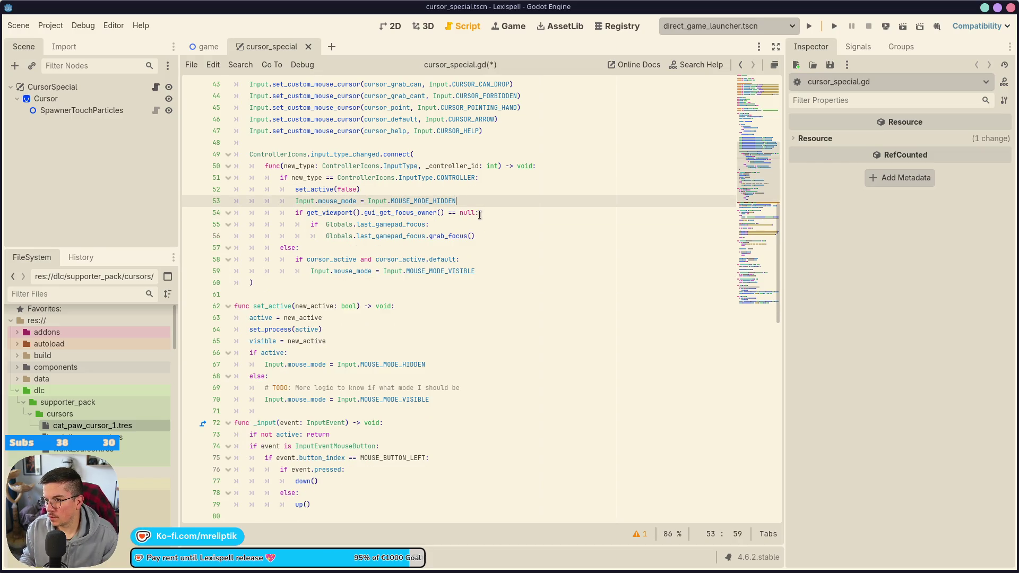
Add an 'else:' branch after line 59 that calls set_active(true).
key(Up)
key(Up)
key(Up)
key(Down)
key(Down)
key(Down)
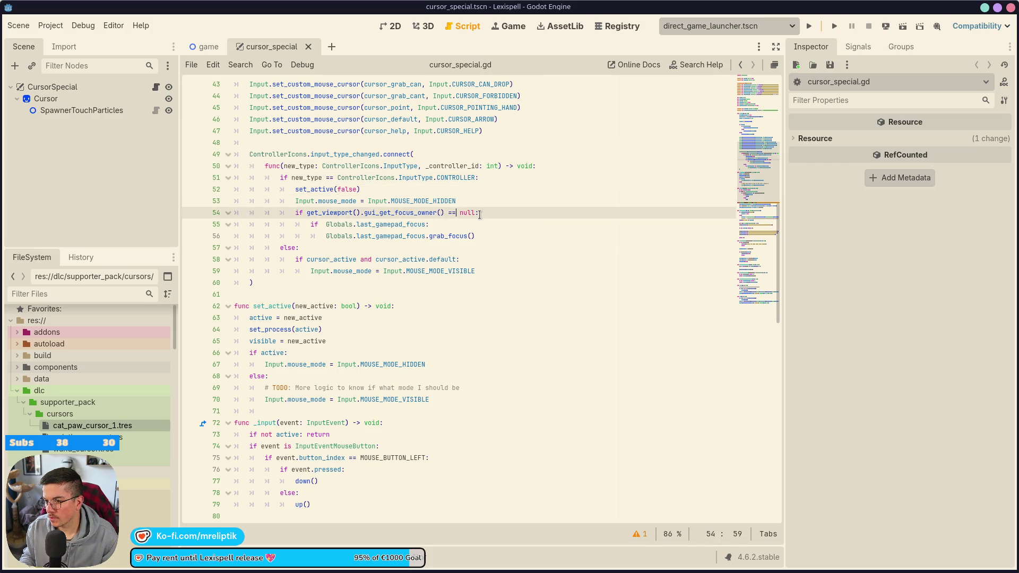
key(Down)
key(Down)
key(Down)
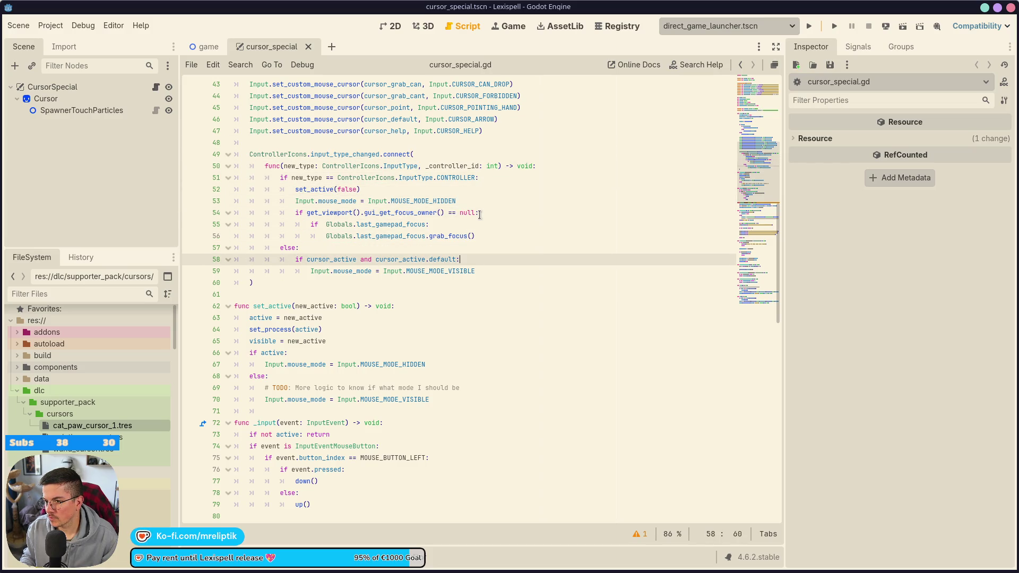
key(Right)
key(Up)
key(Down)
key(End)
key(Return)
text(else:)
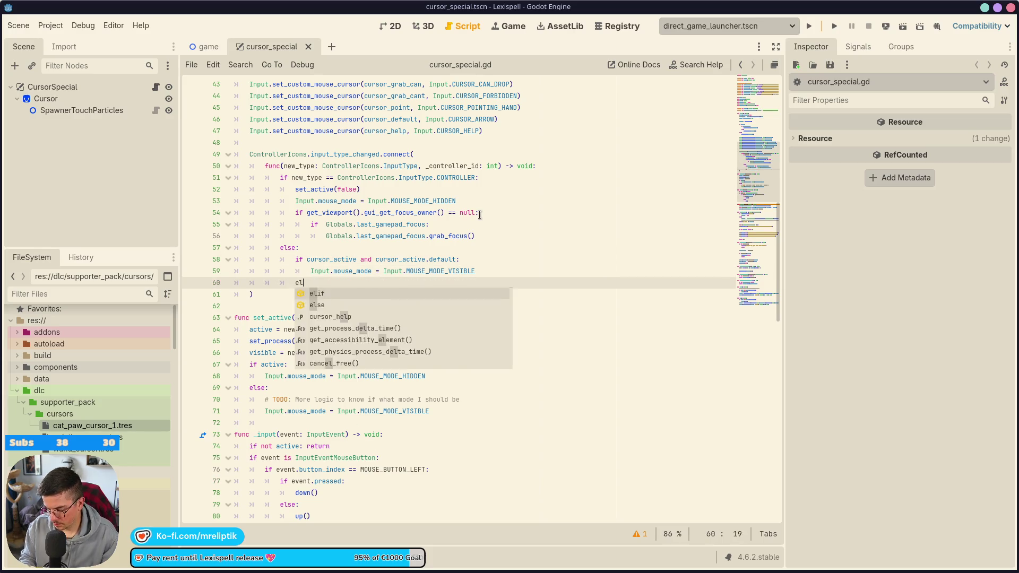
key(Return)
text(set_a)
key(Return)
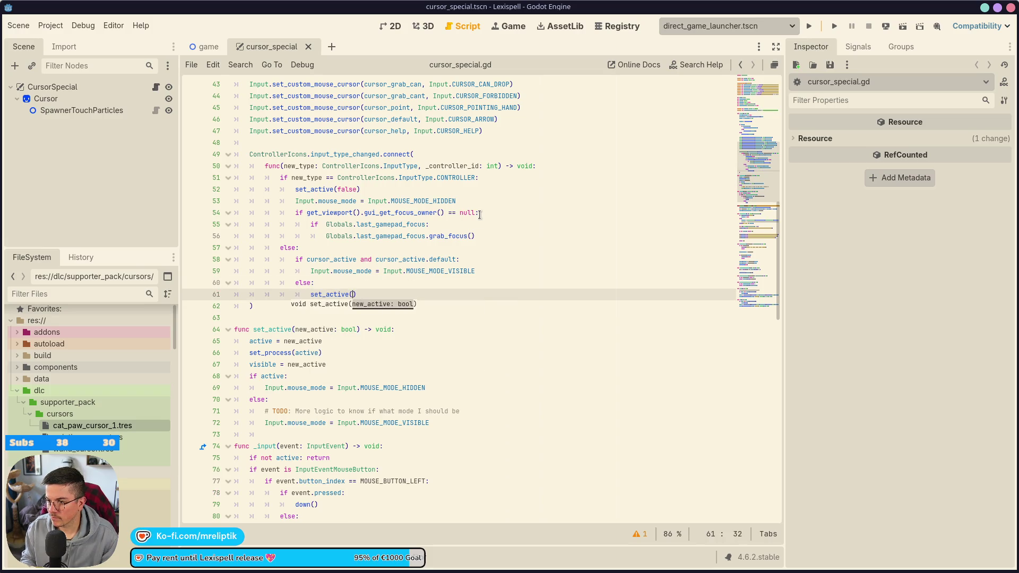
text(true)
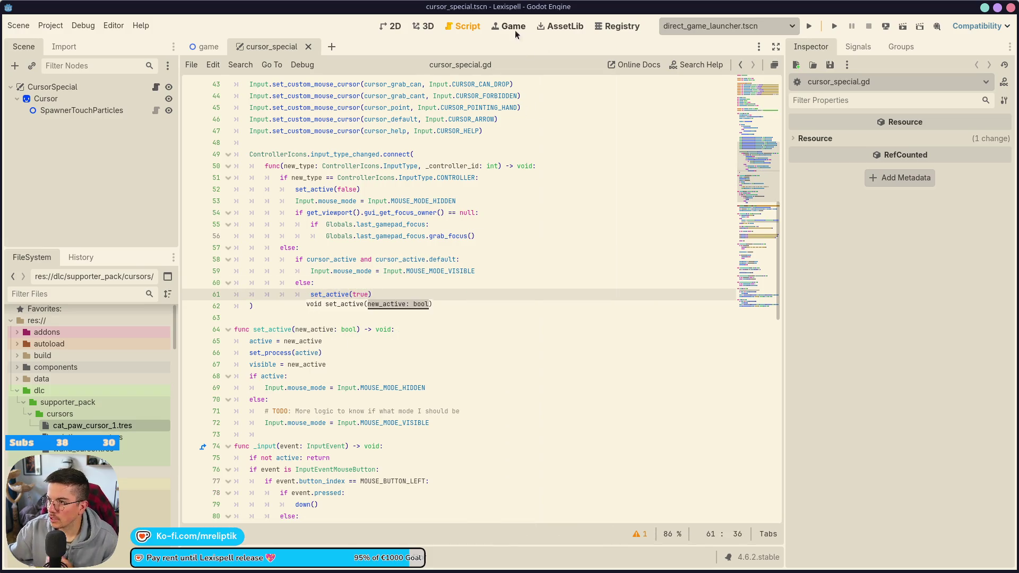
click(513, 28)
Relaunch the game, advance past Supported Inputs, and move focus through the main menu.
click(838, 28)
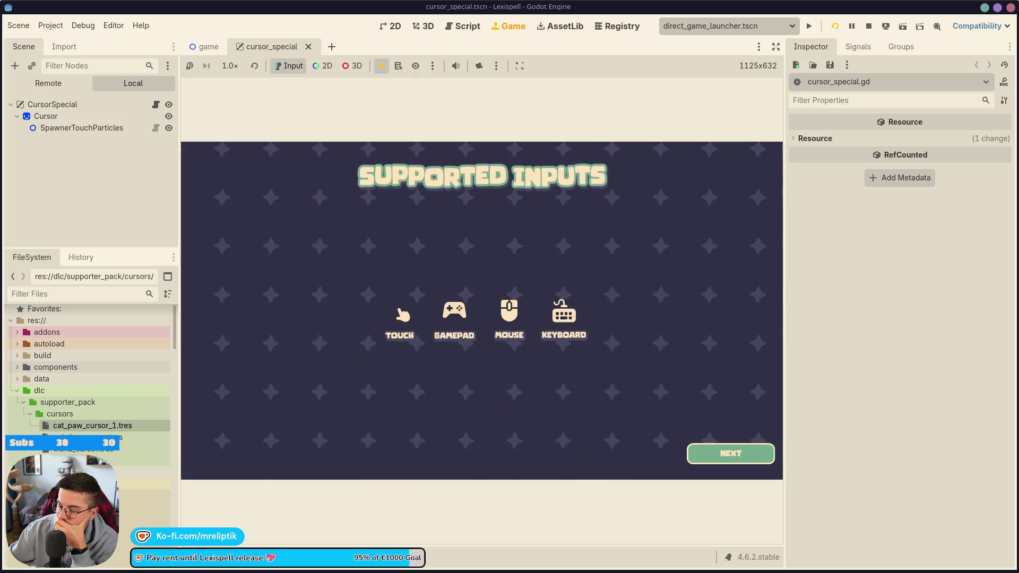
click(731, 451)
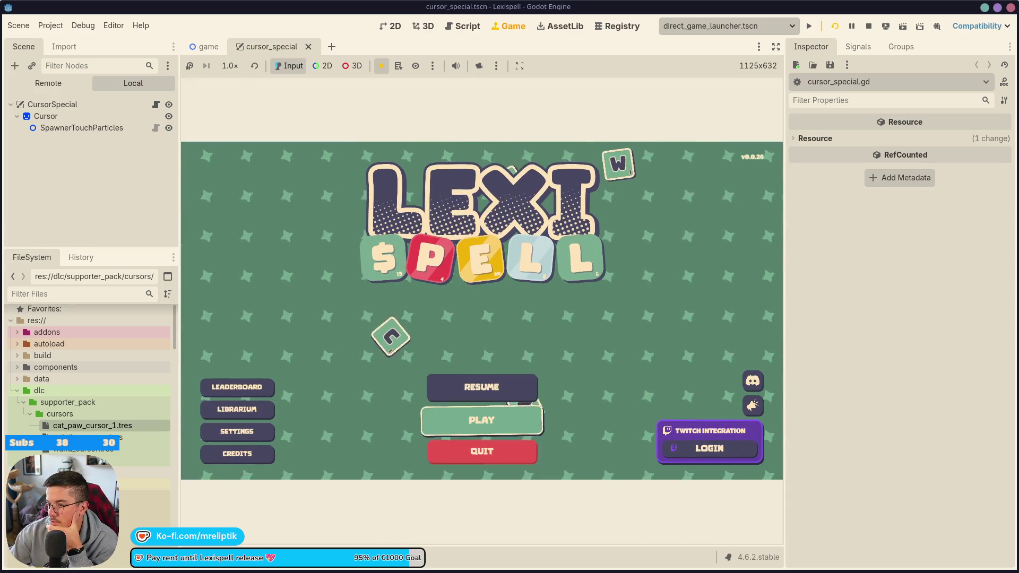
key(Up)
key(Down)
key(Down)
key(Up)
key(Up)
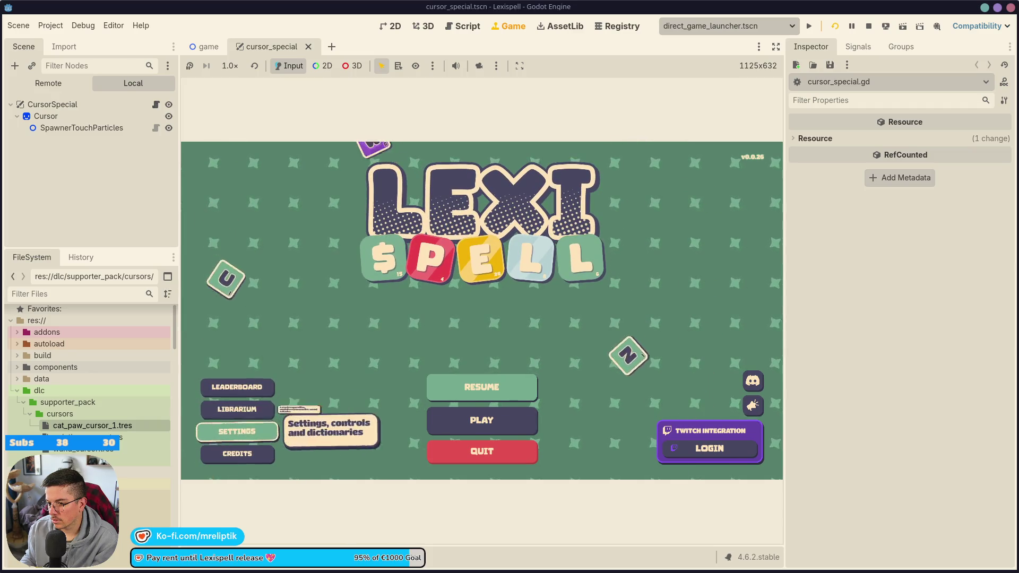
Open the game's Settings screen, return Home, and scroll the debugger Errors list.
click(237, 431)
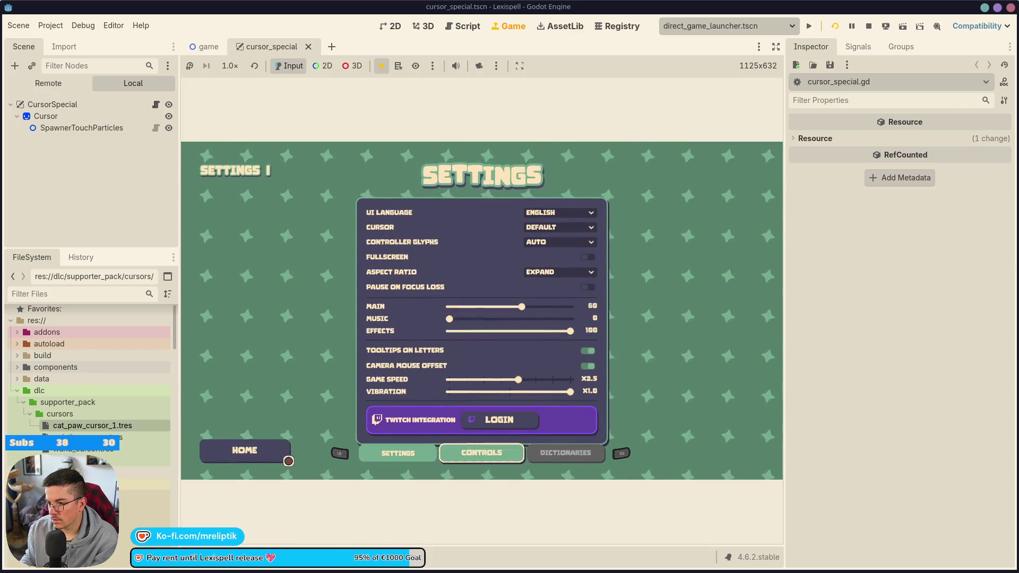
click(289, 461)
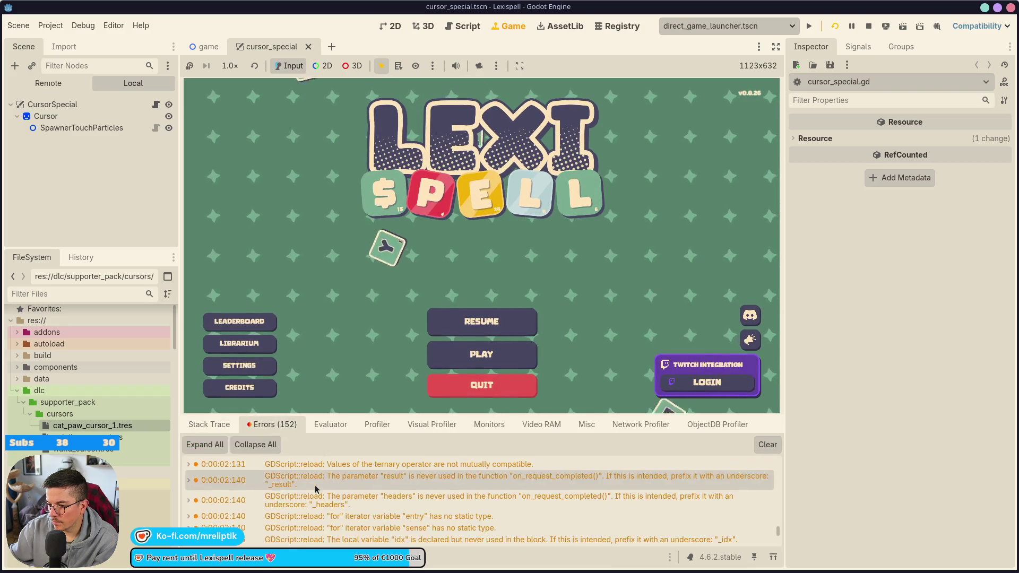
scroll(316, 489, down, 5)
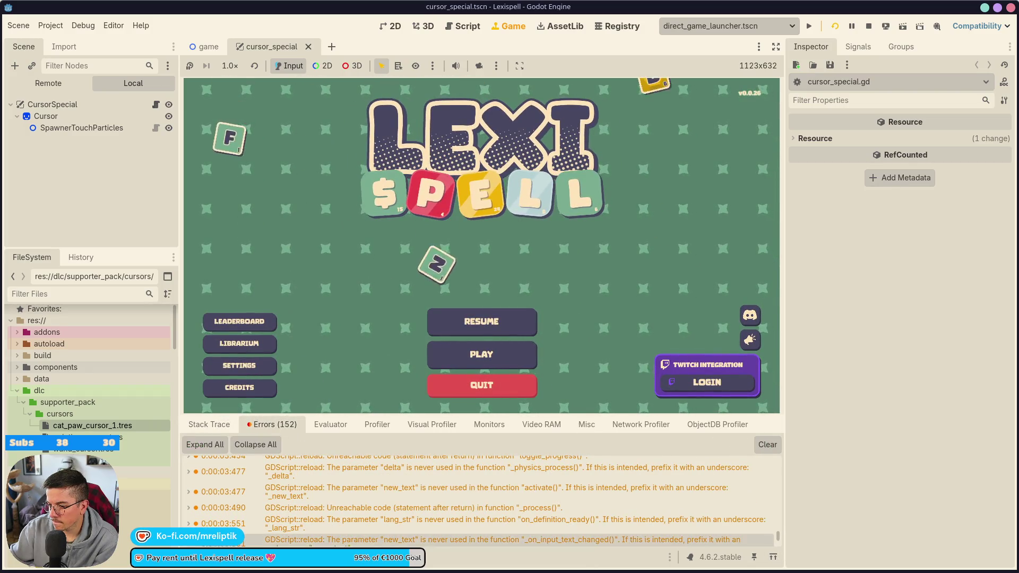
scroll(578, 528, down, 5)
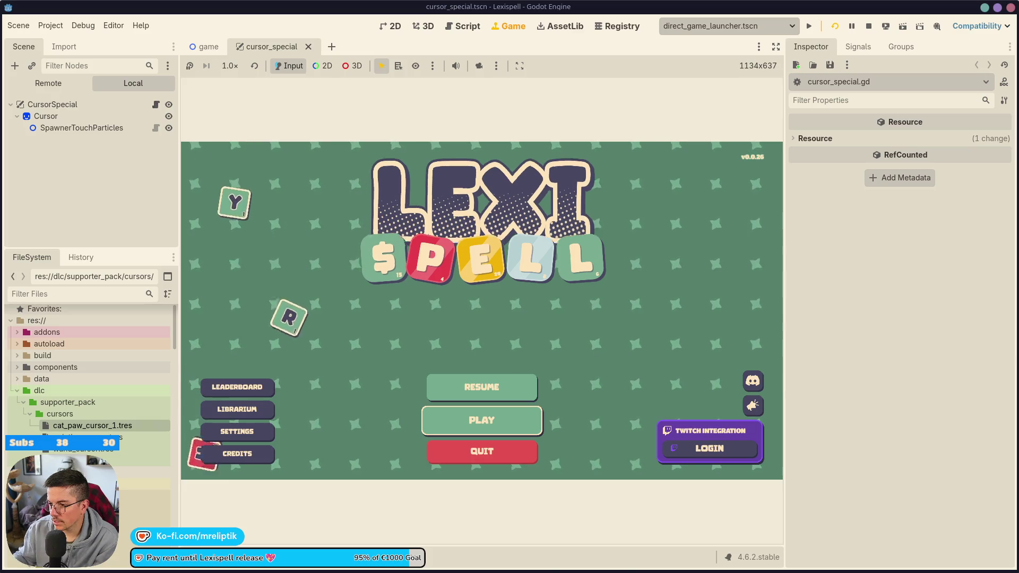
key(Up)
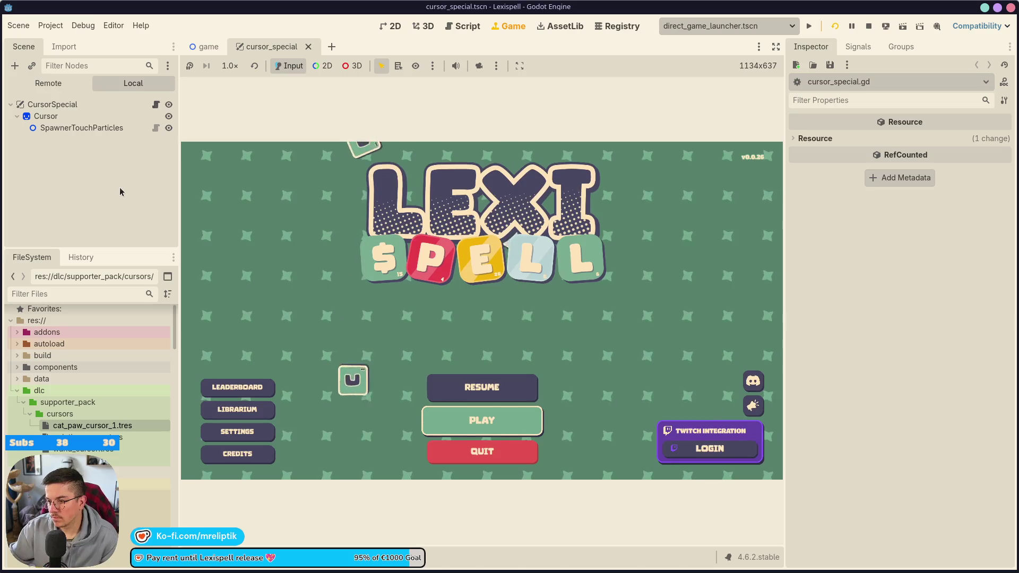
Quick-open rounded_square_btn.tscn and view its script.
key(ctrl+shift+o)
text(button)
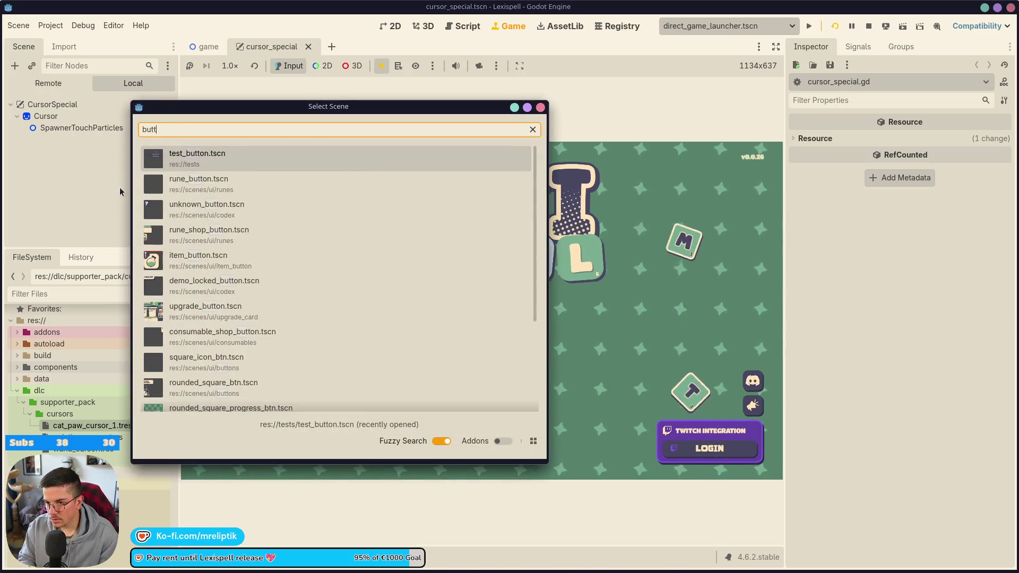
key(Down)
key(Down)
key(Down)
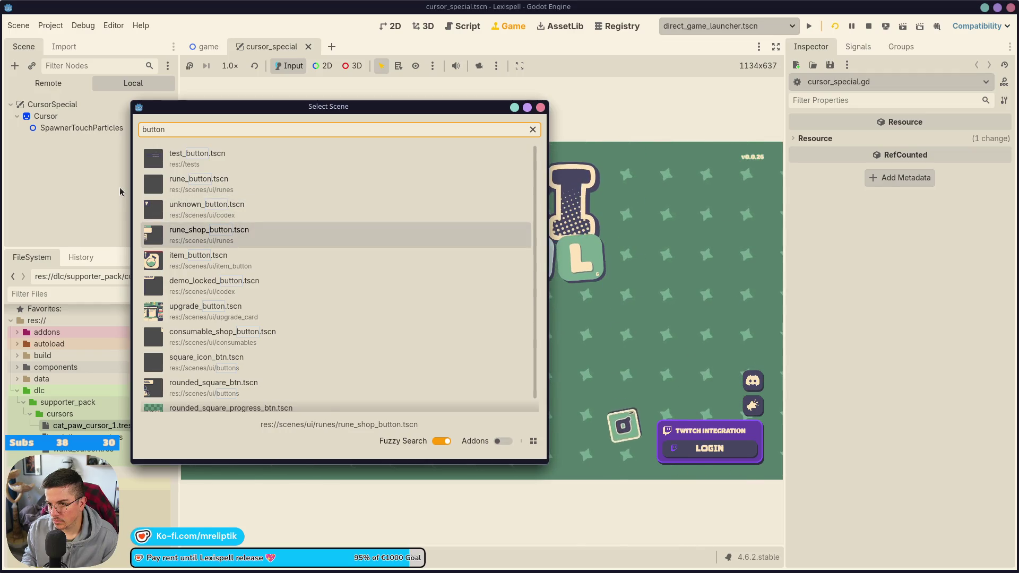
key(Down)
key(Down)
key(Down)
key(Down)
key(Down)
key(Down)
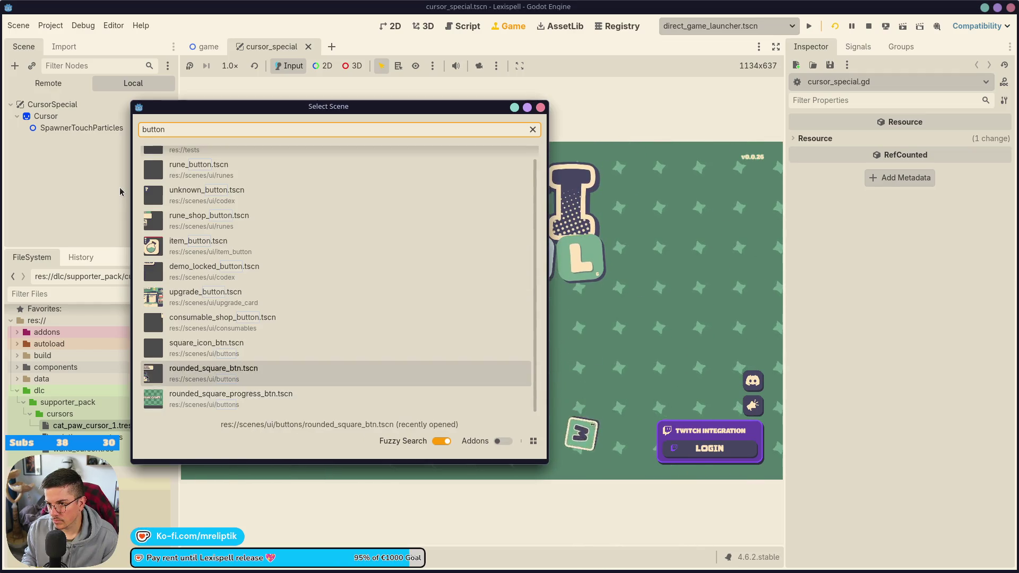
key(Return)
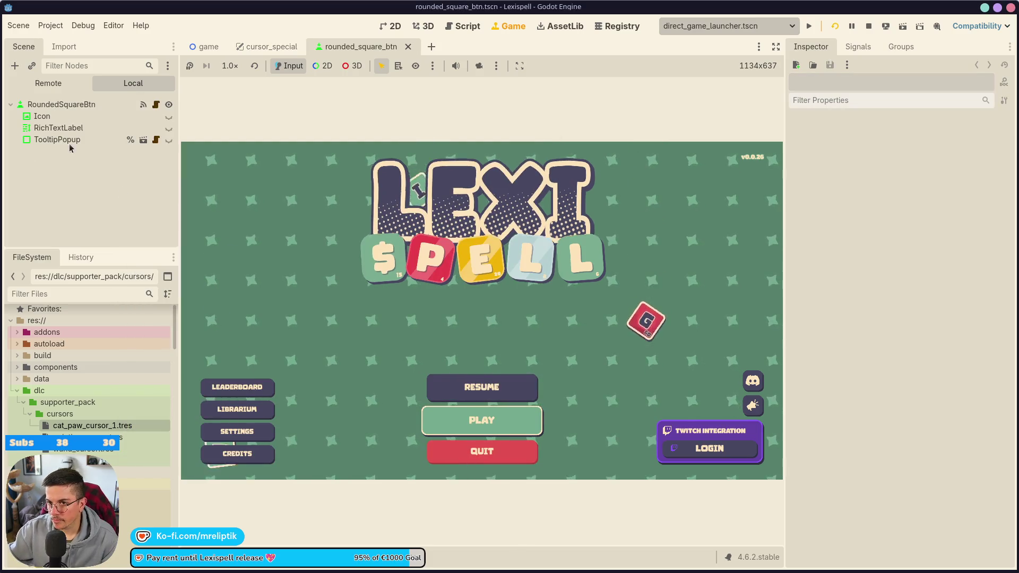
click(155, 105)
scroll(425, 374, down, 2)
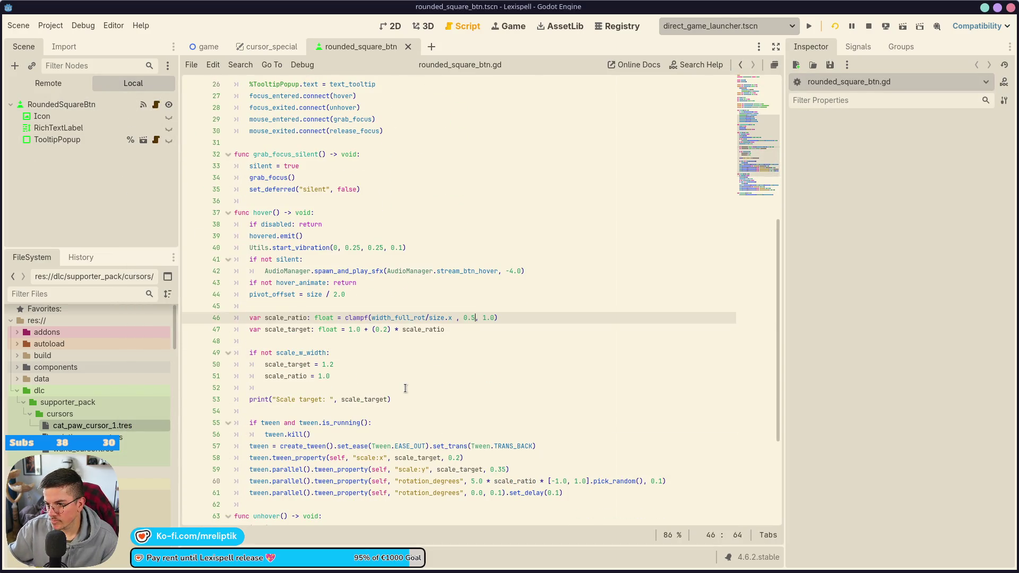
Quick-open letter_dummy.tscn and show letter_dummy.gd at its jiggle_loop function.
key(ctrl+shift+o)
text(letter_du)
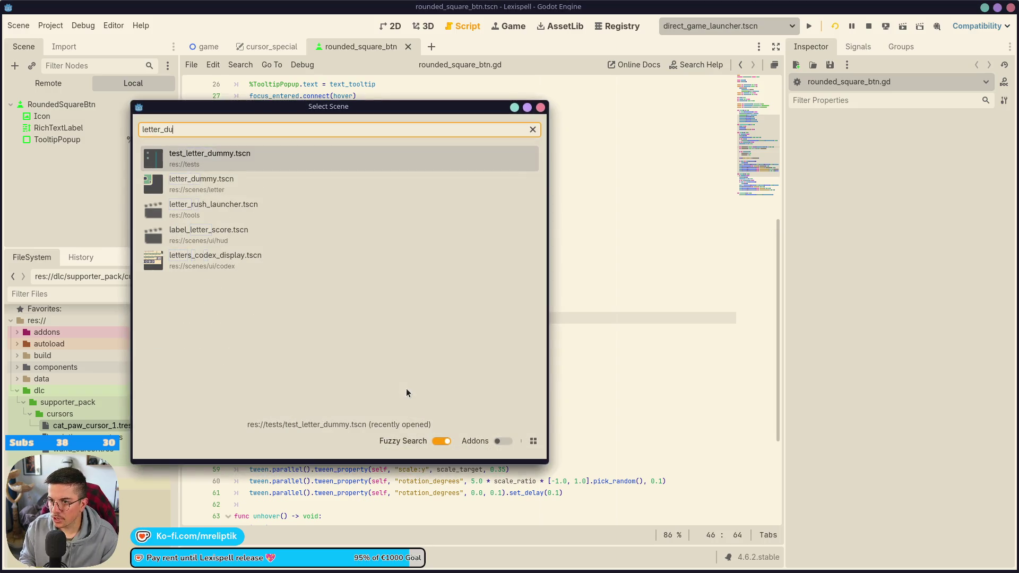
key(Return)
scroll(361, 401, down, 2)
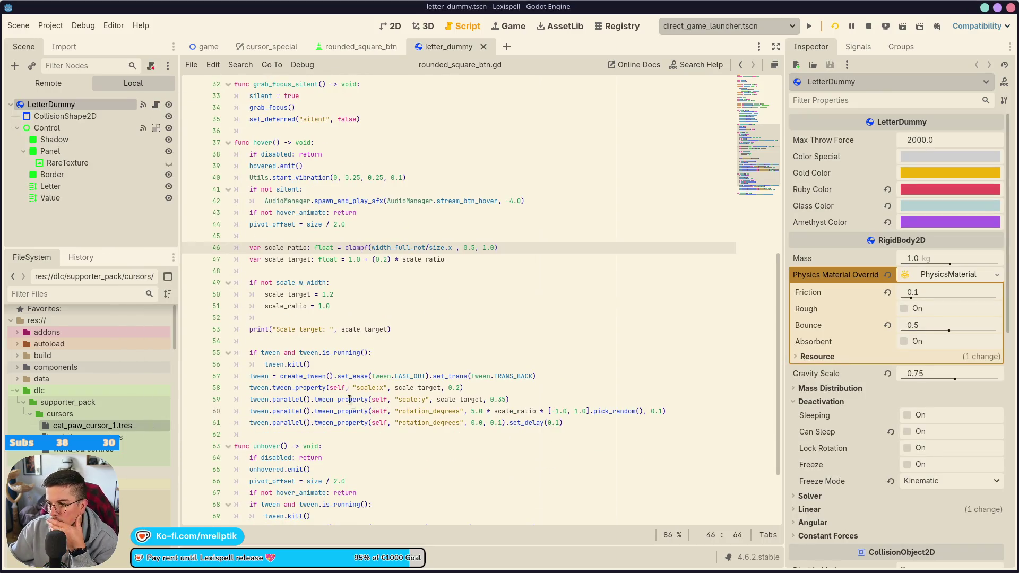
click(371, 200)
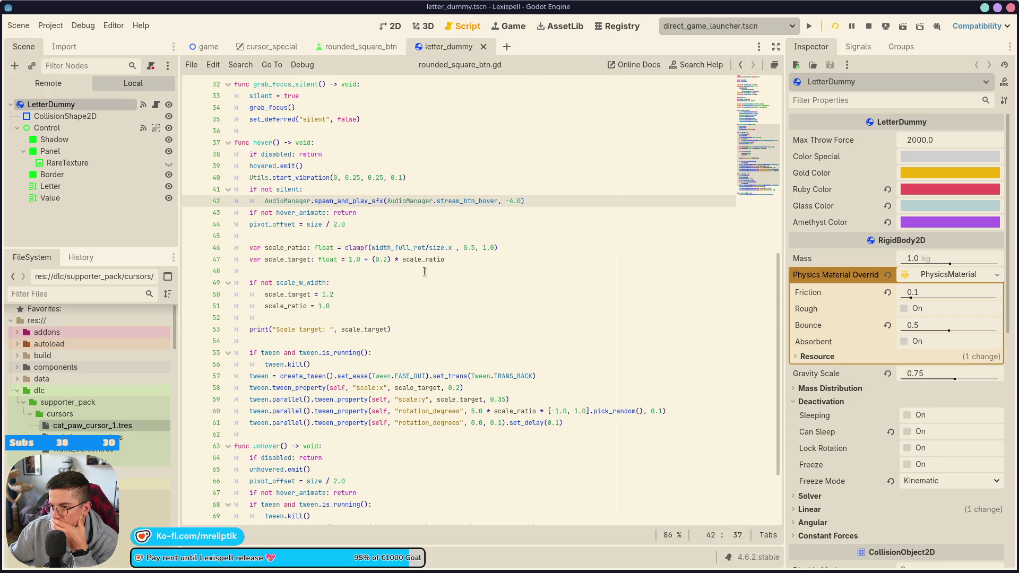
scroll(414, 325, down, 1)
scroll(415, 326, down, 2)
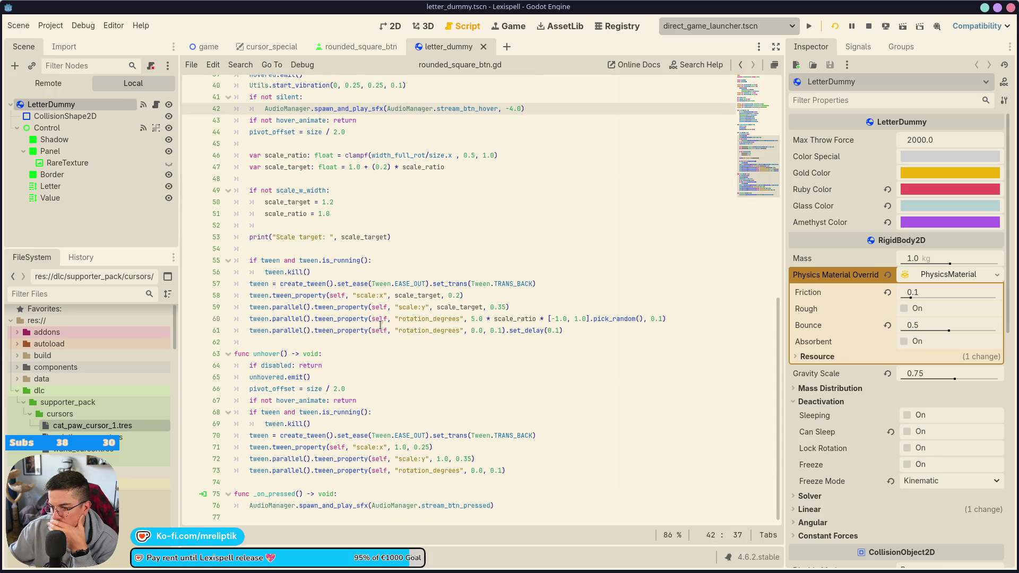
scroll(381, 325, up, 10)
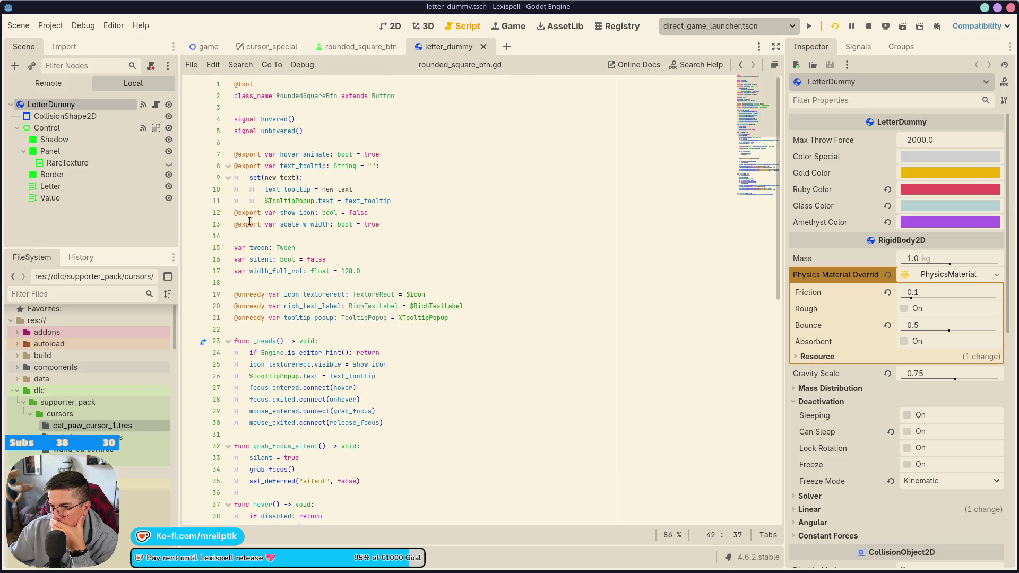
click(156, 105)
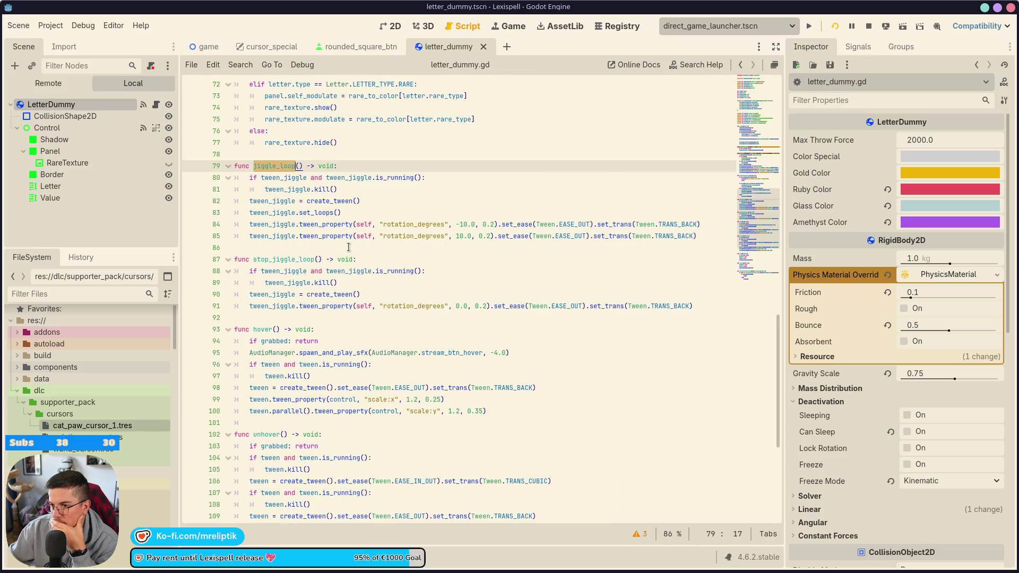
Delete the Utils.start_vibration line from letter_dummy.gd's activate function and return to the game.
scroll(349, 260, down, 7)
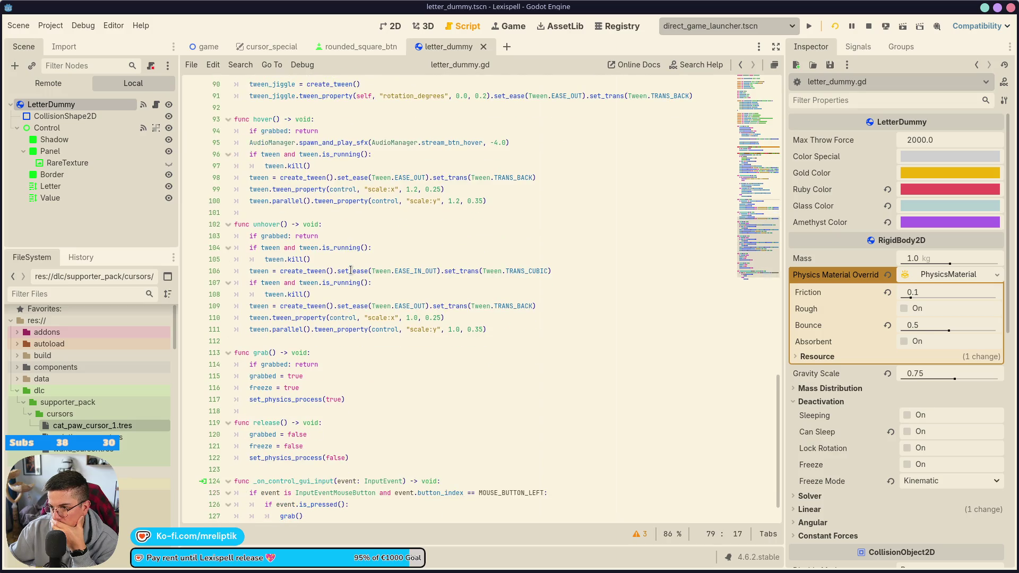
scroll(350, 271, up, 14)
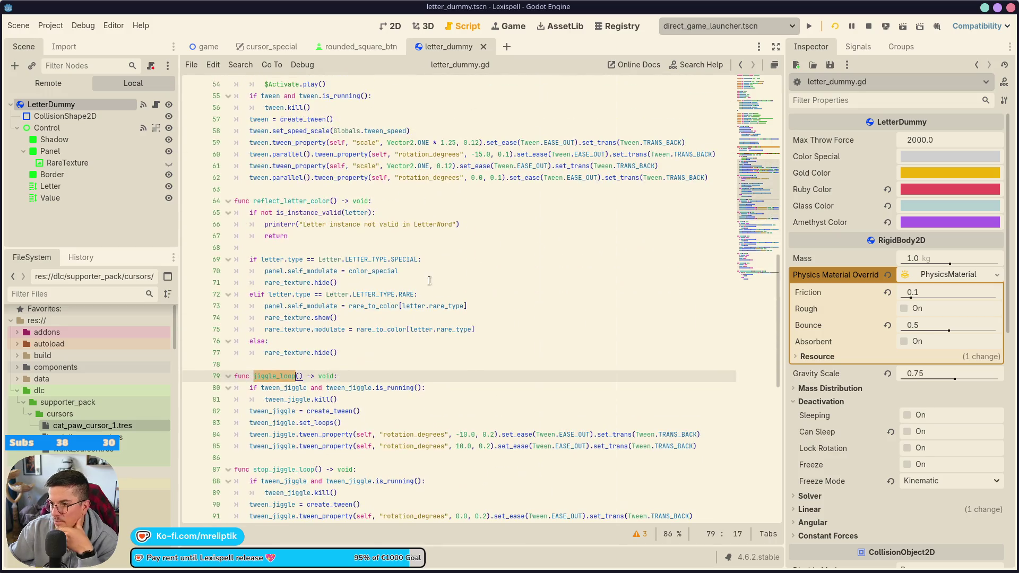
scroll(479, 286, up, 6)
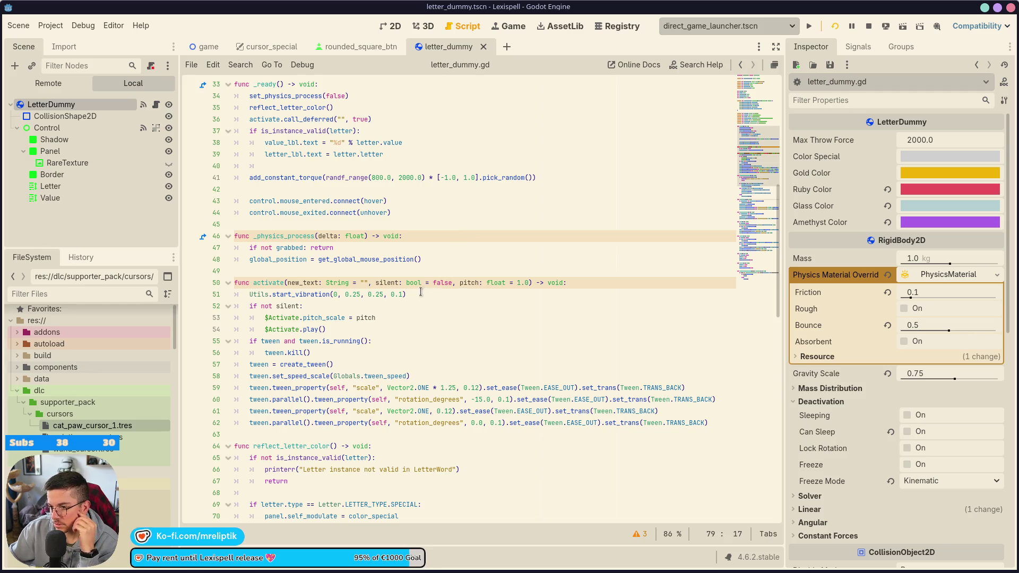
click(287, 294)
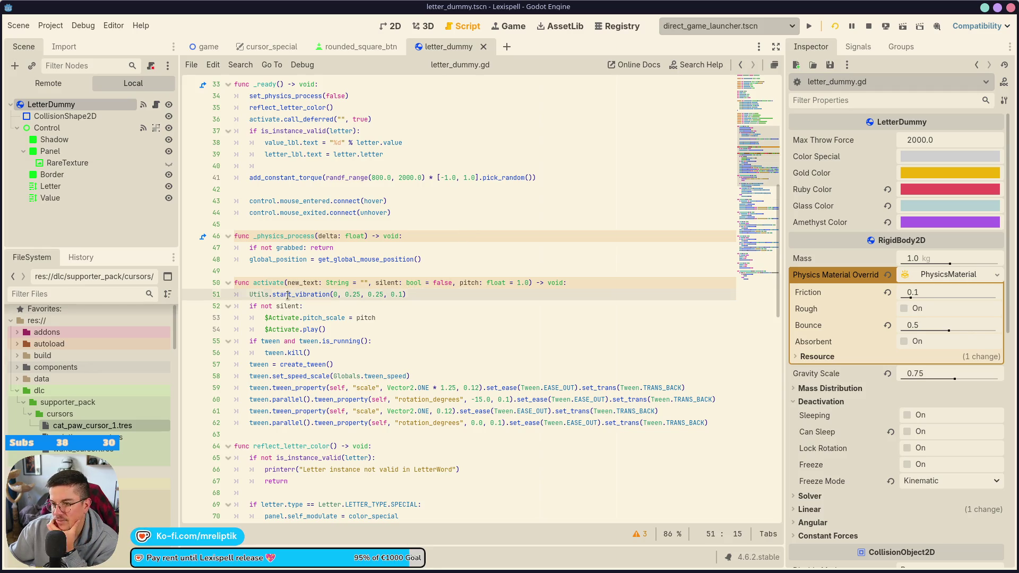
click(385, 294)
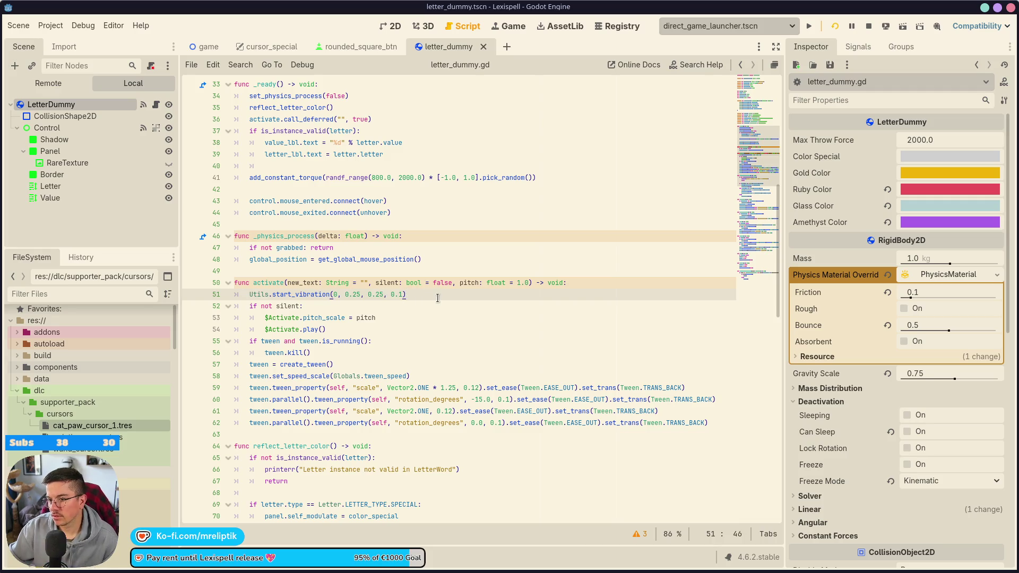
key(ctrl+shift+k)
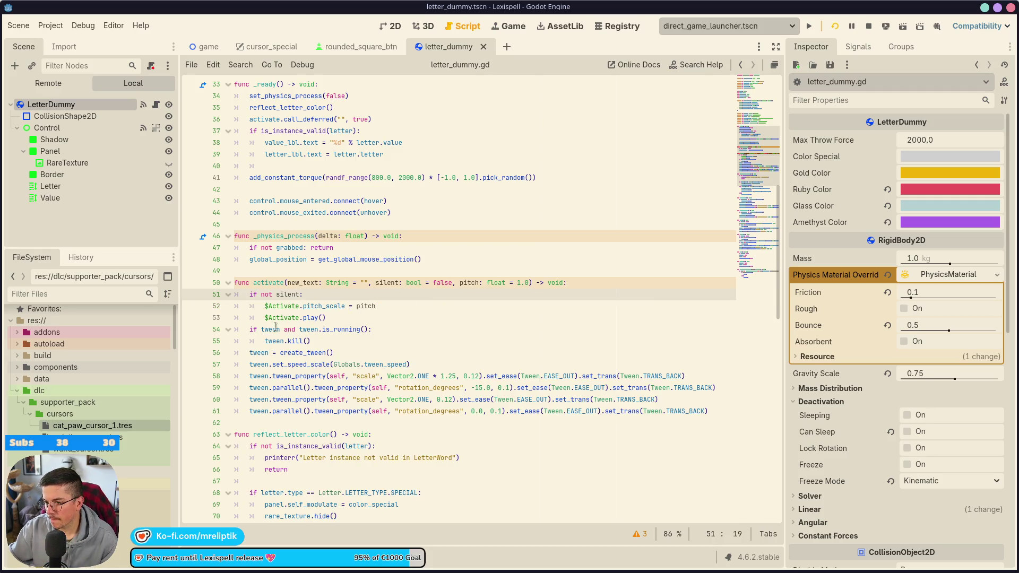
key(F5)
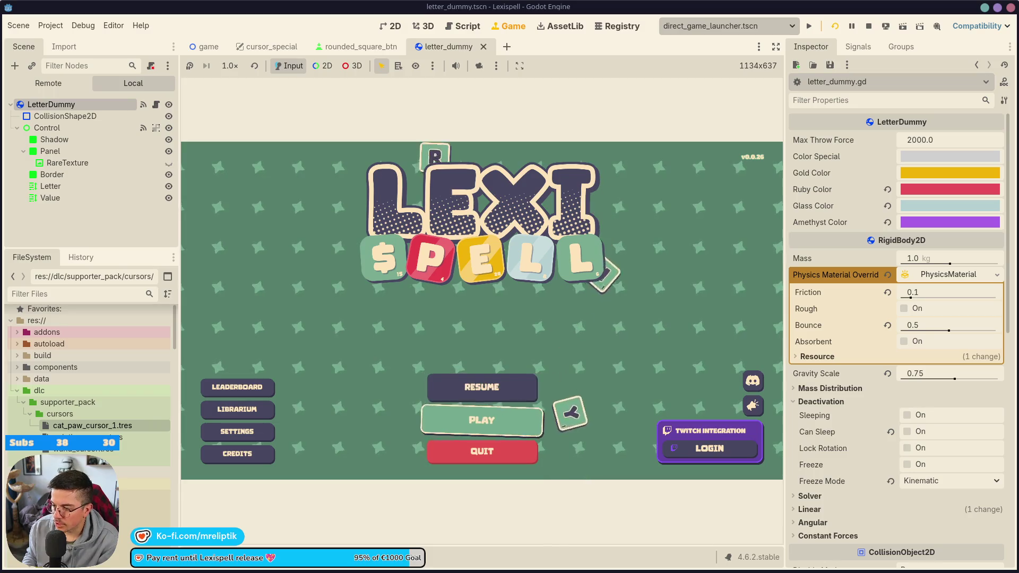
Visit the game's Settings and Modes screens from the main menu, then stop the run.
key(Down)
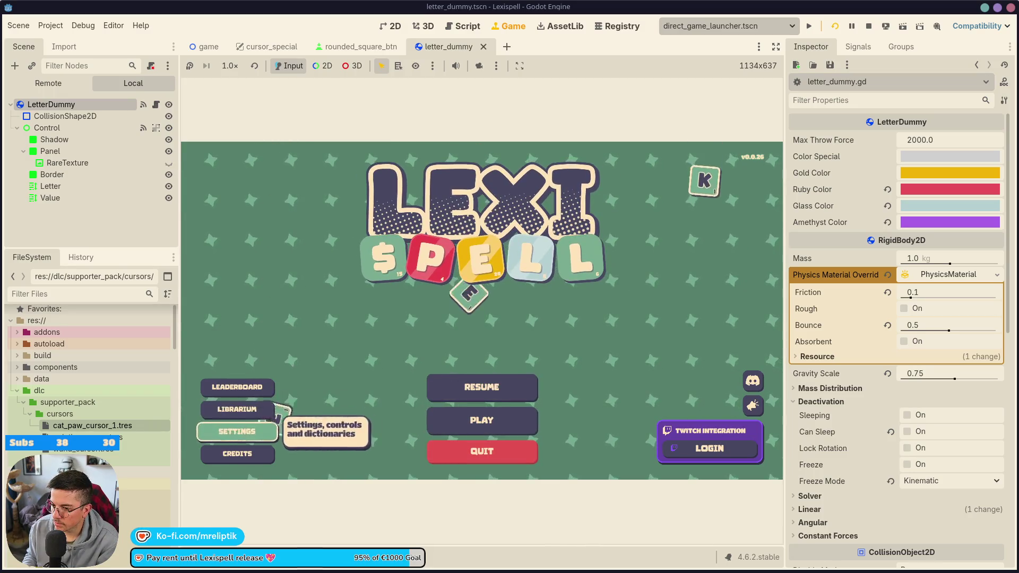
key(Return)
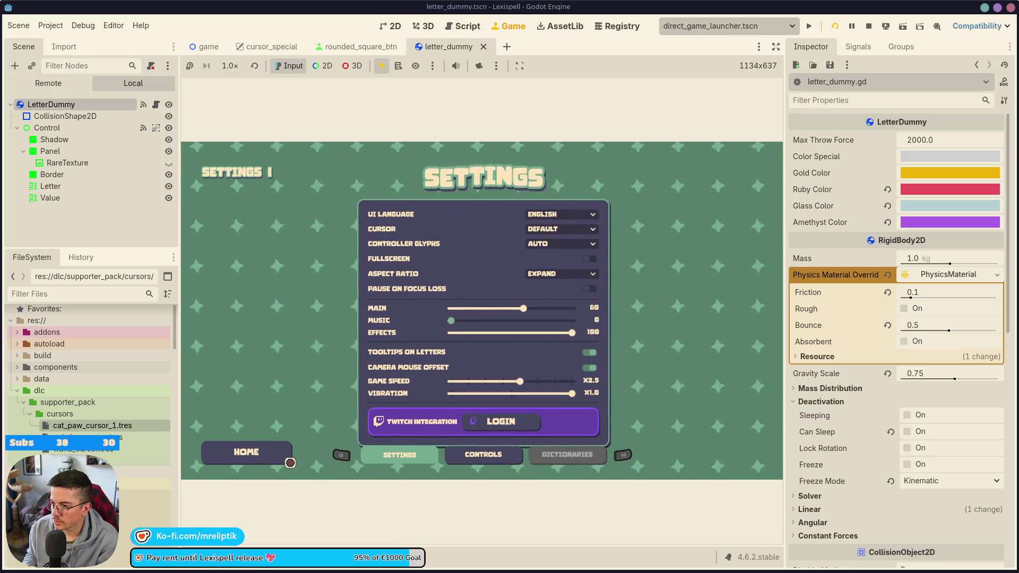
key(Escape)
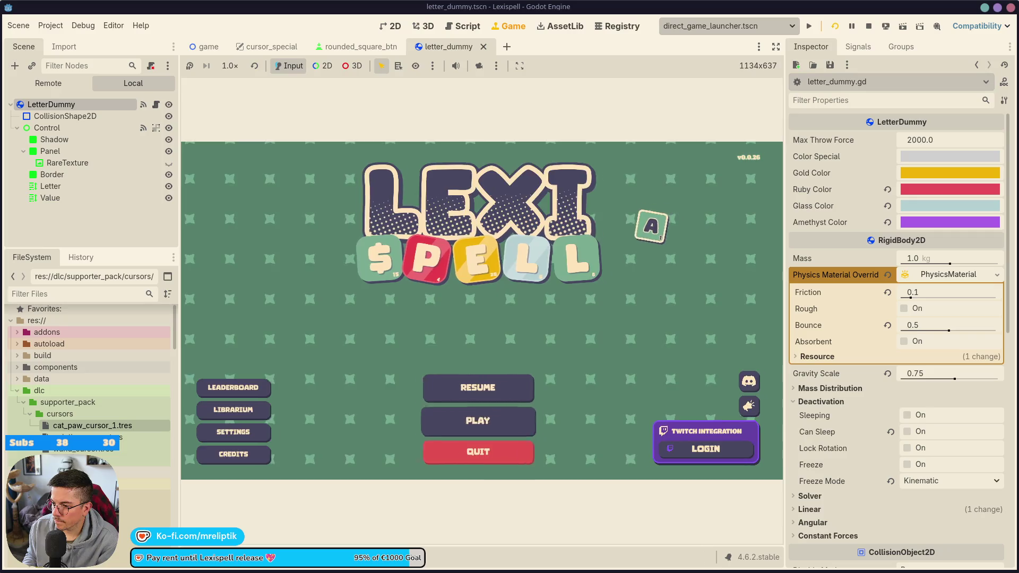
key(Return)
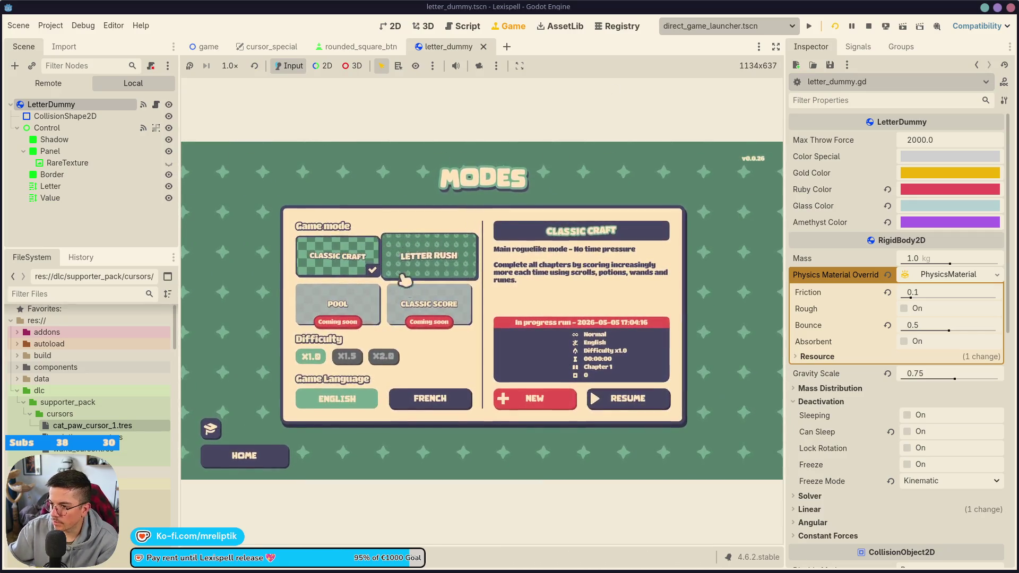
click(258, 455)
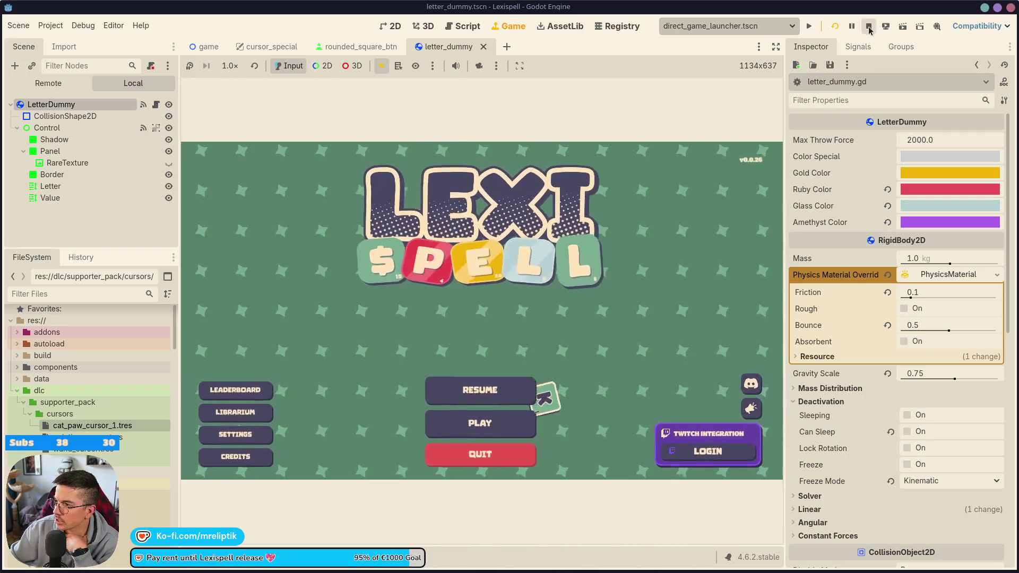
click(483, 451)
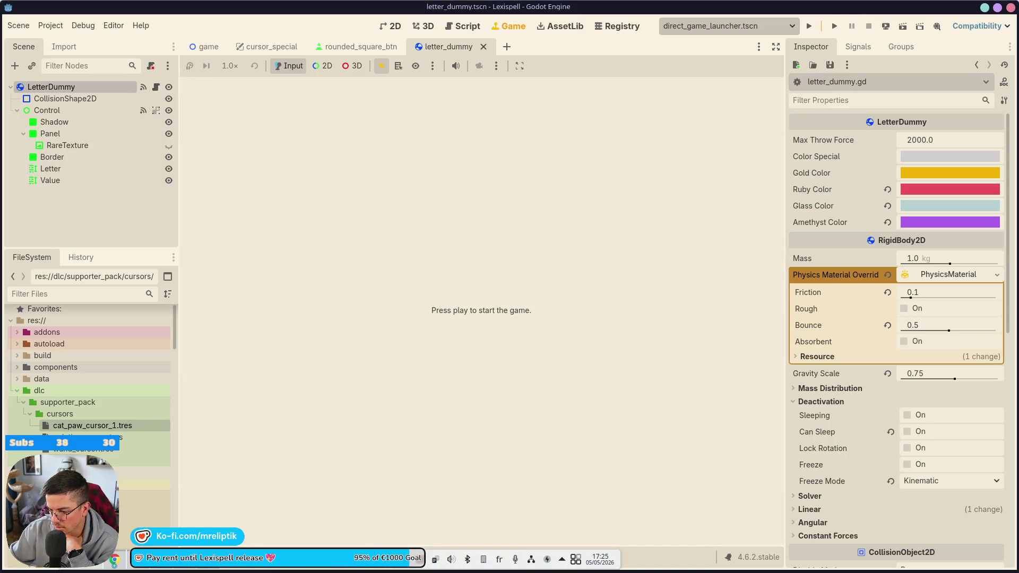
Review the cursor_special.gd and letter_dummy.gd diffs and stage letter_dummy.gd.
key(alt+Tab)
click(69, 103)
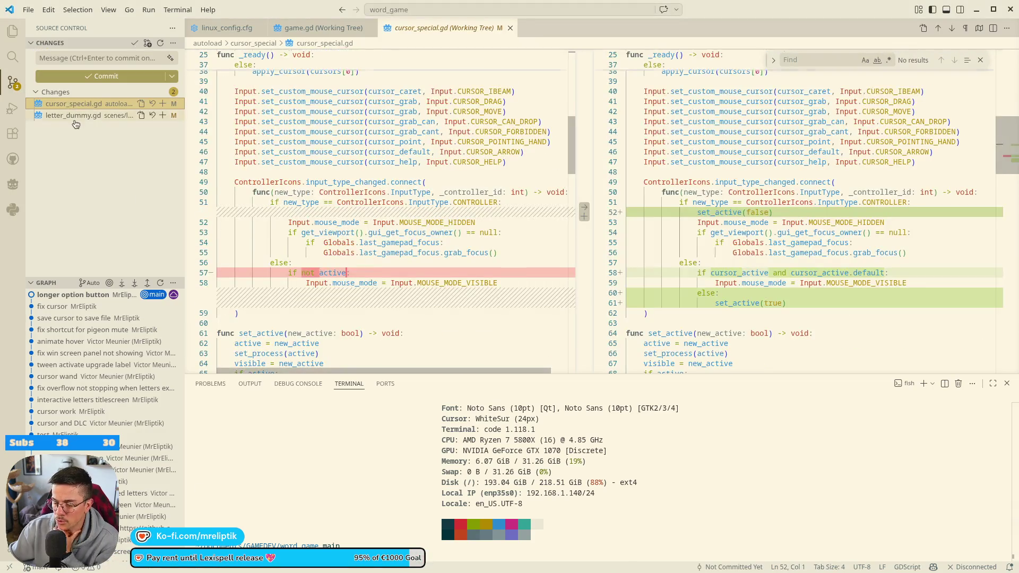
click(75, 117)
click(163, 115)
click(83, 57)
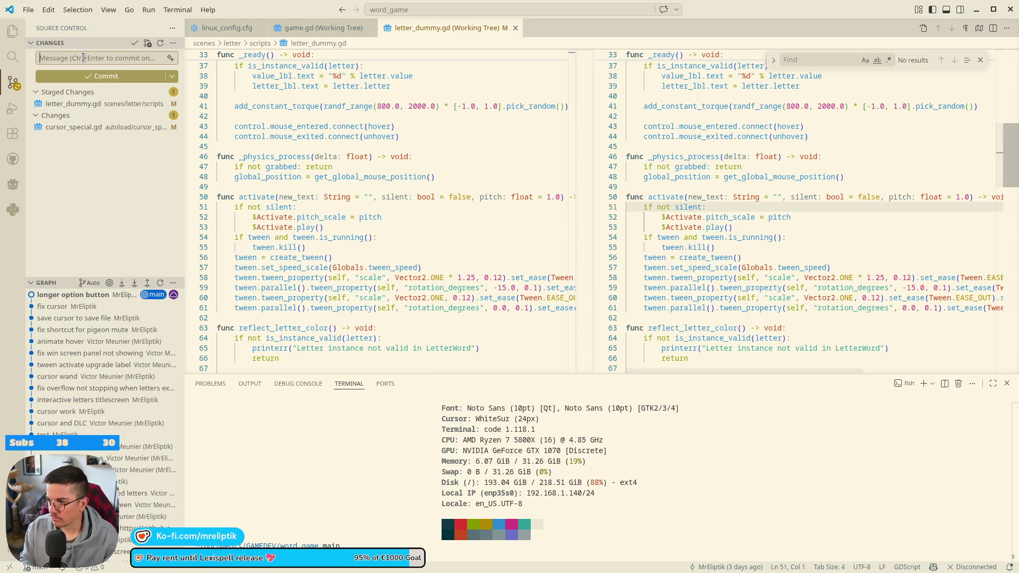
click(90, 104)
Commit the staged change with message 'remove vibration on letter dummy'.
click(62, 55)
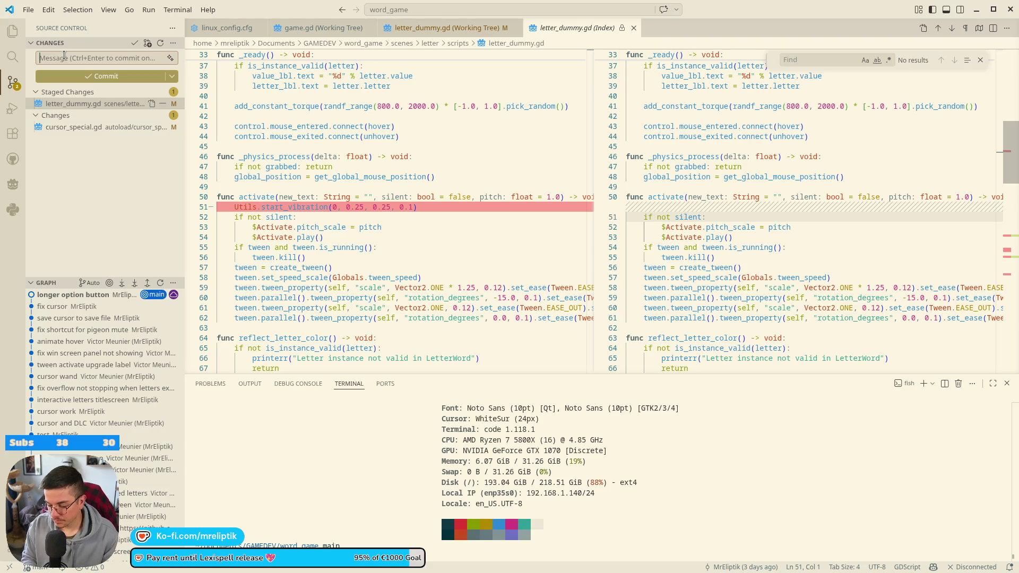
text(remove vibration o)
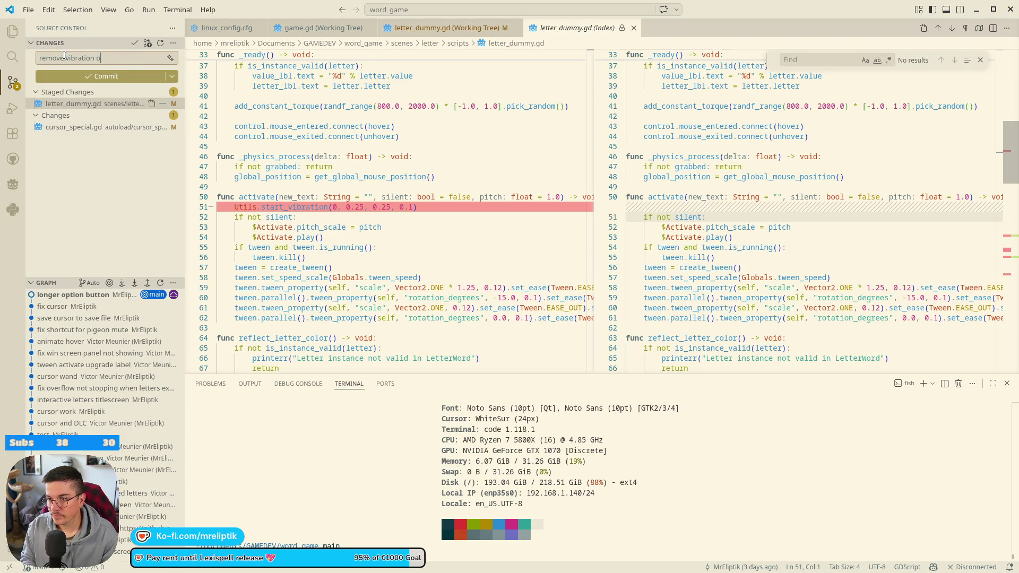
text(my activate)
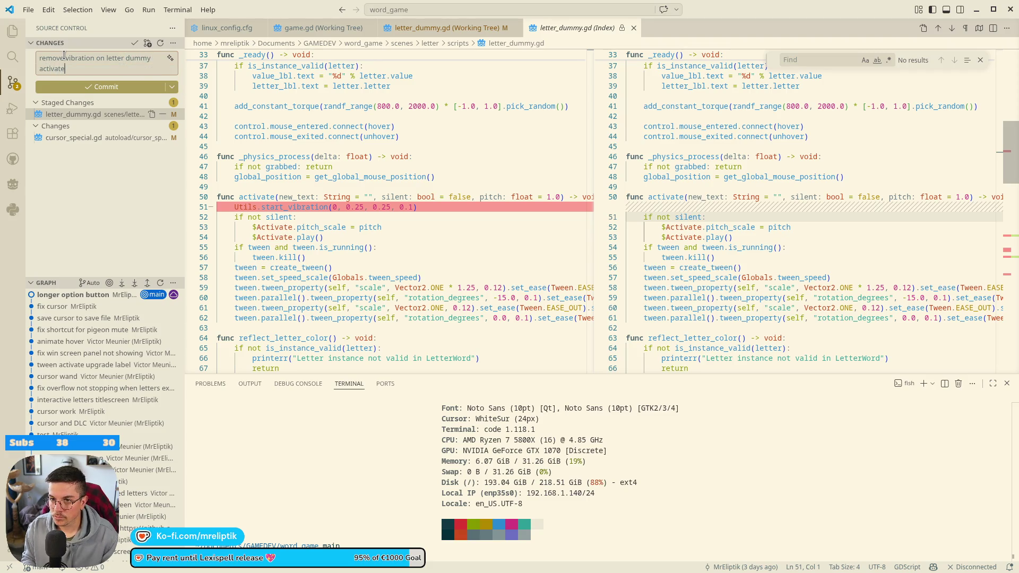
key(ctrl+Return)
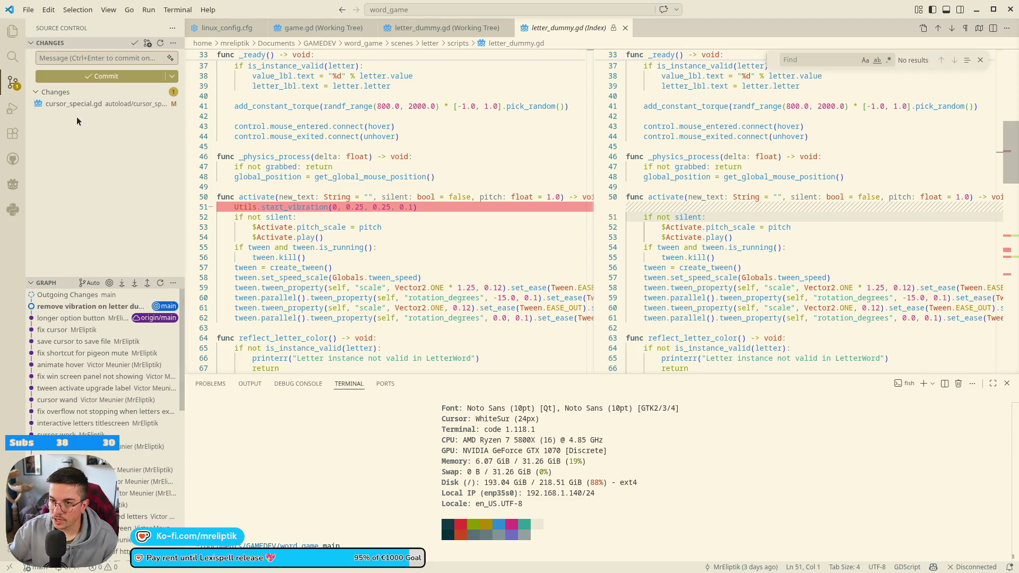
click(80, 103)
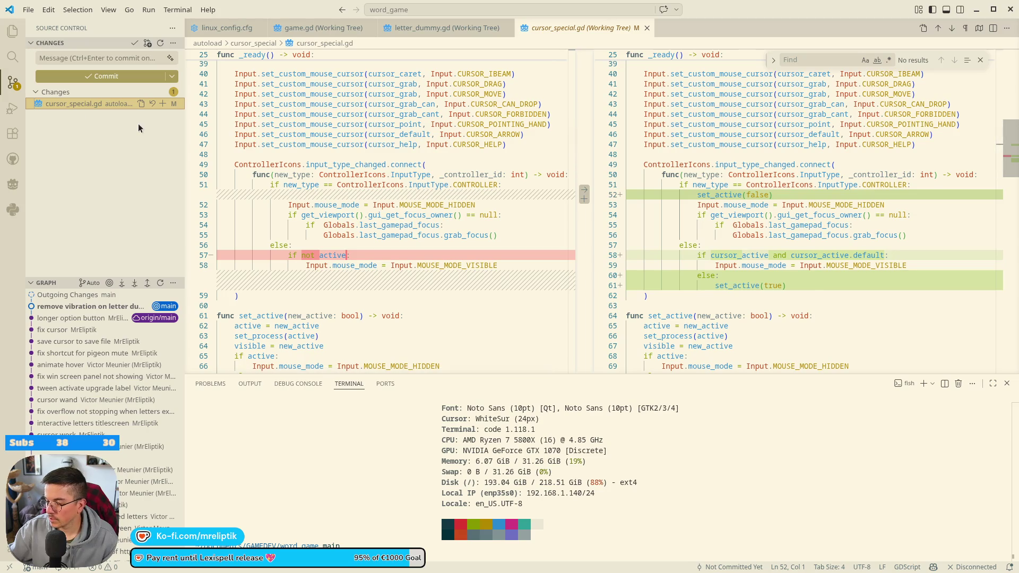
Stage and commit cursor_special.gd with a cursor activate/deactivate message, then go back to Godot.
click(161, 104)
click(84, 58)
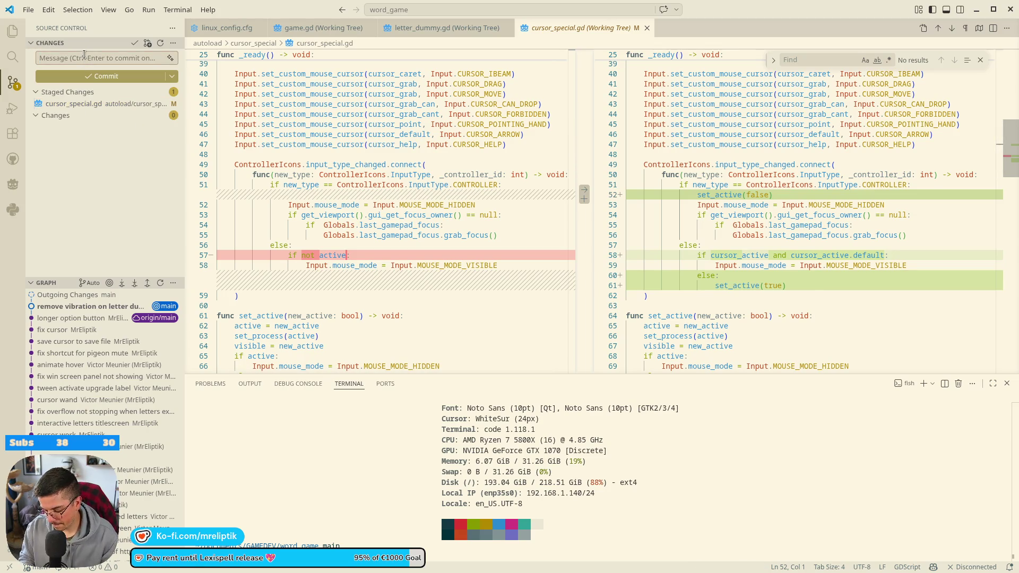
text(activate deactive cursor wh)
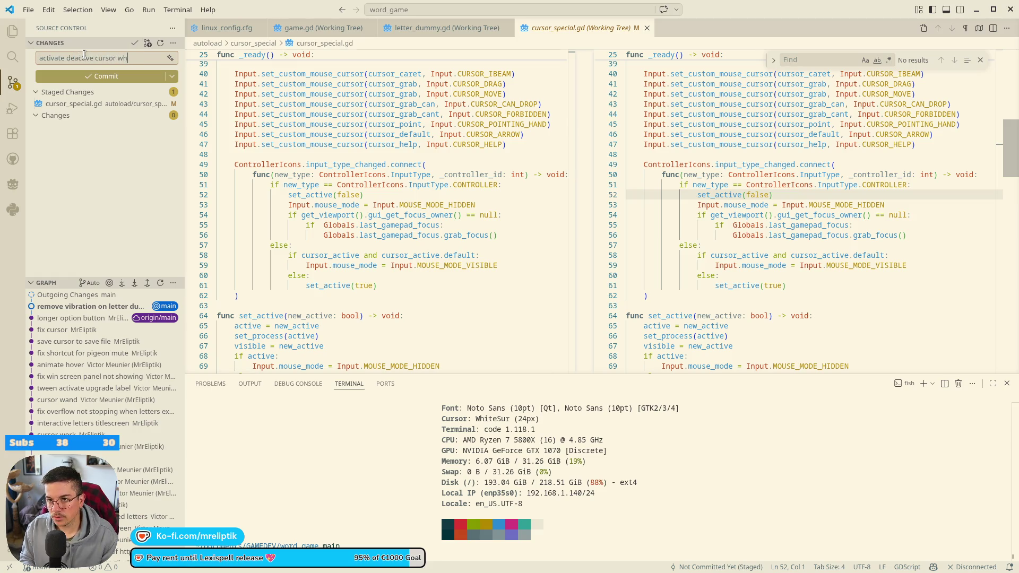
text(en switching to gamepad)
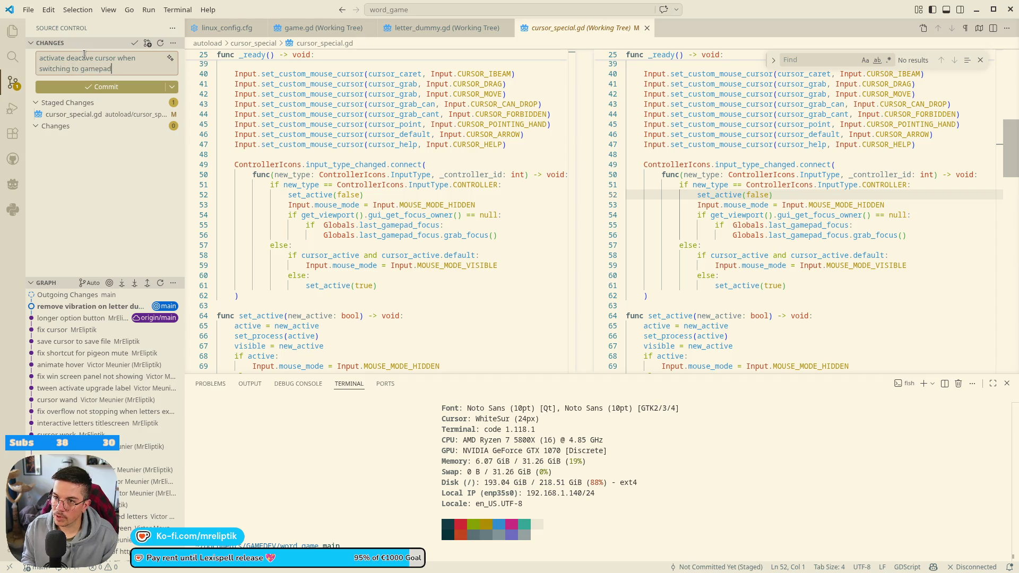
key(ctrl+Return)
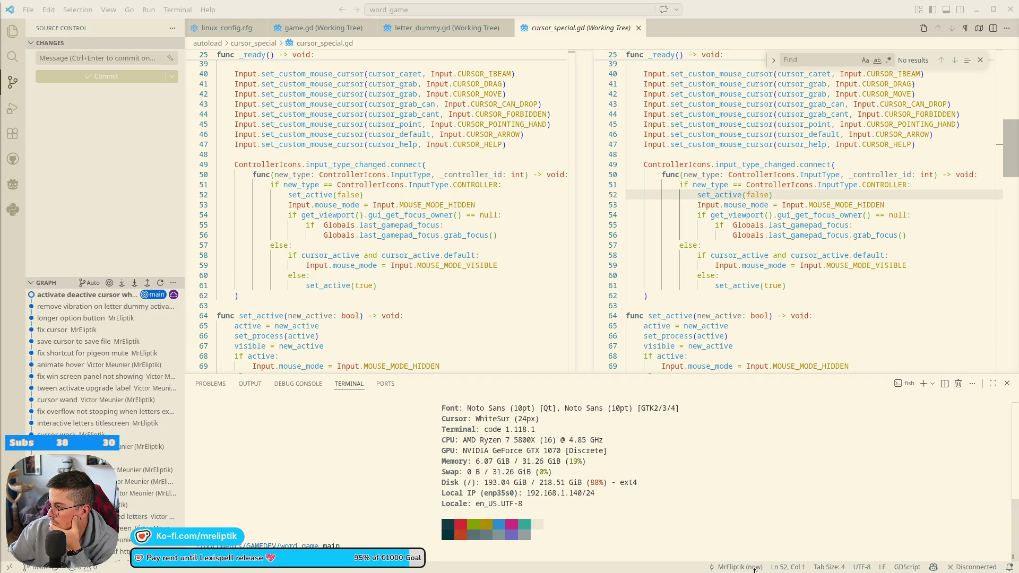
mouse_move(340, 570)
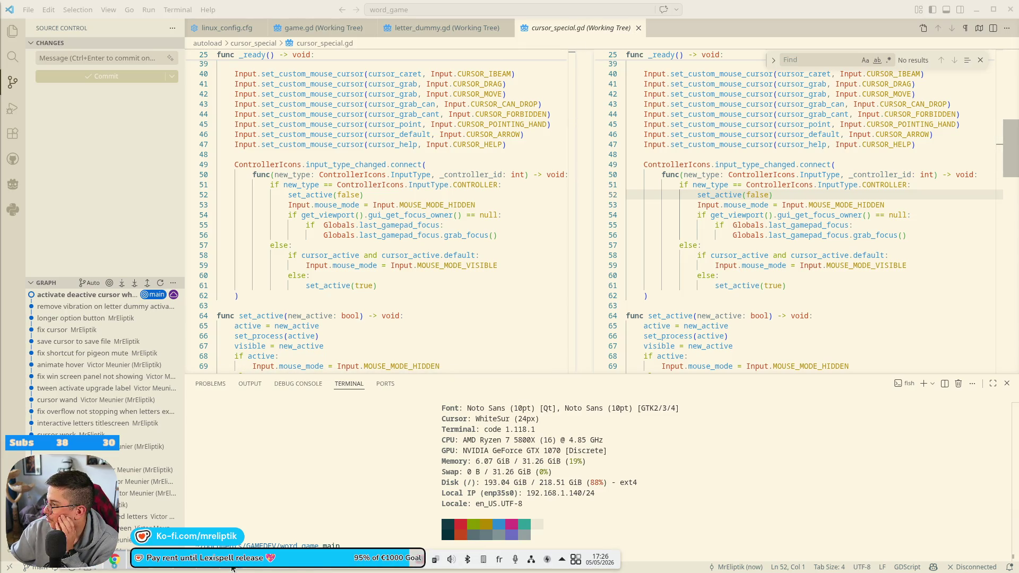
click(260, 570)
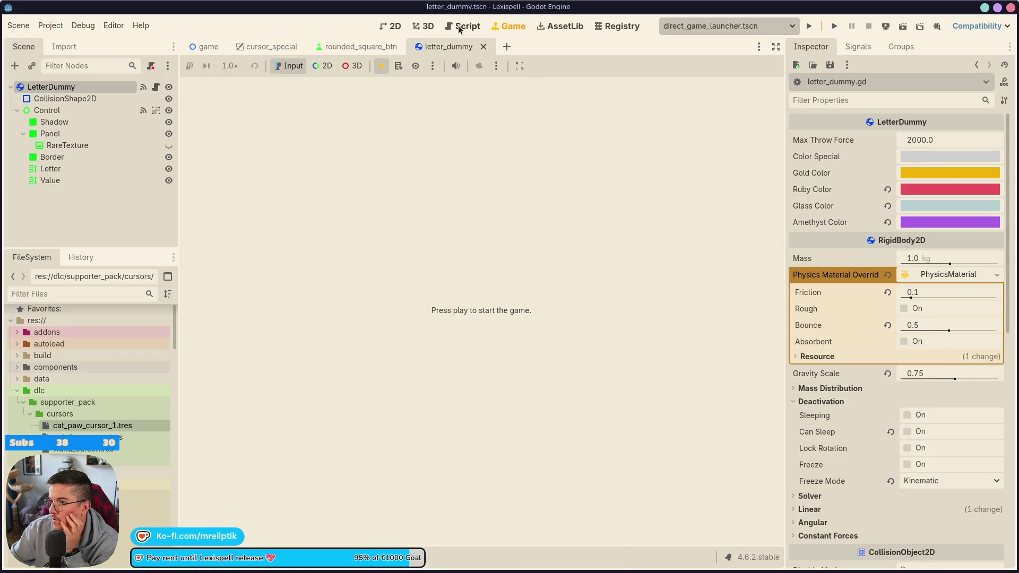
In 2D, close the letter_dummy, rounded_square_btn and cursor_special tabs, leaving only game.tscn open.
click(393, 26)
click(355, 47)
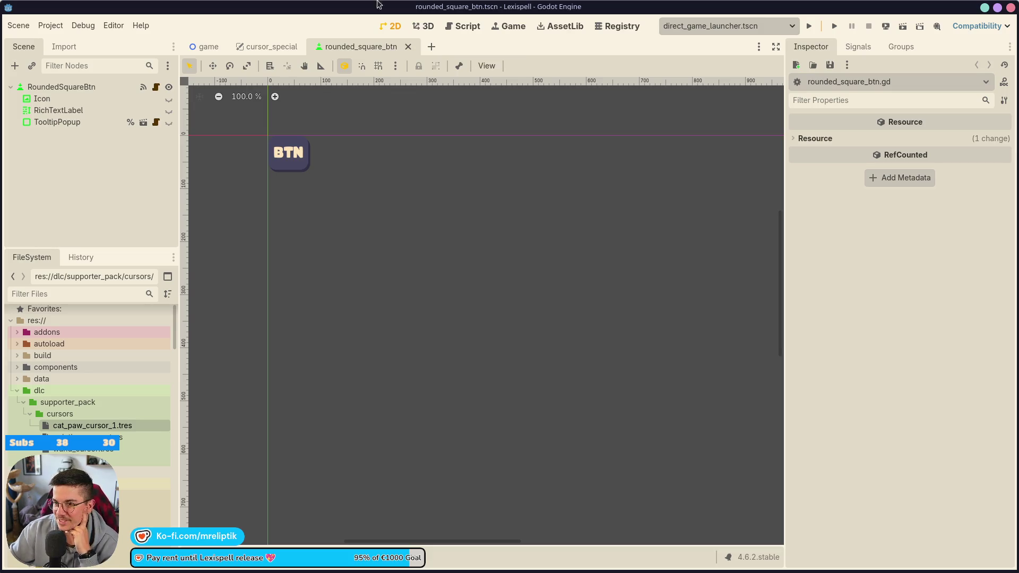
middle_click(375, 47)
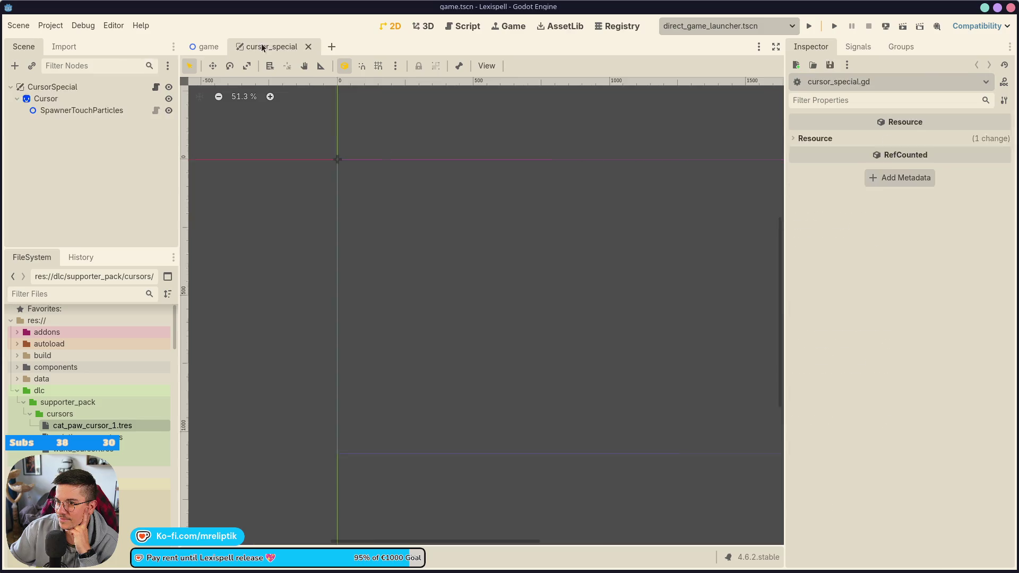
middle_click(261, 44)
scroll(345, 238, down, 1)
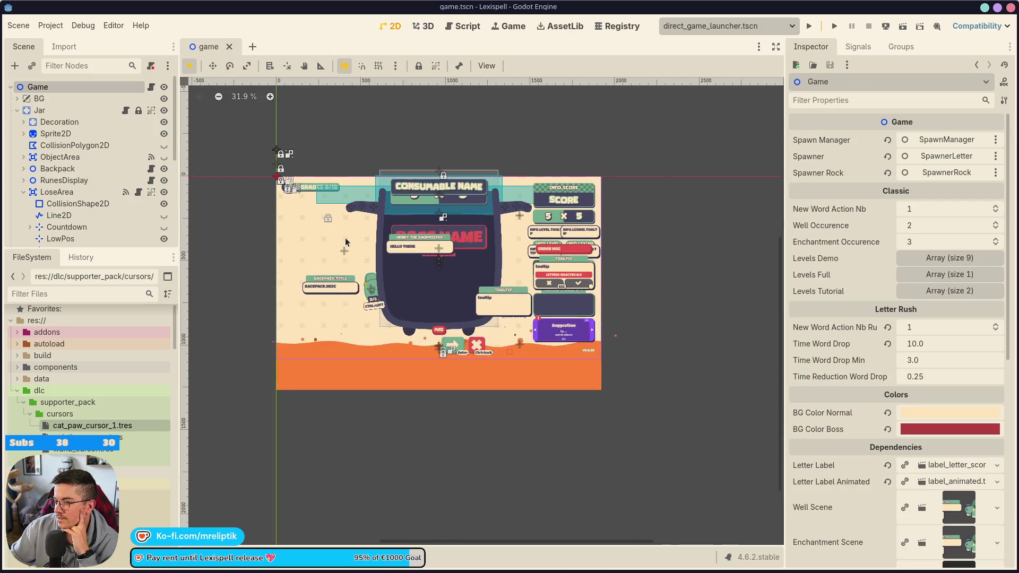
scroll(372, 249, up, 5)
scroll(389, 265, down, 3)
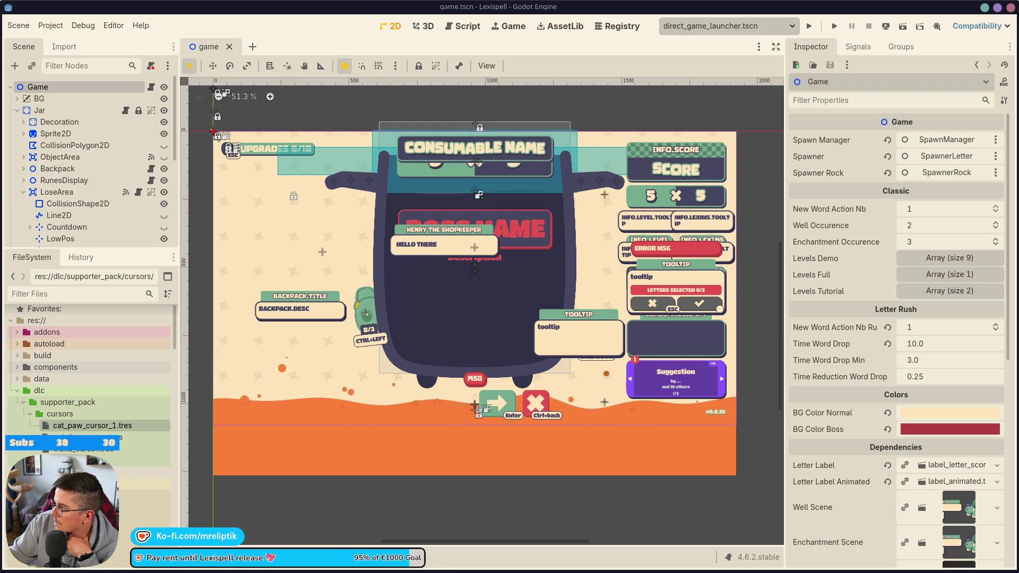
mouse_move(449, 562)
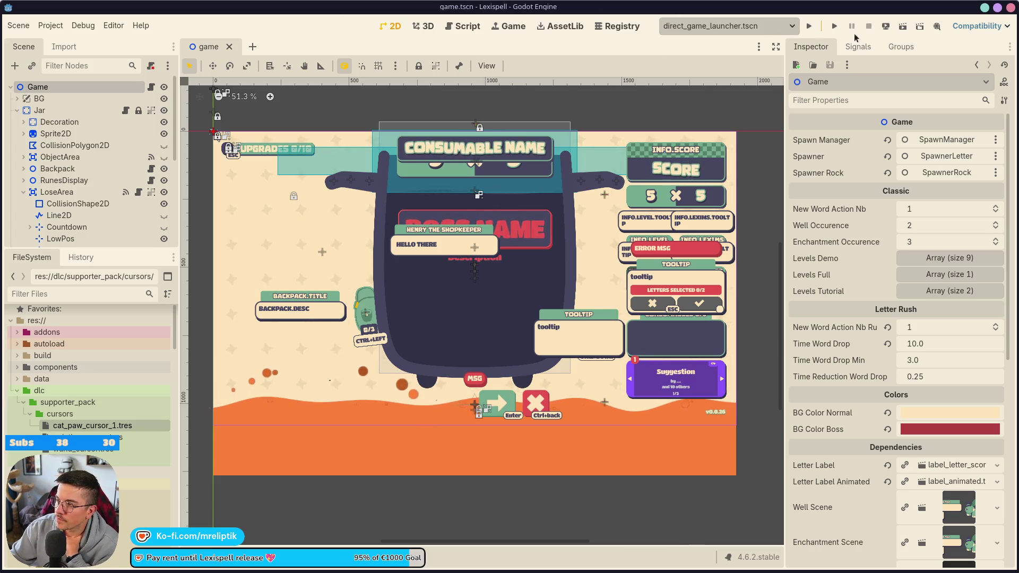
Run the game and go through NEXT, PLAY and RESUME to the Choose a Mage screen.
click(836, 28)
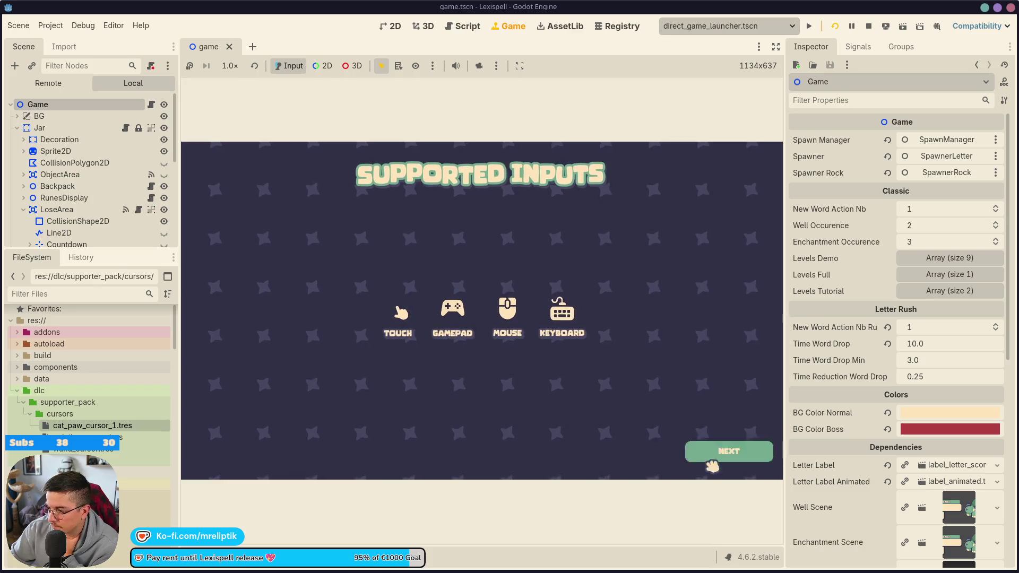
click(700, 448)
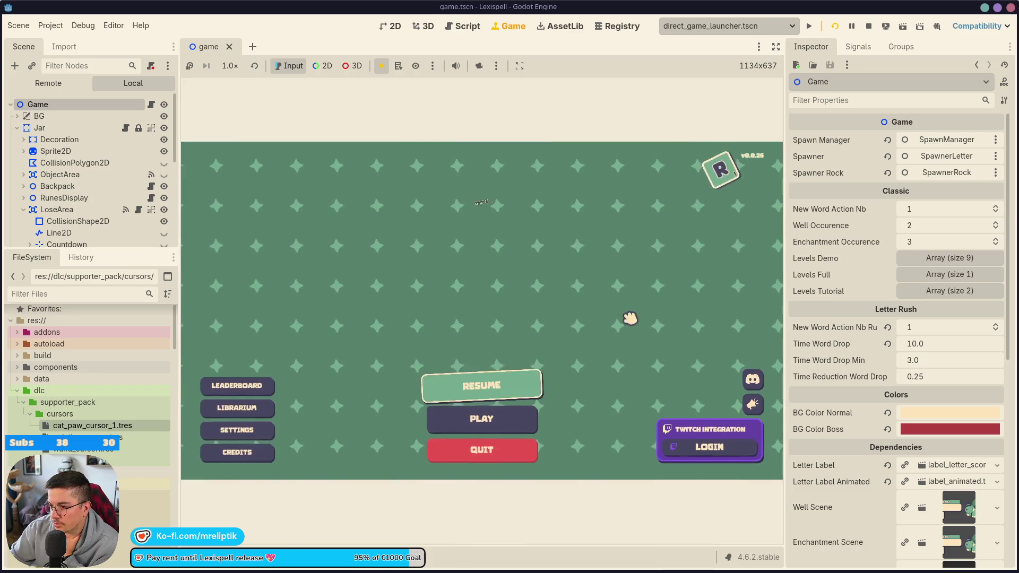
click(494, 430)
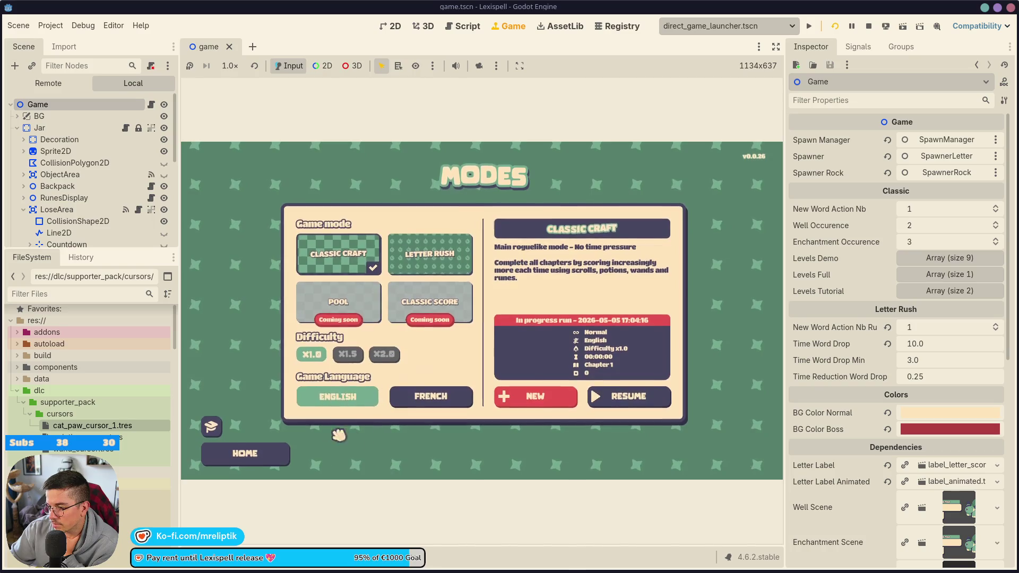
click(642, 397)
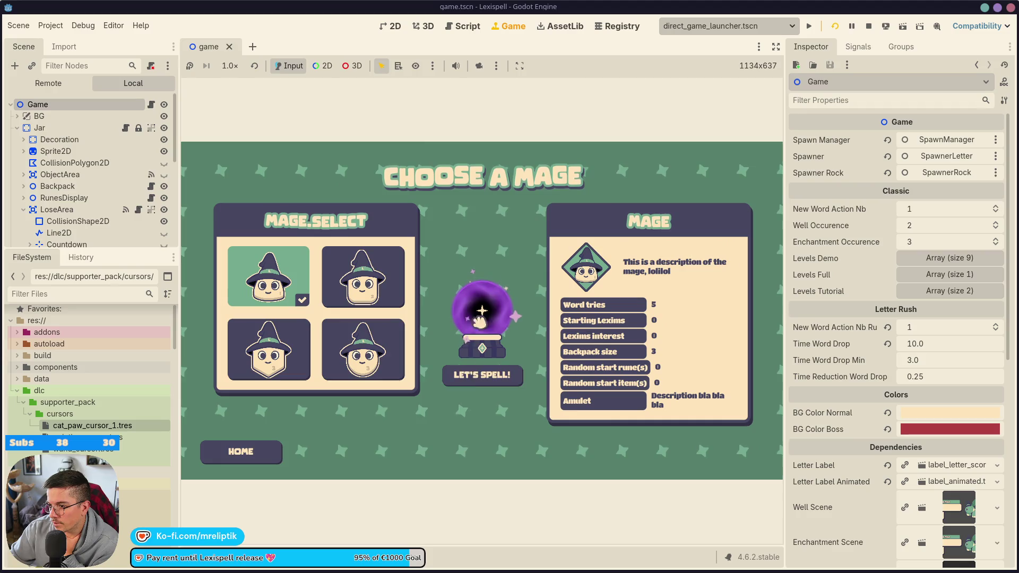
Cycle through the mages with the arrow keys and clicks, ending on the first mage.
key(Right)
key(Right)
key(Right)
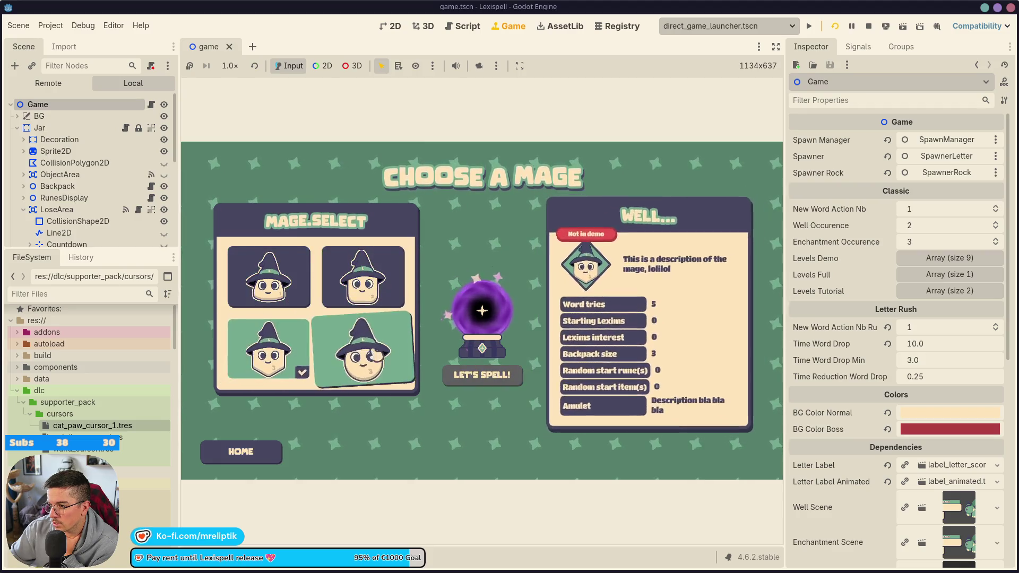
key(Up)
key(Down)
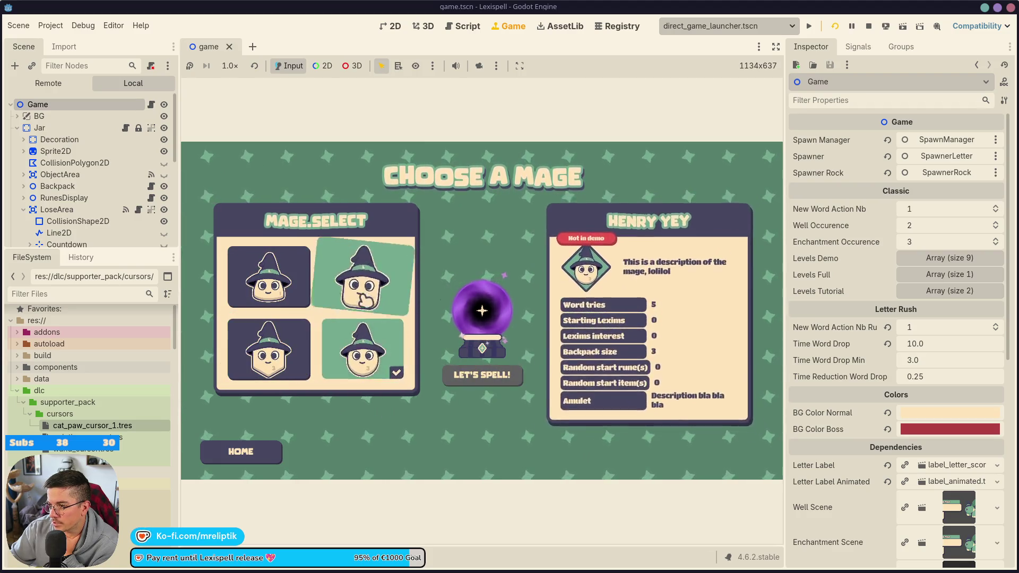
key(Up)
key(Right)
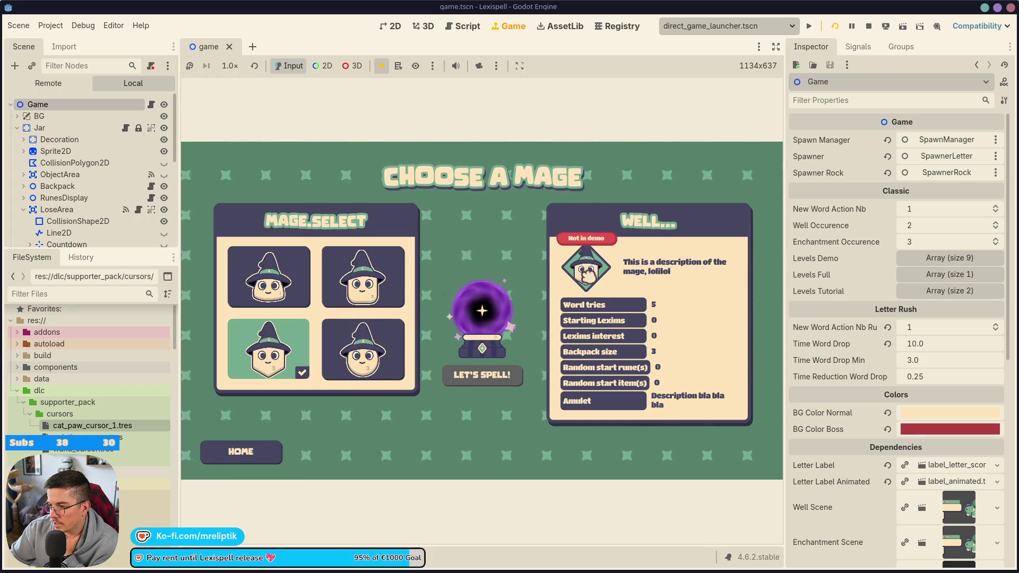
click(348, 342)
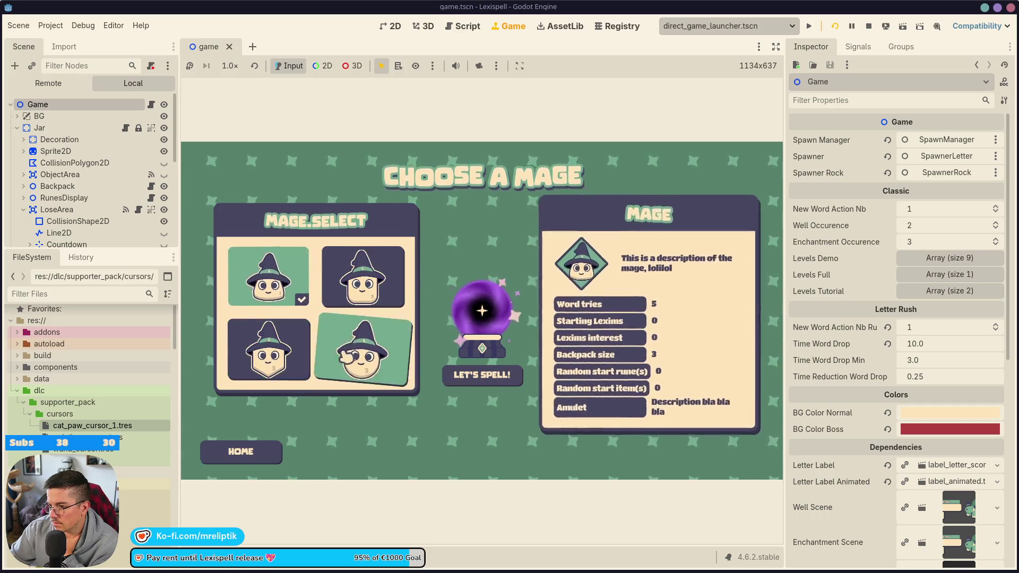
click(281, 296)
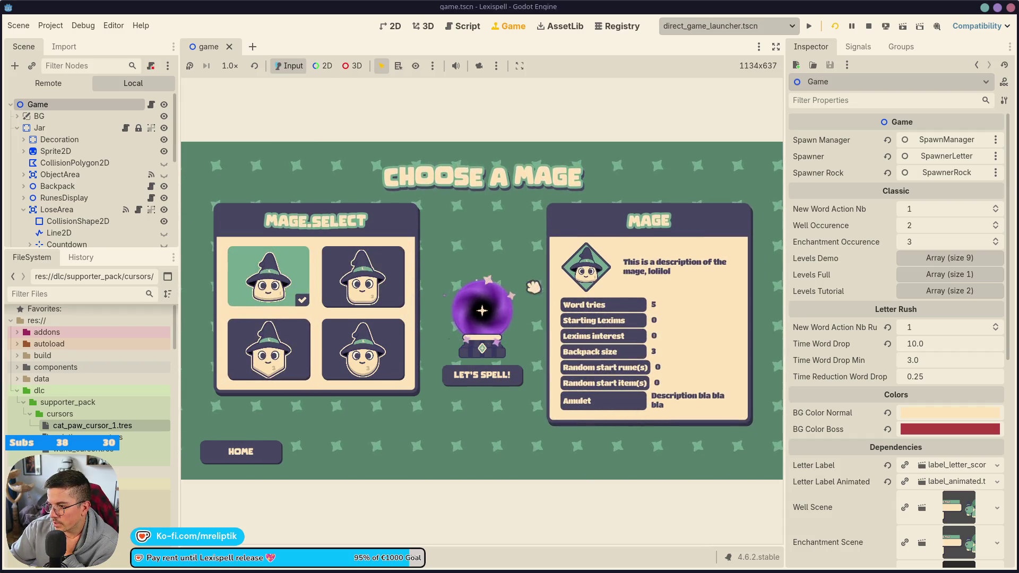
Search 'mpage' in the scene quick-open and highlight mage_selection.tscn.
key(ctrl+shift+o)
text(mpage)
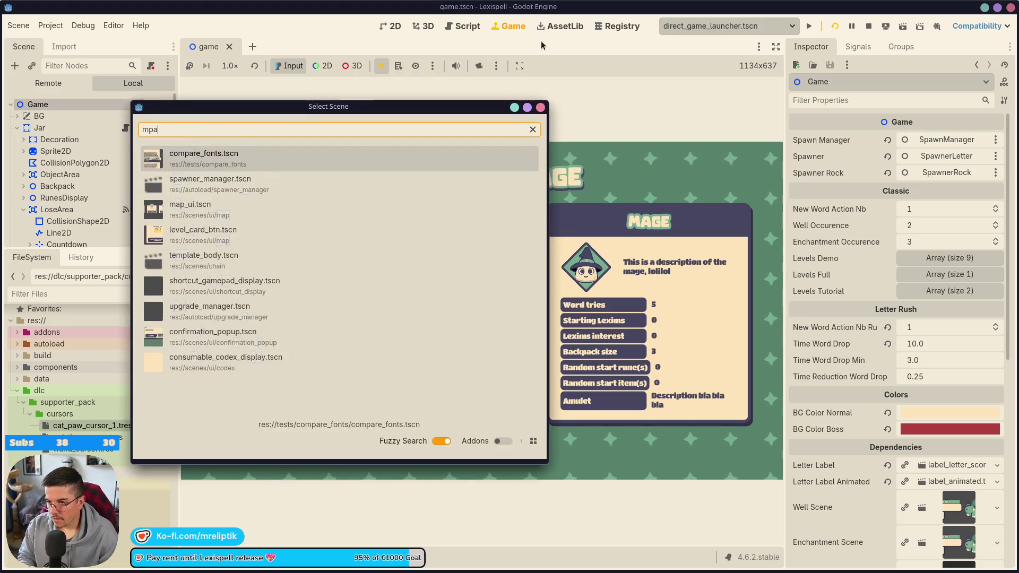
key(Down)
key(Down)
key(Down)
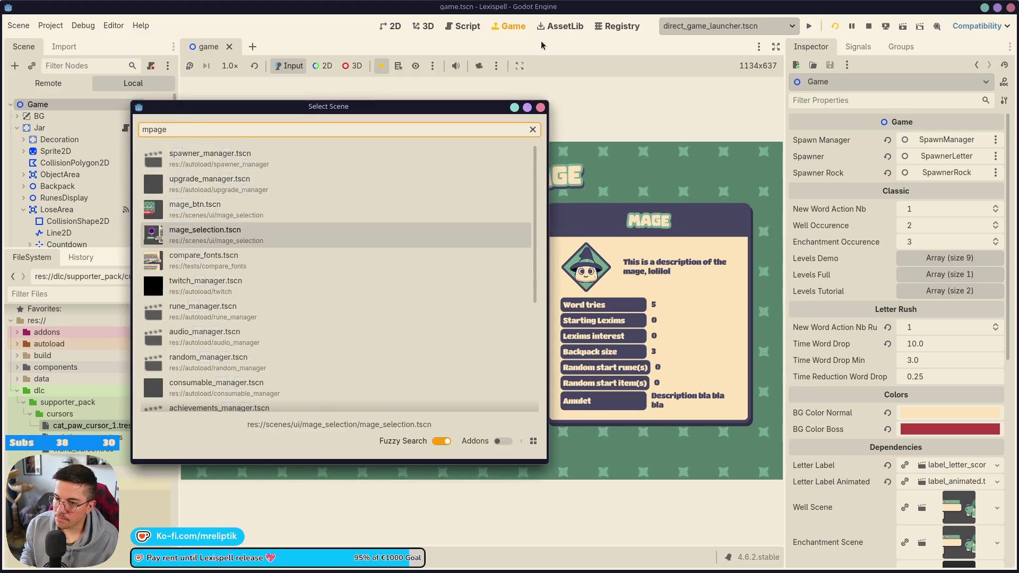
Open mage_selection.tscn in the 2D editor and select its ContainerFree node.
key(Return)
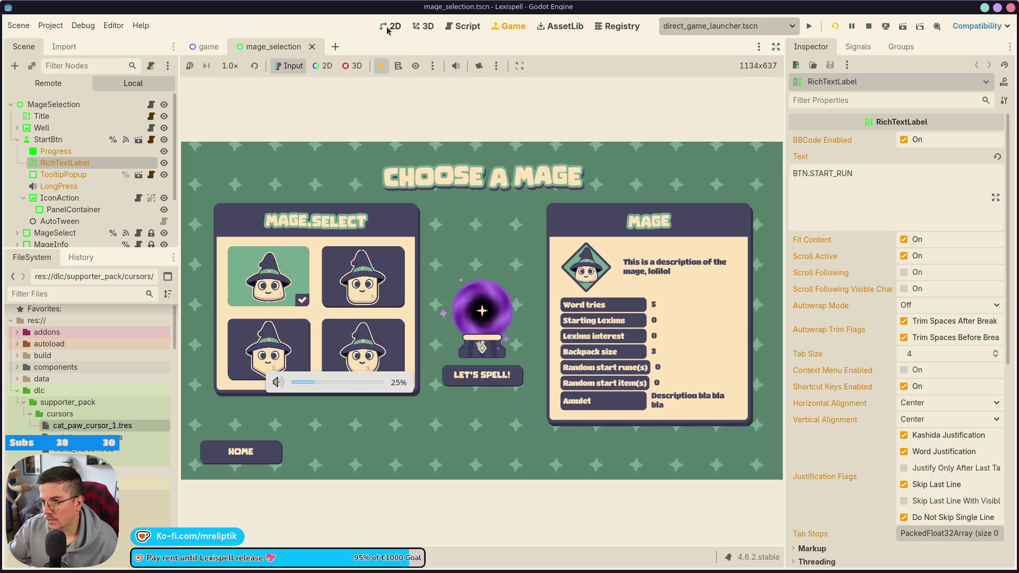
key(ctrl+F1)
scroll(488, 302, down, 3)
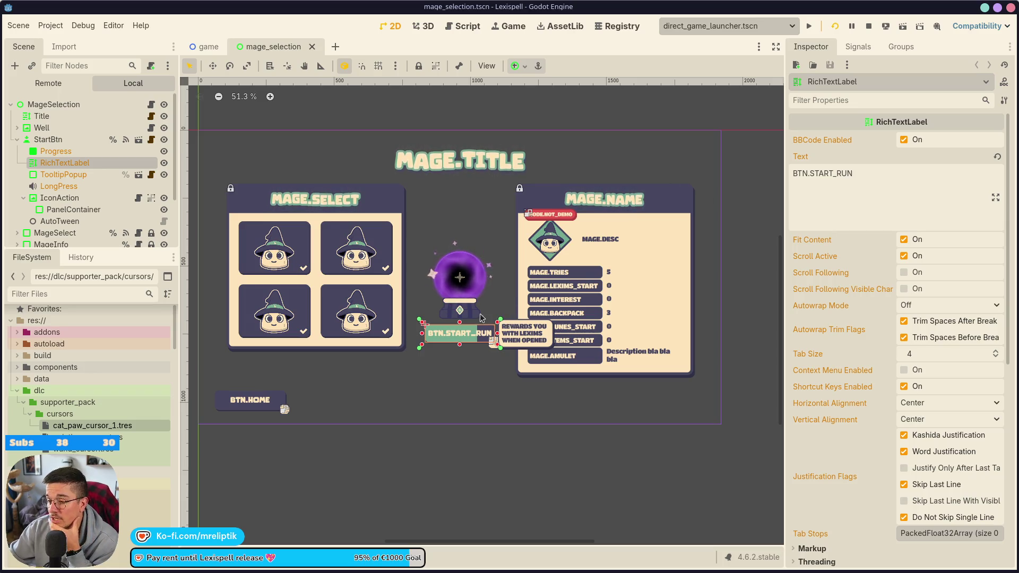
scroll(475, 243, down, 1)
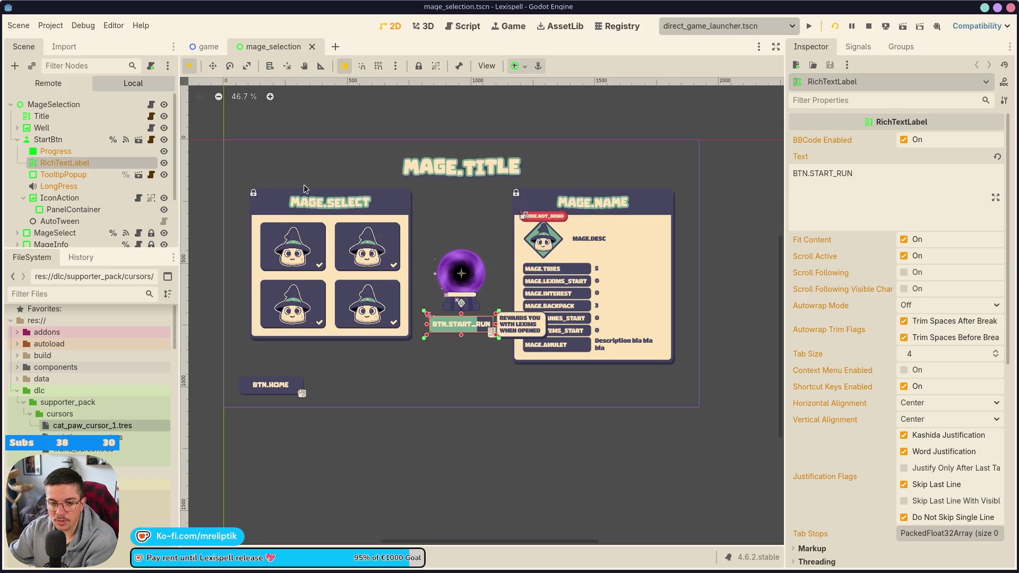
mouse_move(425, 571)
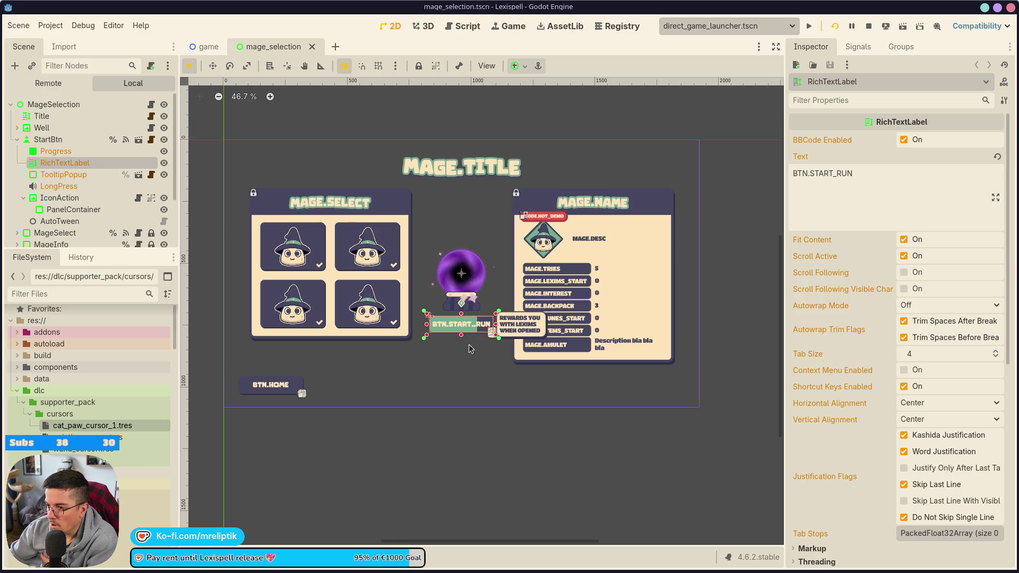
scroll(560, 281, up, 7)
click(501, 285)
scroll(501, 286, down, 5)
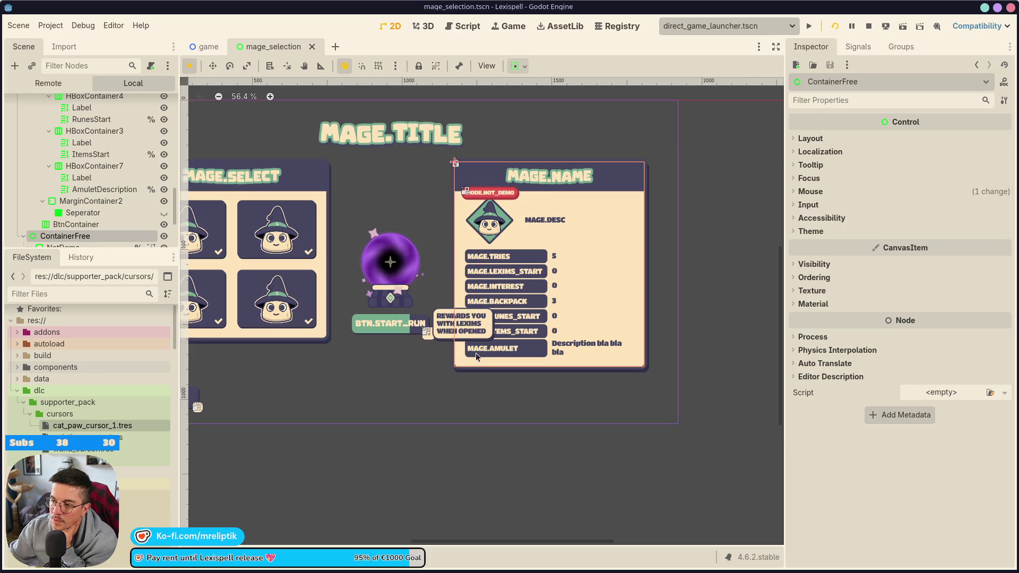
Test-run the scene with F6, then enlarge the Scene dock and expand the MageInfo node.
key(F6)
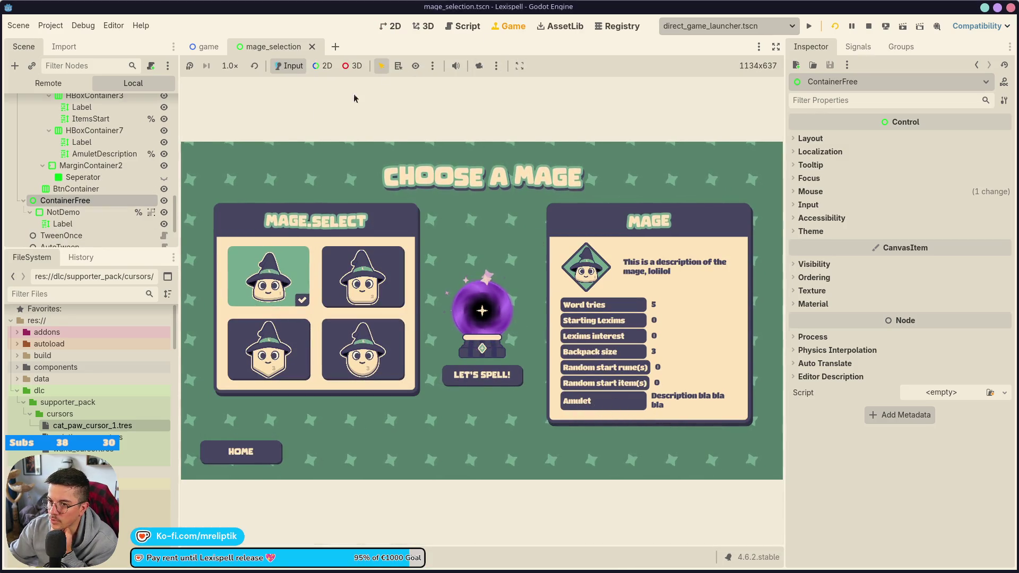
click(391, 26)
scroll(105, 184, up, 5)
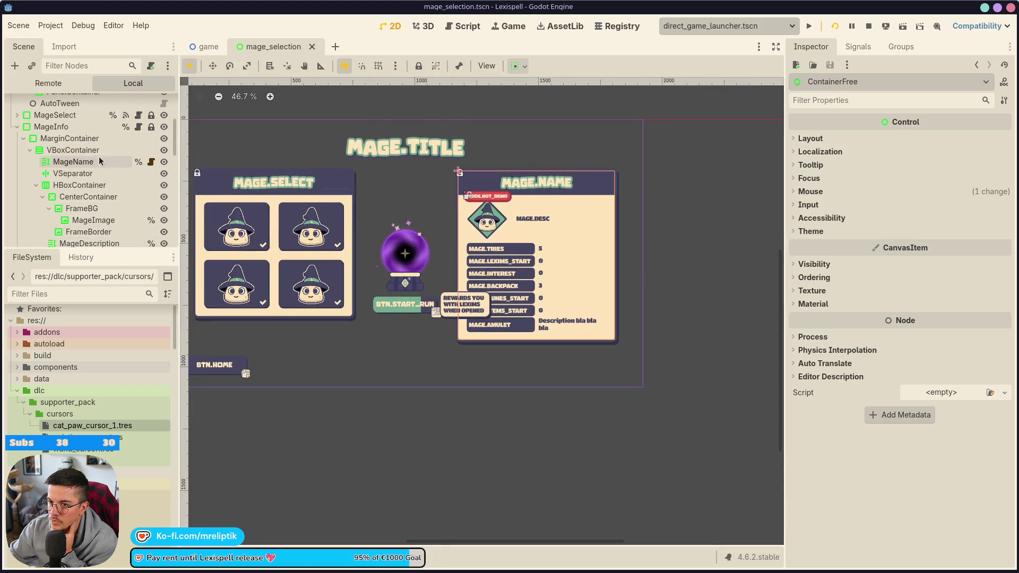
scroll(105, 184, up, 5)
drag(95, 250, 95, 398)
click(53, 245)
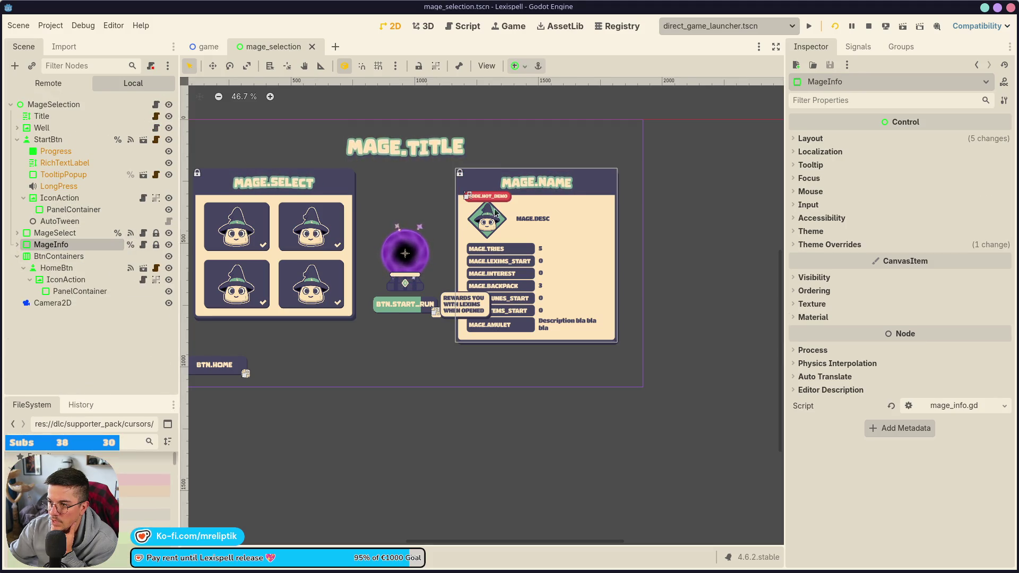
click(17, 245)
scroll(42, 278, down, 5)
scroll(83, 272, down, 8)
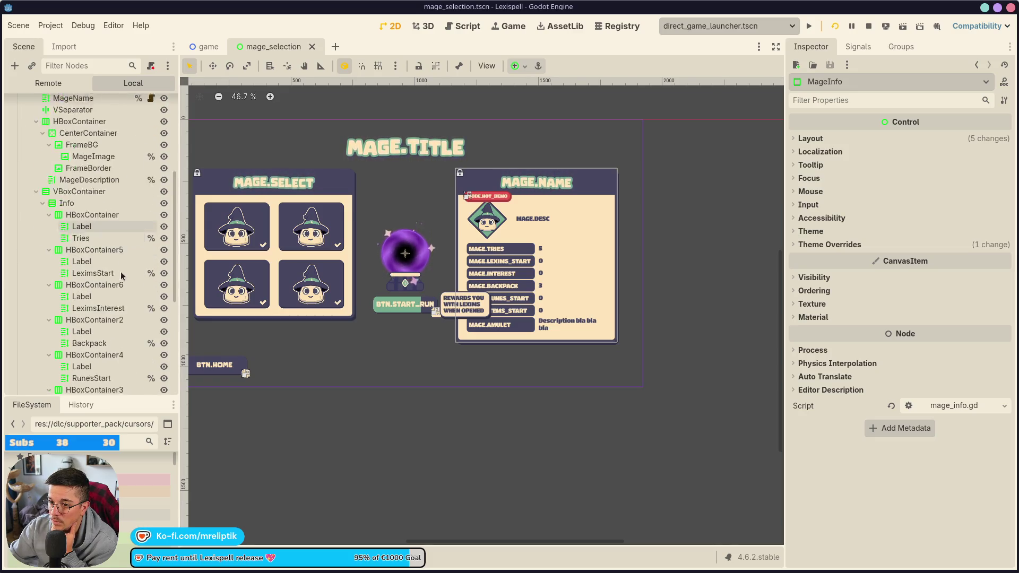
Hide HBoxContainer7, the amulet row, in the mage panel.
click(88, 244)
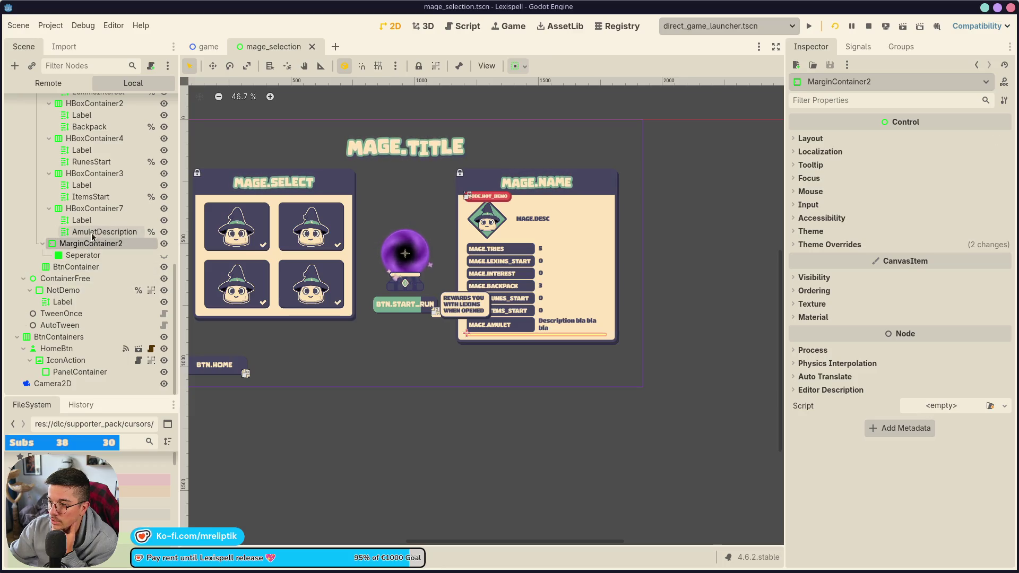
click(159, 212)
click(164, 209)
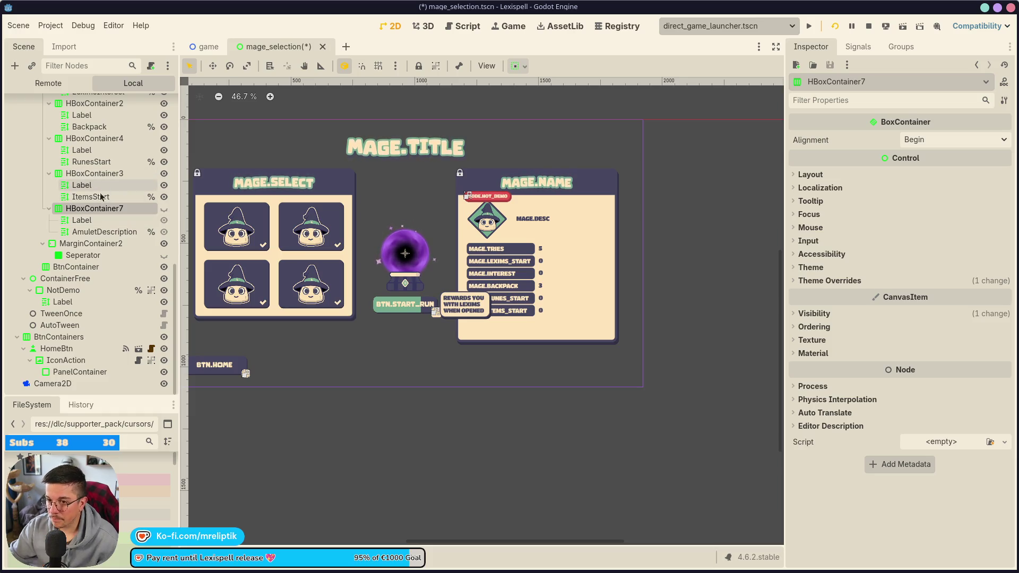
Set the Custom Minimum Size x of all seven stat labels to 296 and save.
click(92, 221)
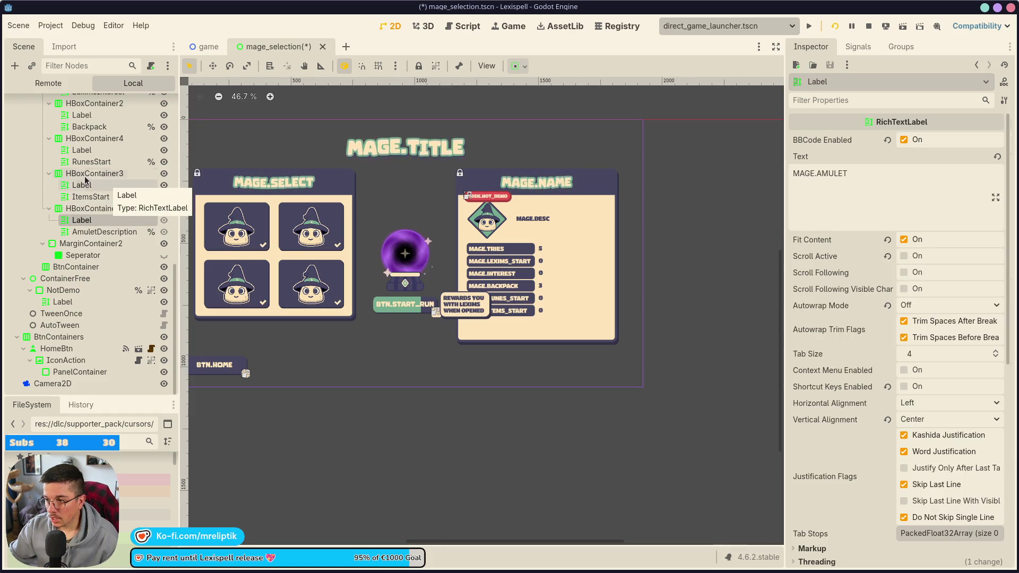
ctrl+click(93, 185)
ctrl+click(88, 150)
scroll(133, 201, up, 3)
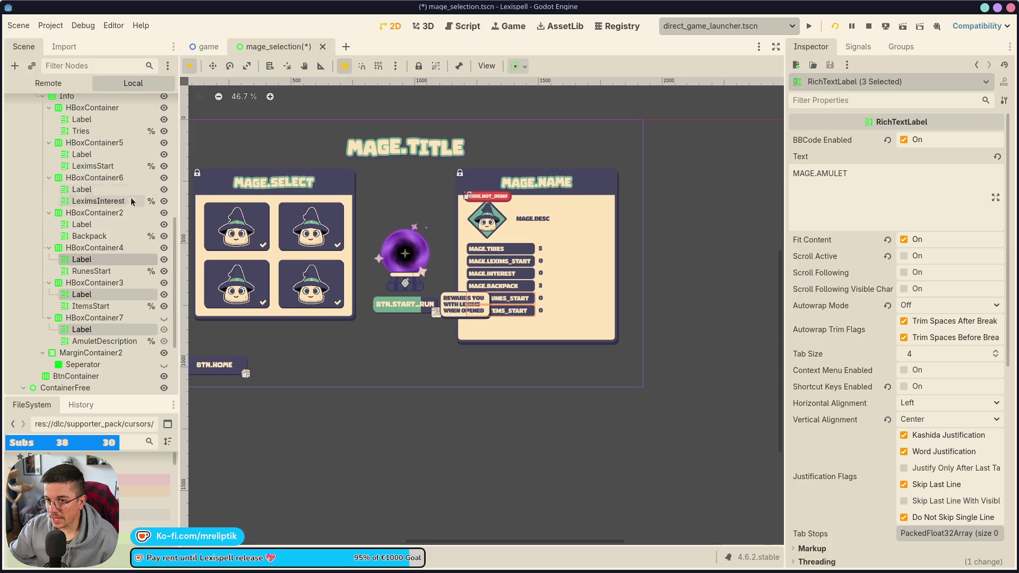
ctrl+click(85, 224)
ctrl+click(88, 188)
ctrl+click(90, 154)
ctrl+click(97, 120)
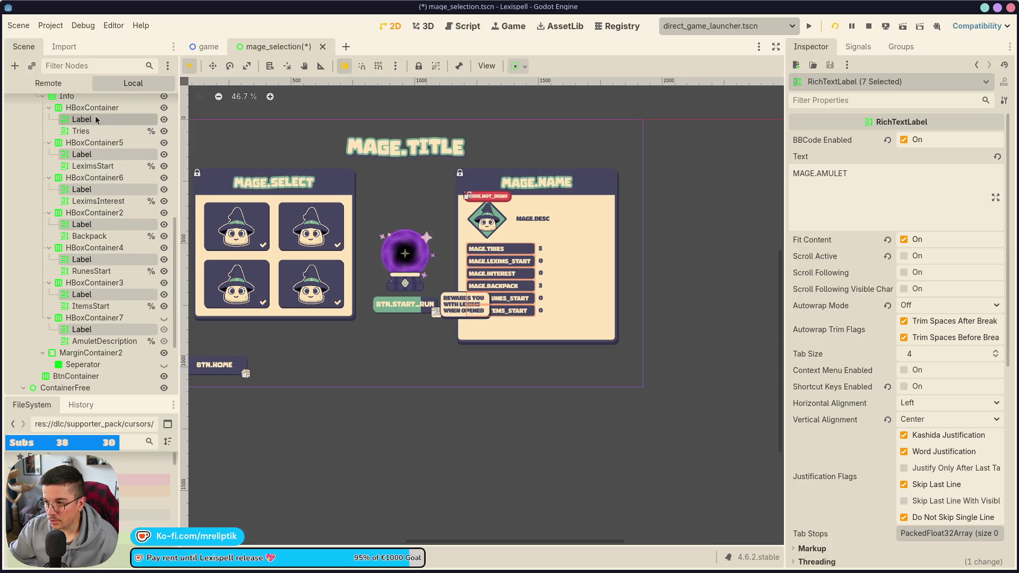
scroll(851, 272, down, 5)
click(817, 352)
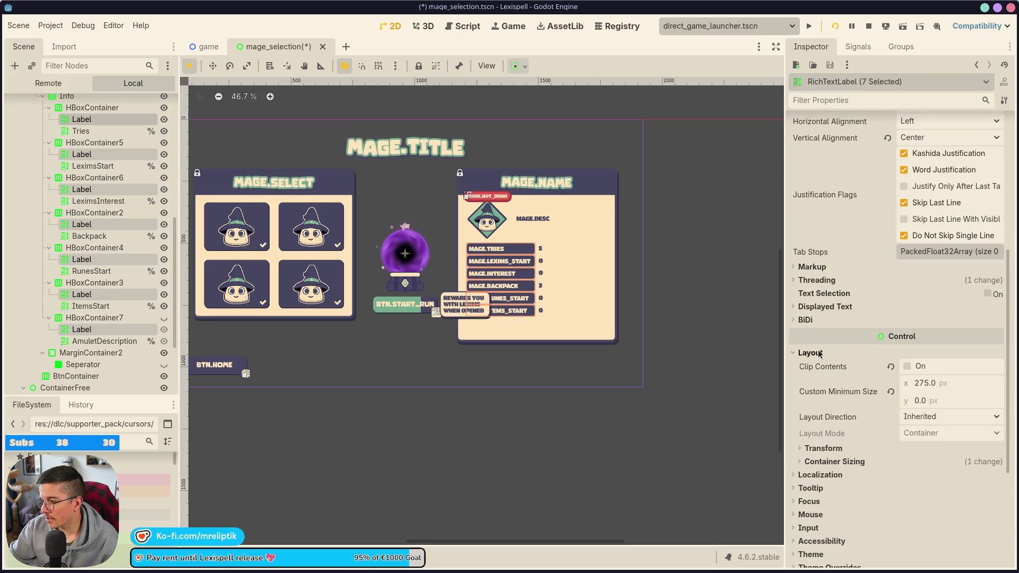
click(954, 384)
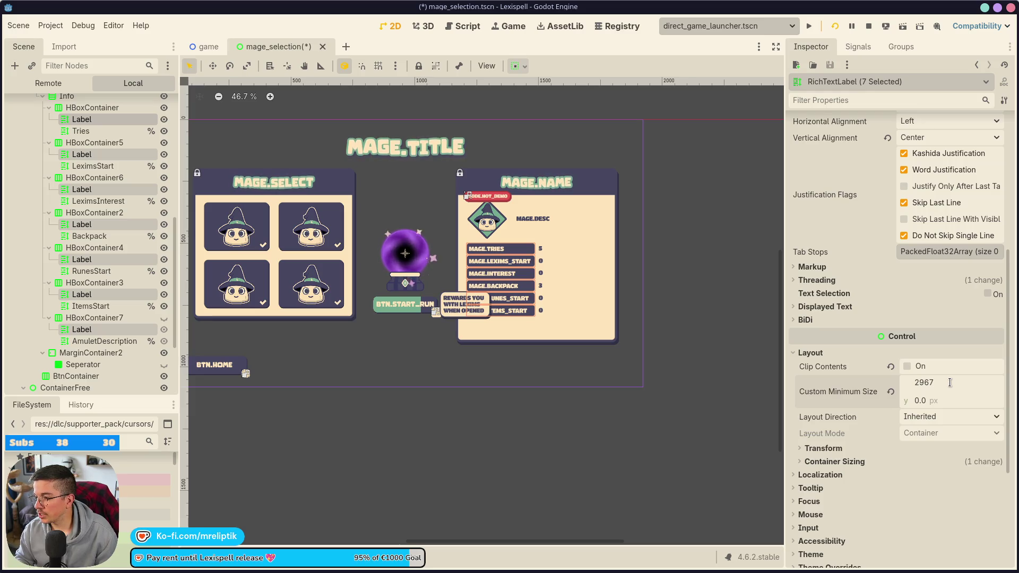
key(ctrl+s)
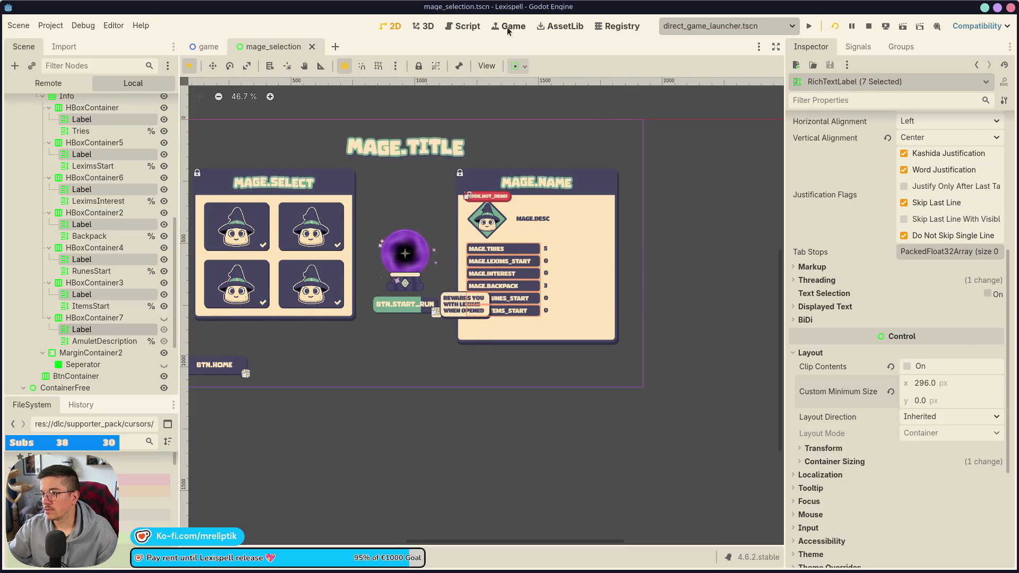
Preview the trimmed mage screen in the running game via the Game tab.
click(510, 26)
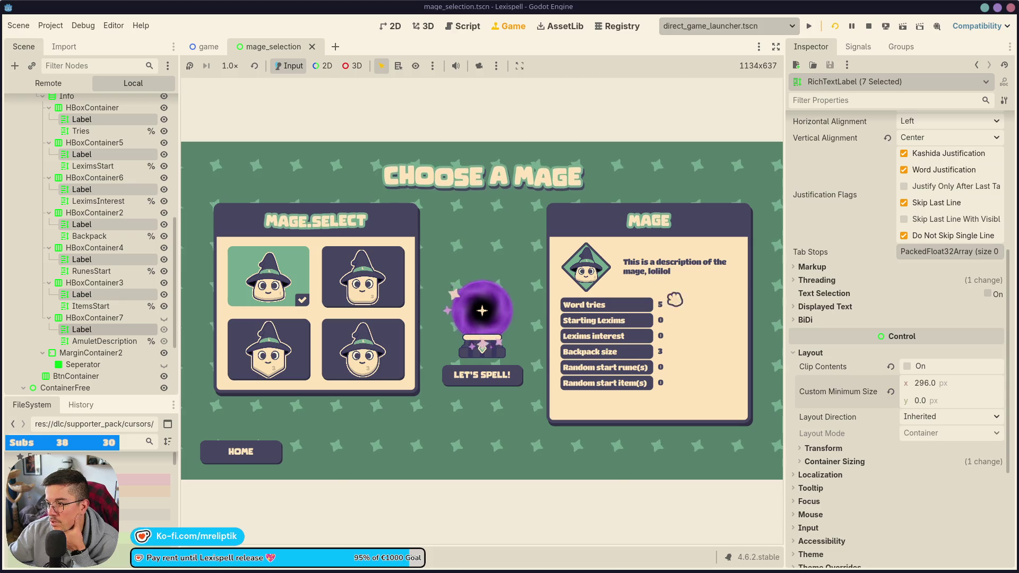
scroll(99, 194, up, 3)
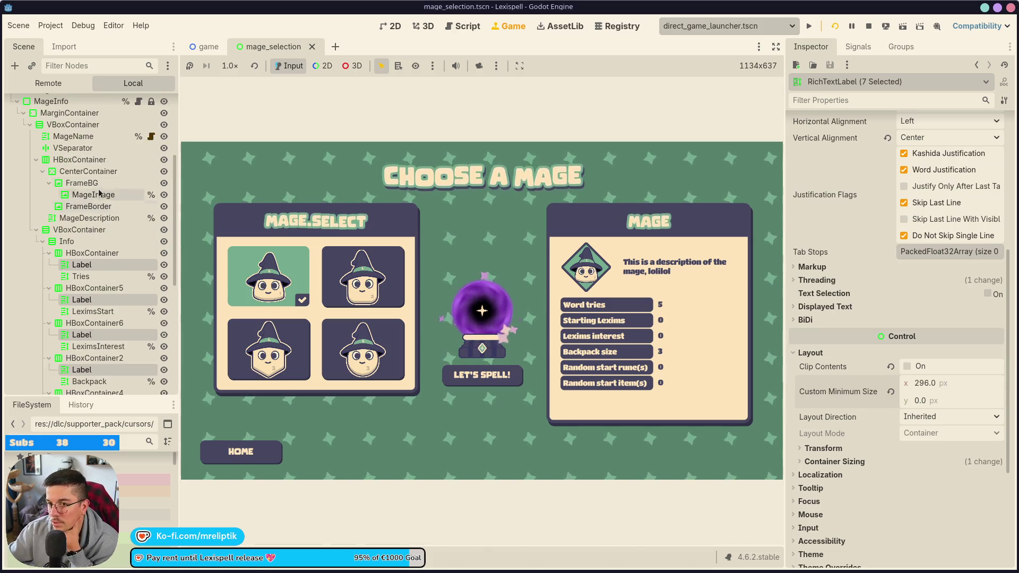
click(66, 241)
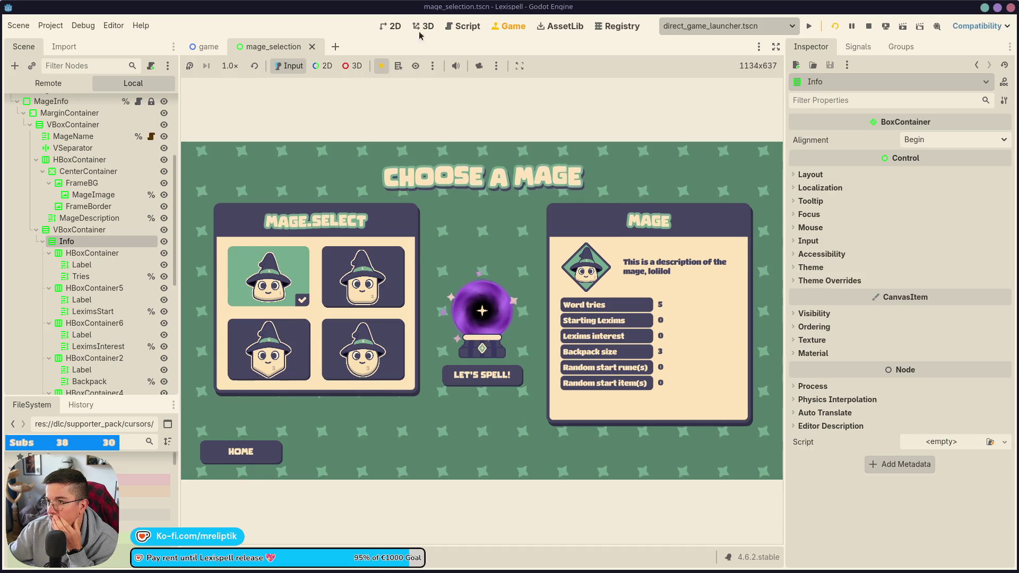
In 2D, drill down MageInfo through HBoxContainer, CenterContainer and FrameBG to MageImage and open its context menu.
click(391, 26)
scroll(83, 175, up, 2)
click(83, 160)
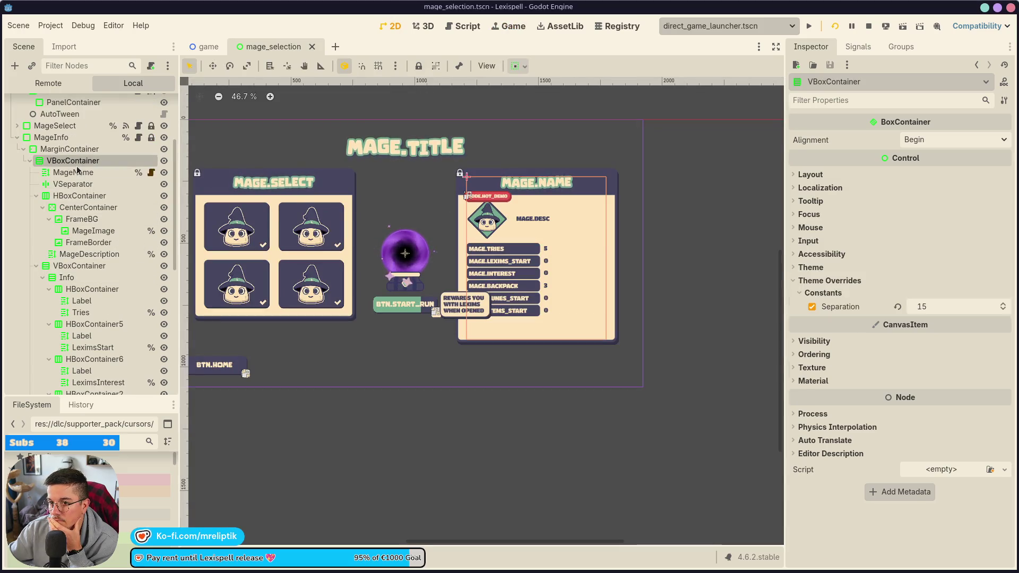
click(83, 183)
click(83, 195)
click(83, 208)
click(84, 219)
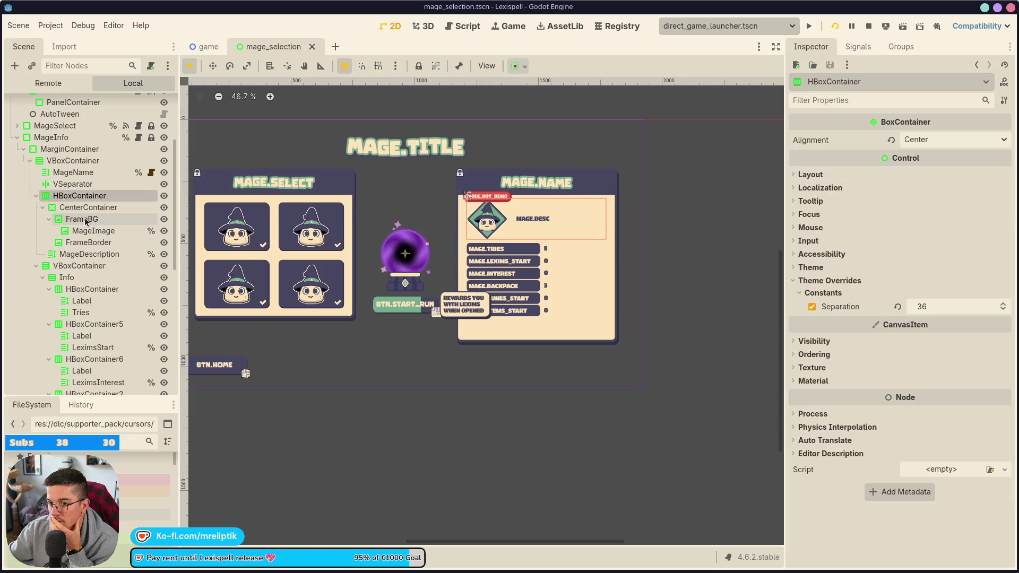
click(85, 231)
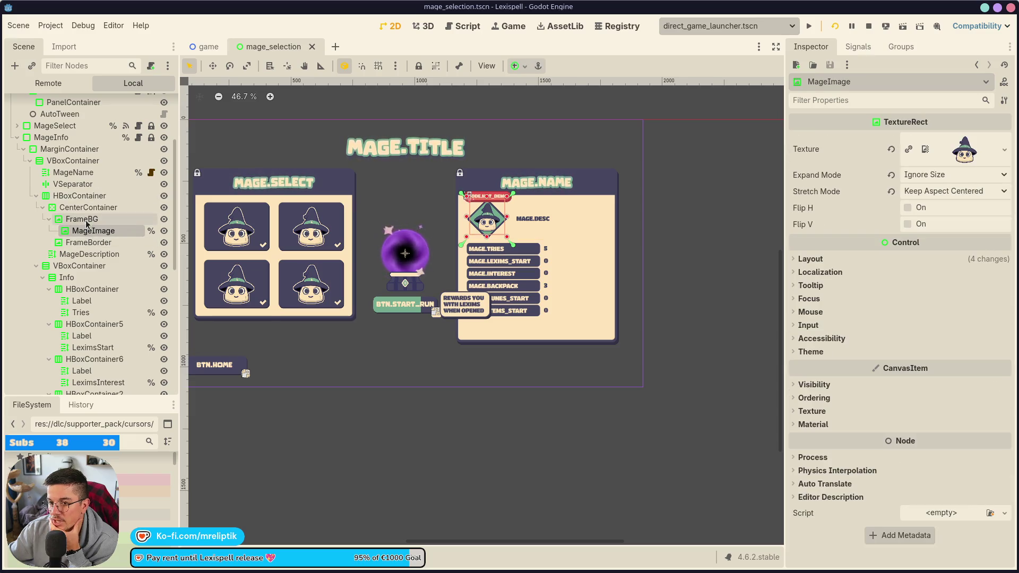
right_click(87, 233)
Add an AnimationPlayer child to MageImage and create a new animation named loop.
click(107, 248)
text(animation)
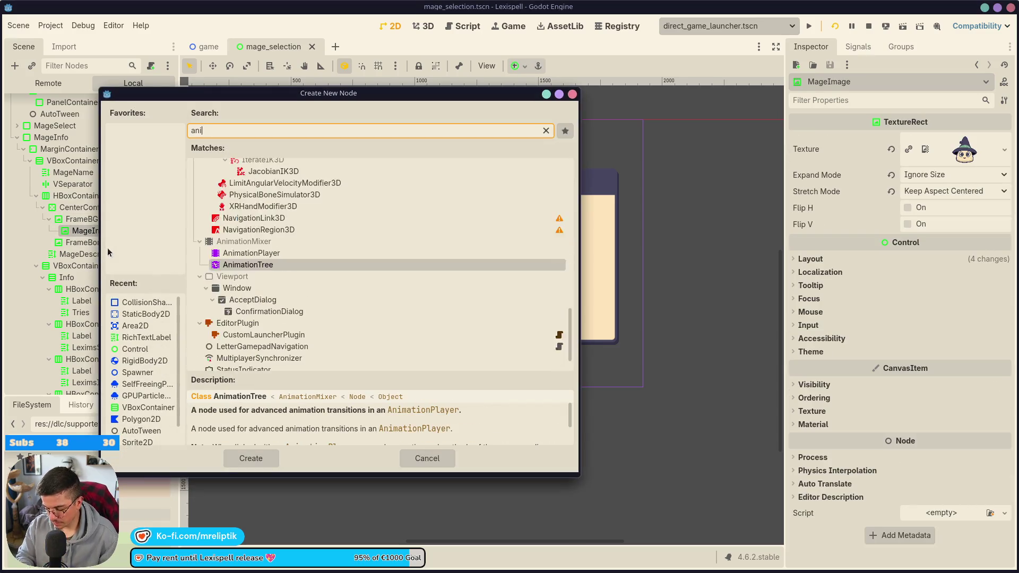
key(Escape)
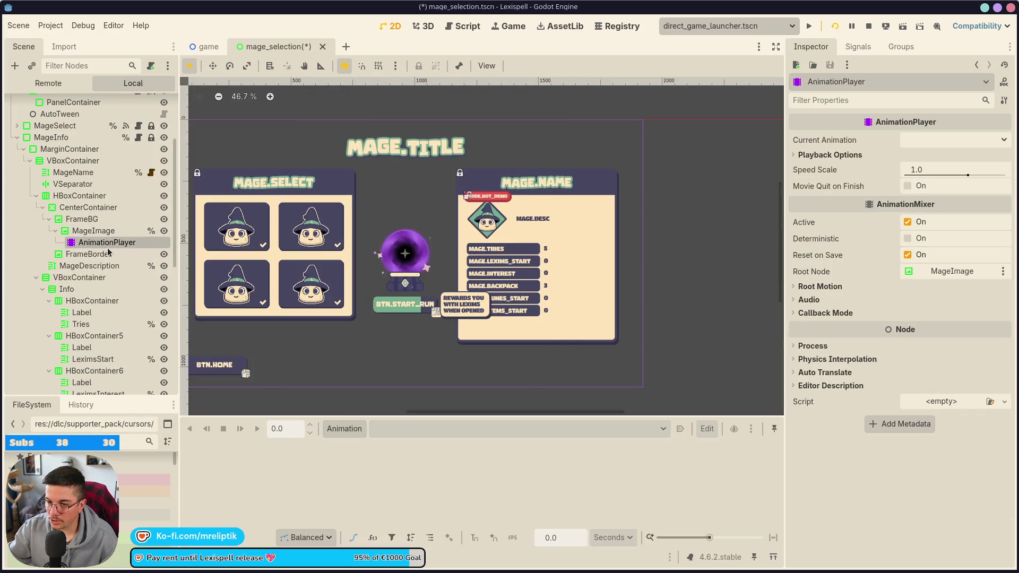
click(345, 429)
click(371, 449)
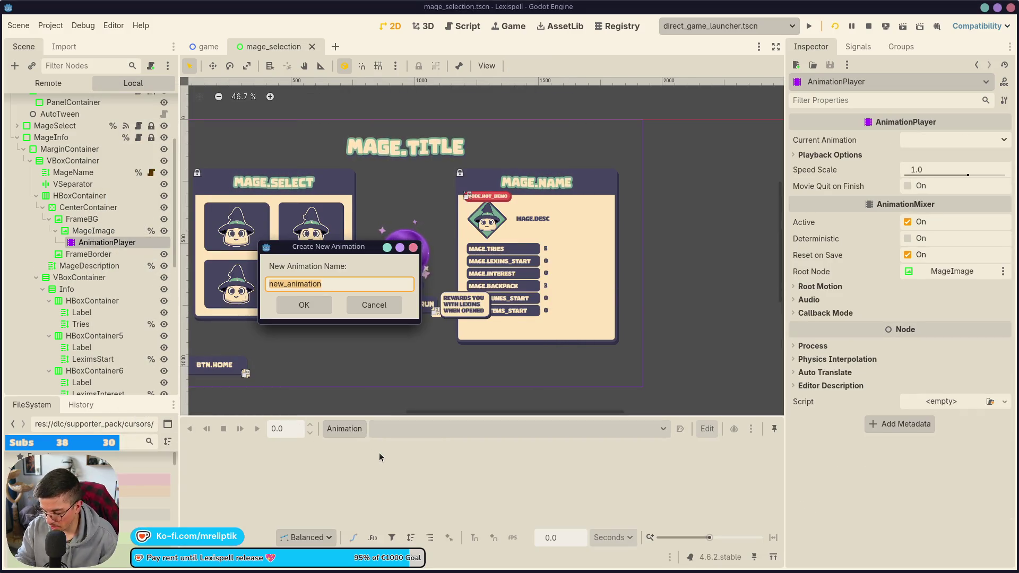
text(p)
key(Return)
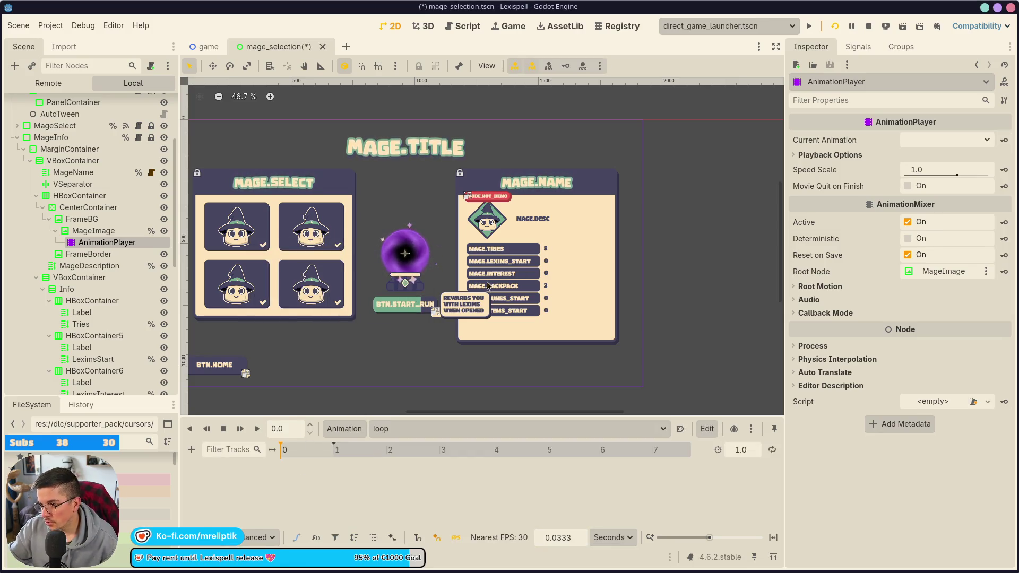
Reselect MageImage, expand its Transform properties and key its Position.
scroll(531, 221, up, 12)
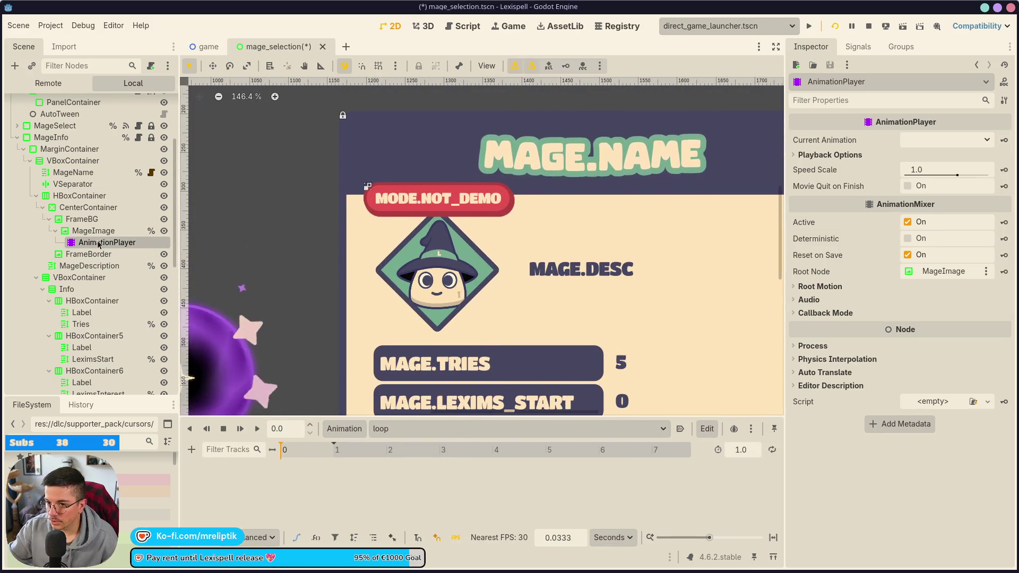
key(Up)
click(806, 261)
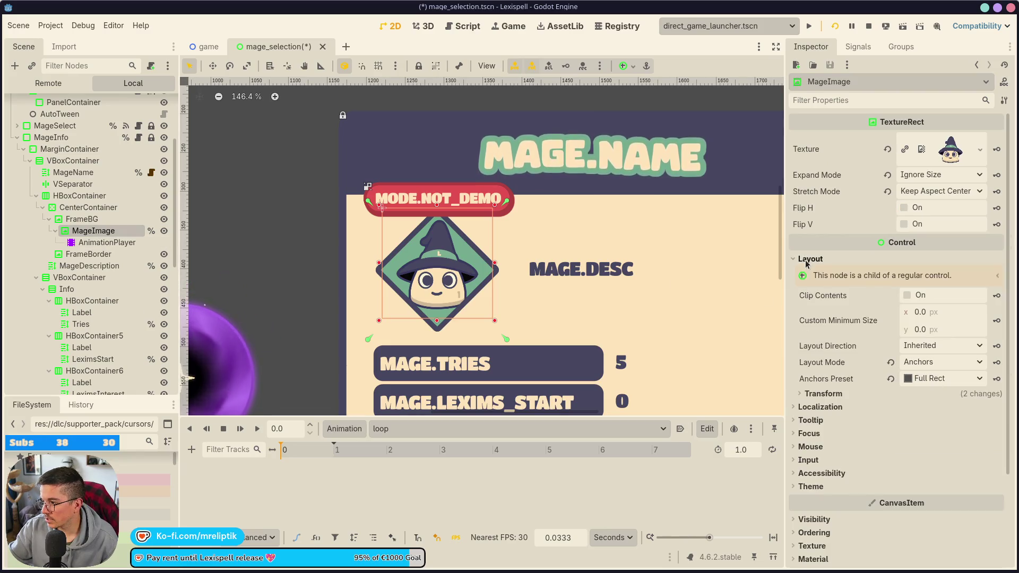
click(823, 394)
scroll(812, 434, down, 2)
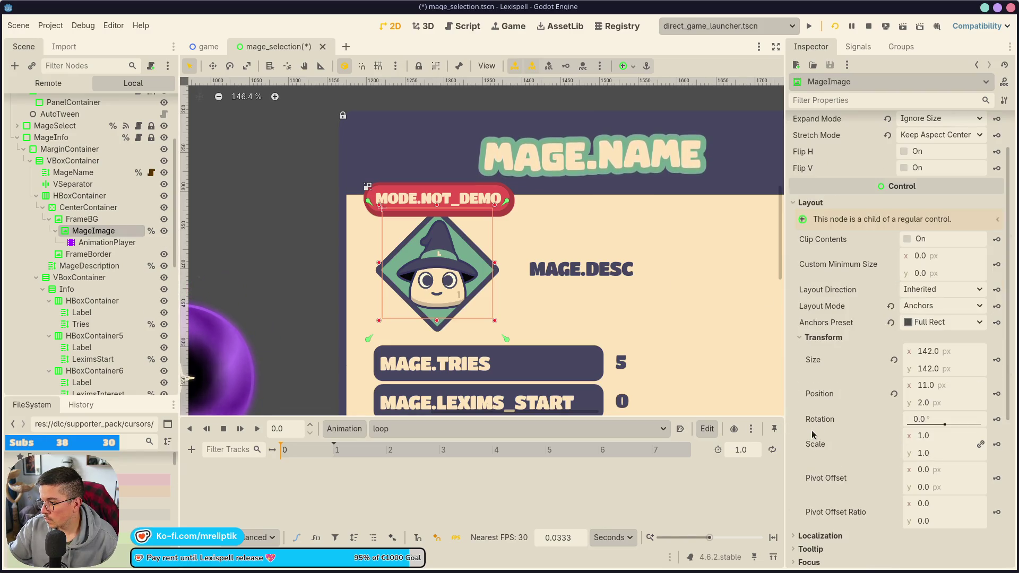
click(998, 394)
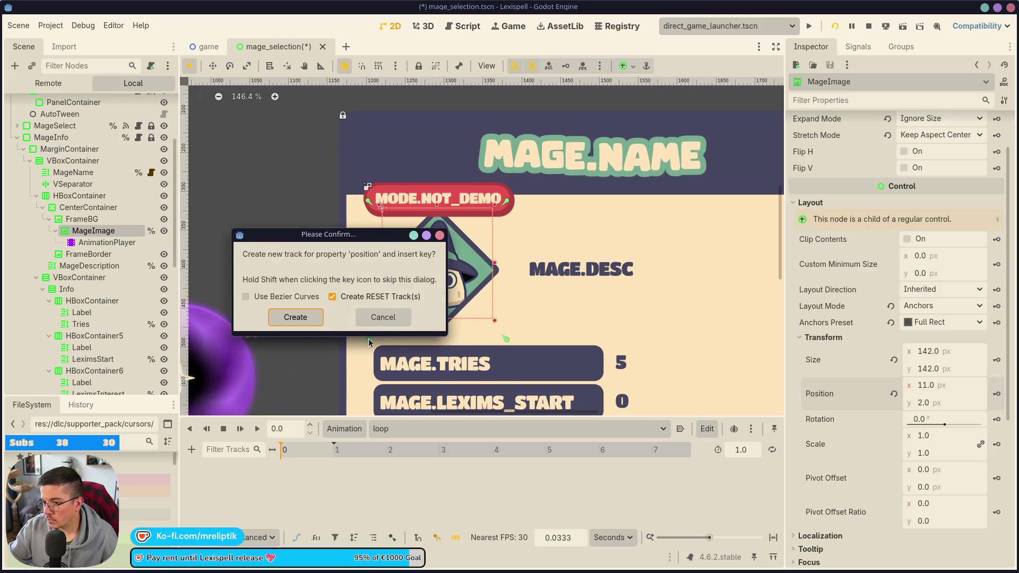
Create the position track and set the loop animation length to 2 seconds, then save.
click(295, 317)
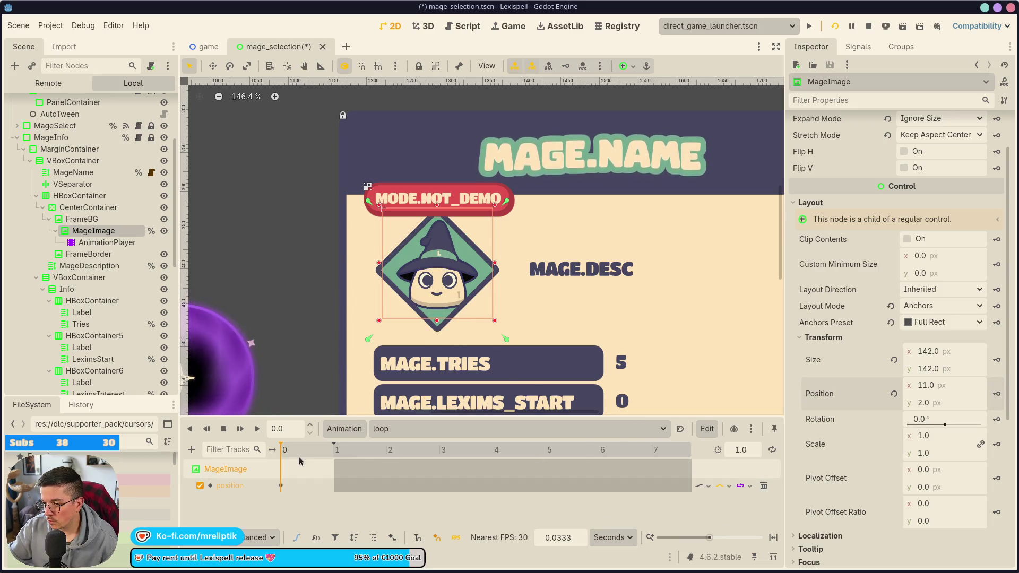
click(740, 450)
text(2)
key(Return)
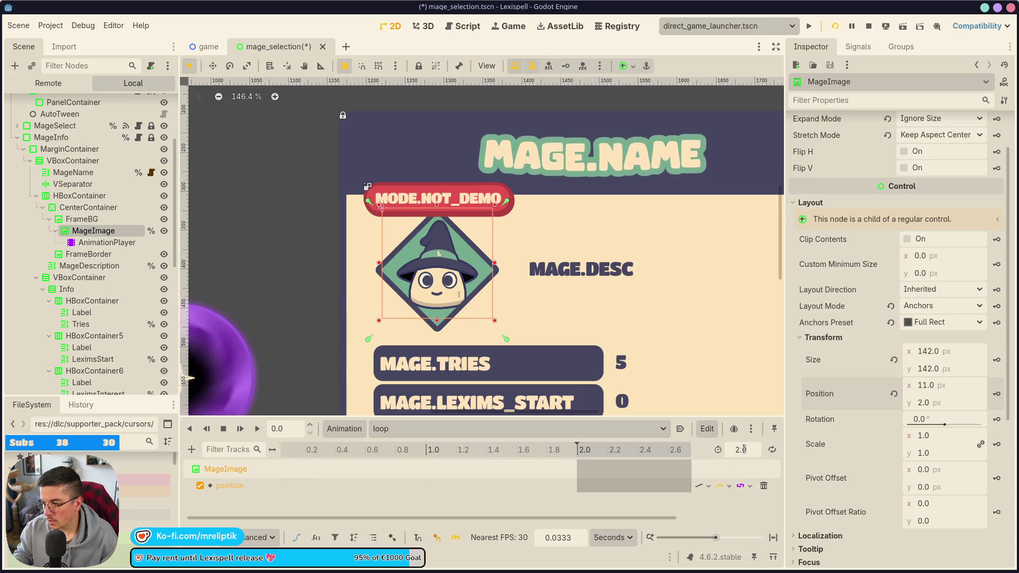
key(ctrl+s)
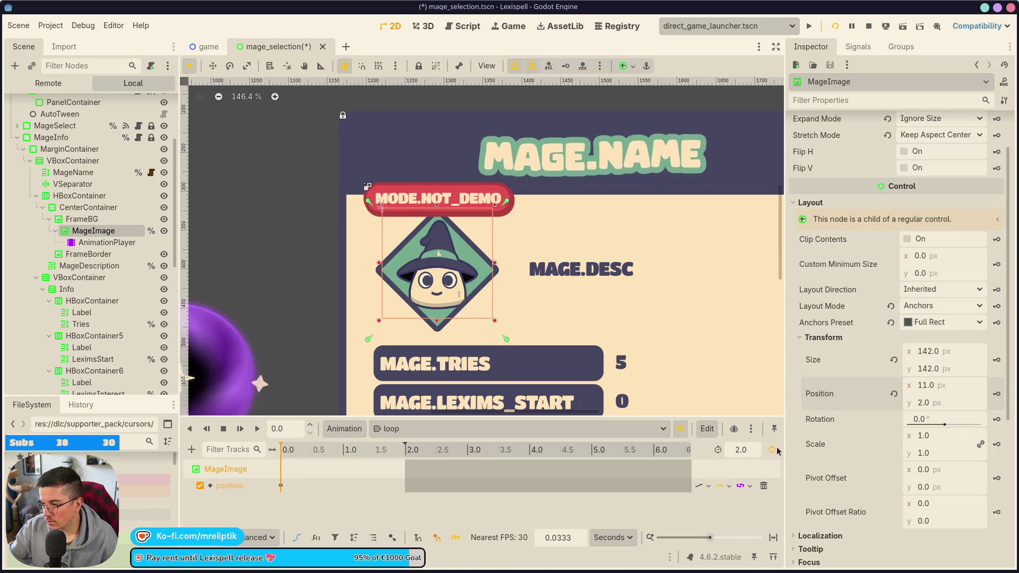
key(ctrl+s)
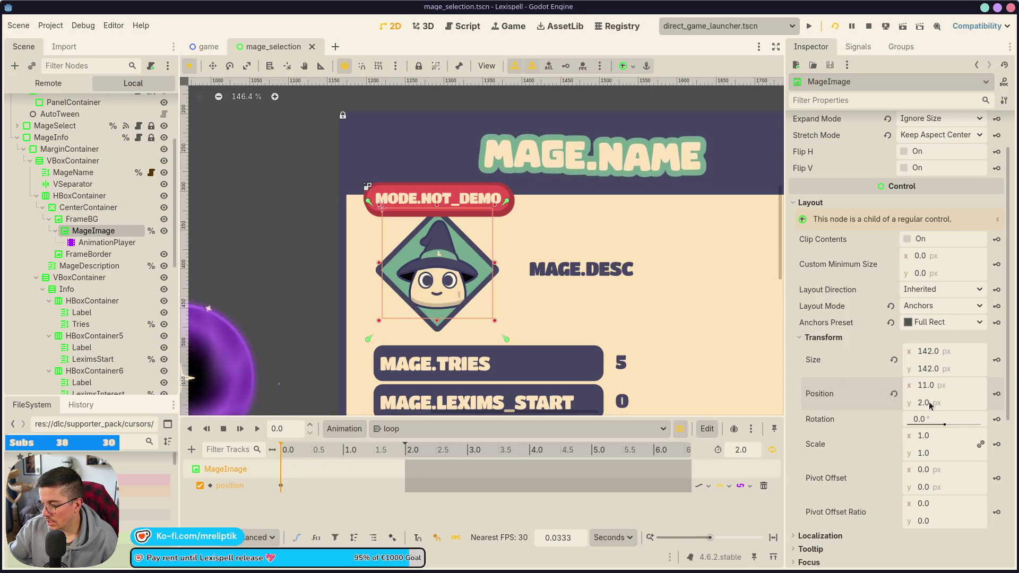
Adjust the portrait's y position, then key y 2 at about one second.
mouse_move(930, 405)
mouse_down()
mouse_move(902, 405)
mouse_move(914, 405)
mouse_up()
text(-6)
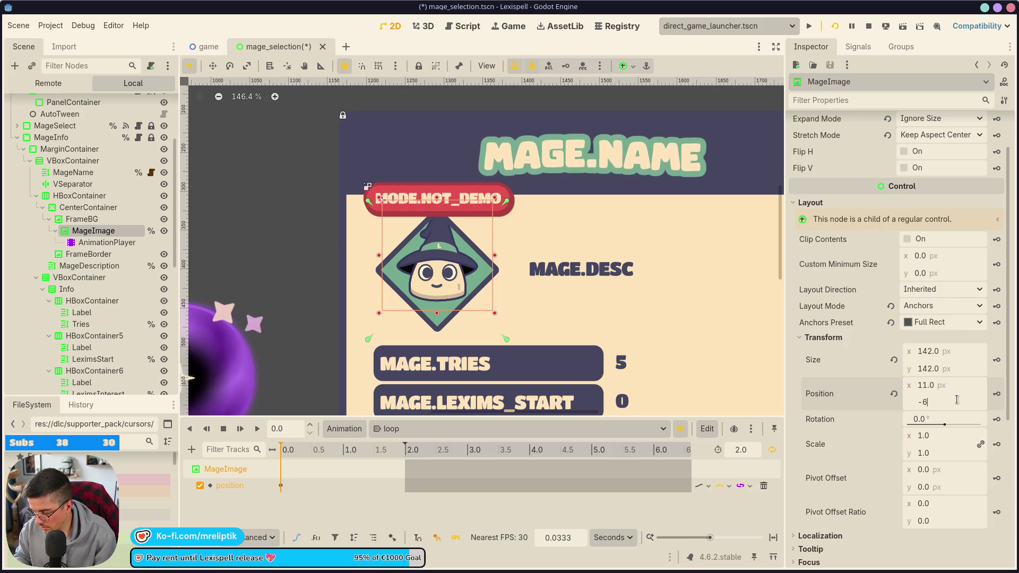
key(Return)
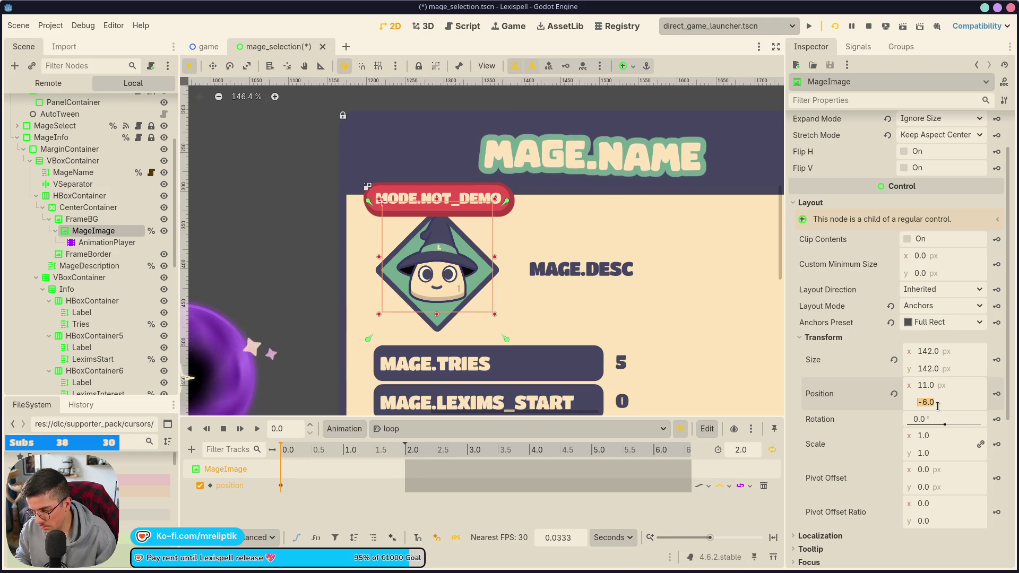
text(2)
key(Return)
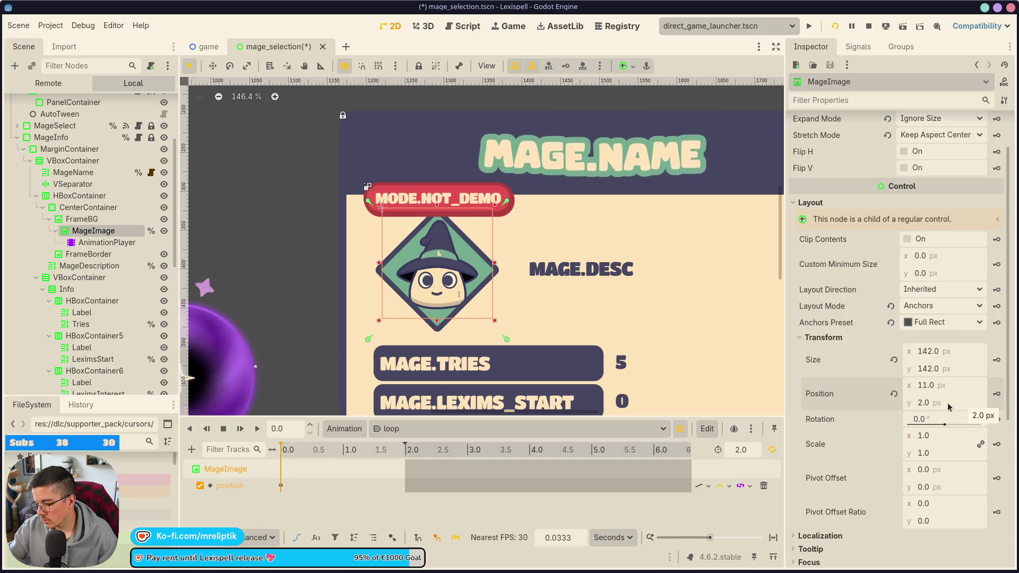
click(355, 450)
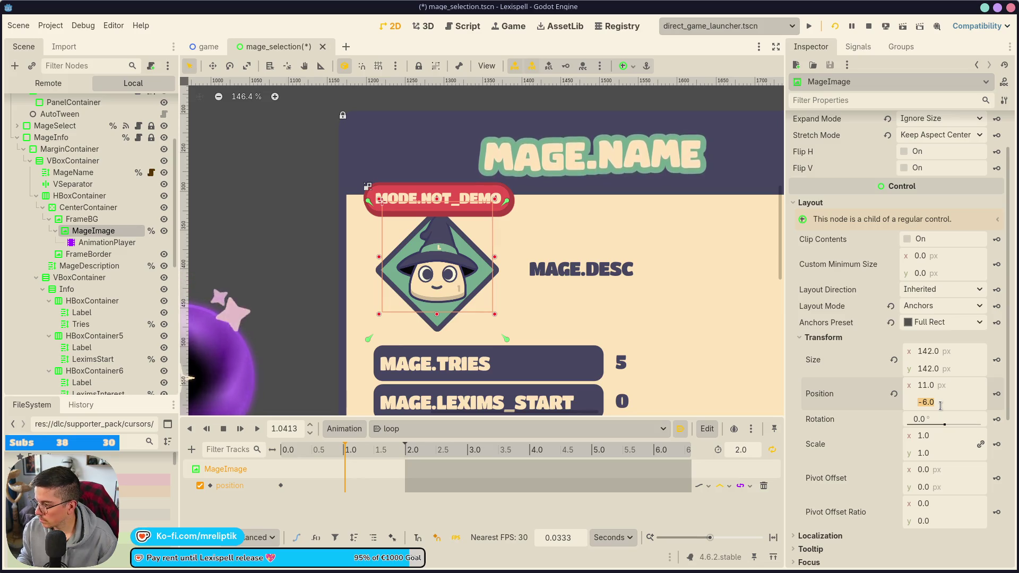
text(2)
key(Return)
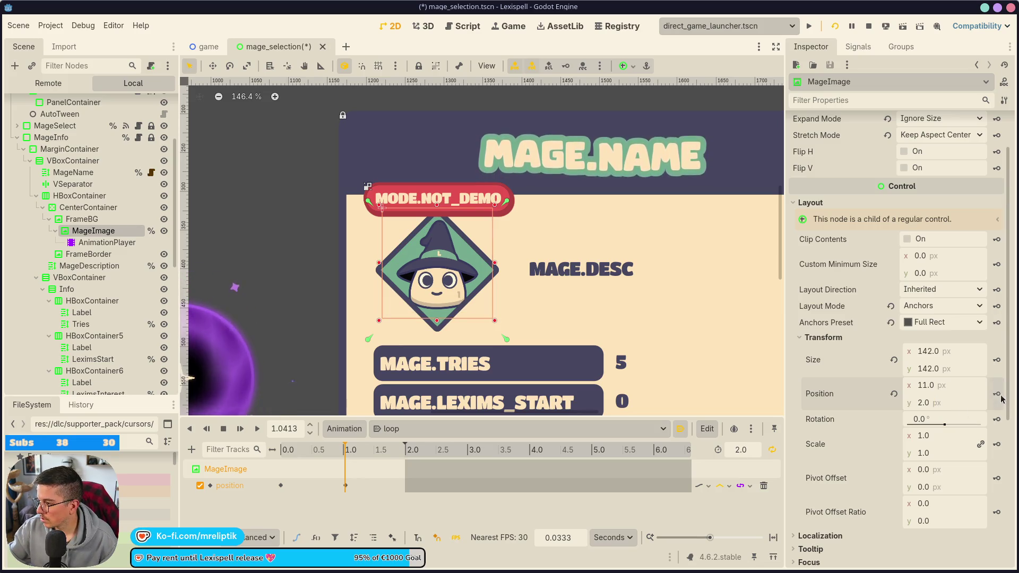
Check the RESET animation's position value, then edit the one-second key's y in loop and save.
click(387, 429)
click(396, 448)
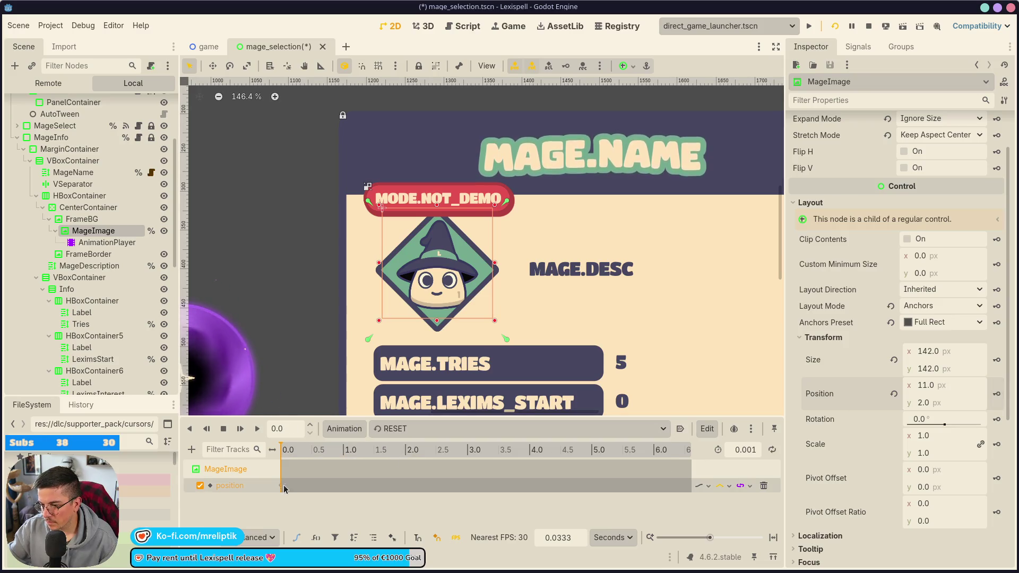
click(281, 486)
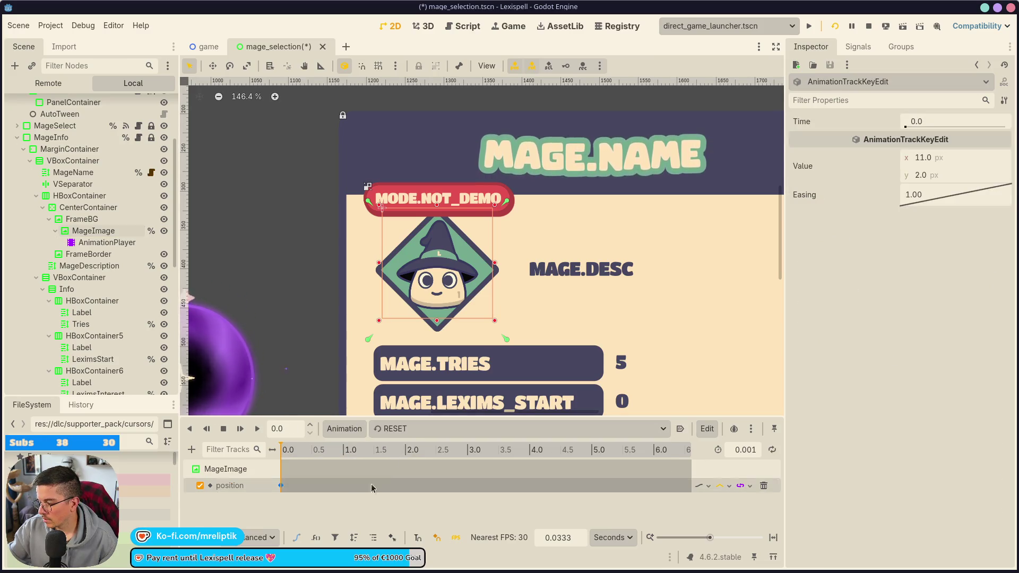
click(392, 429)
click(419, 461)
click(346, 486)
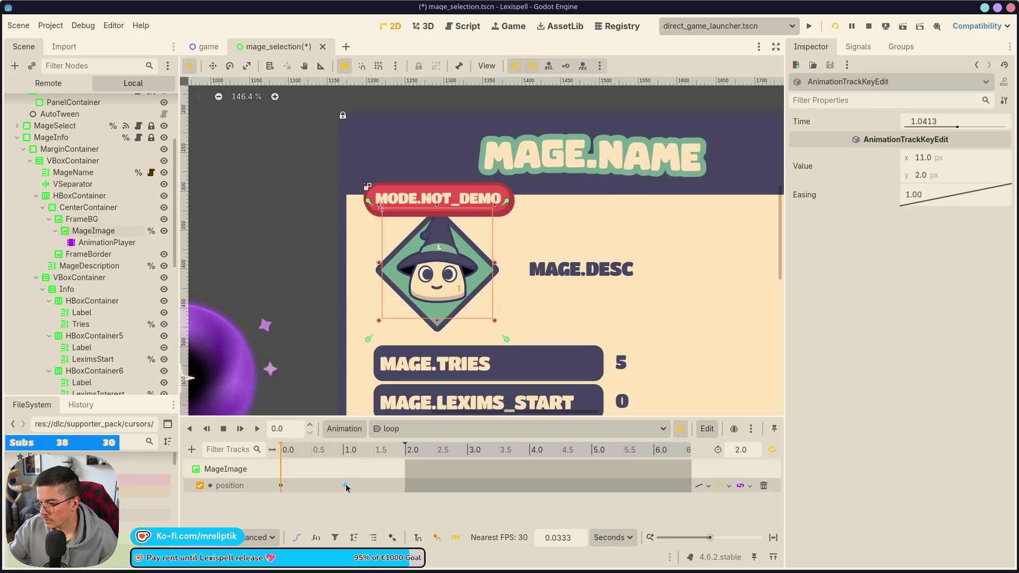
click(921, 176)
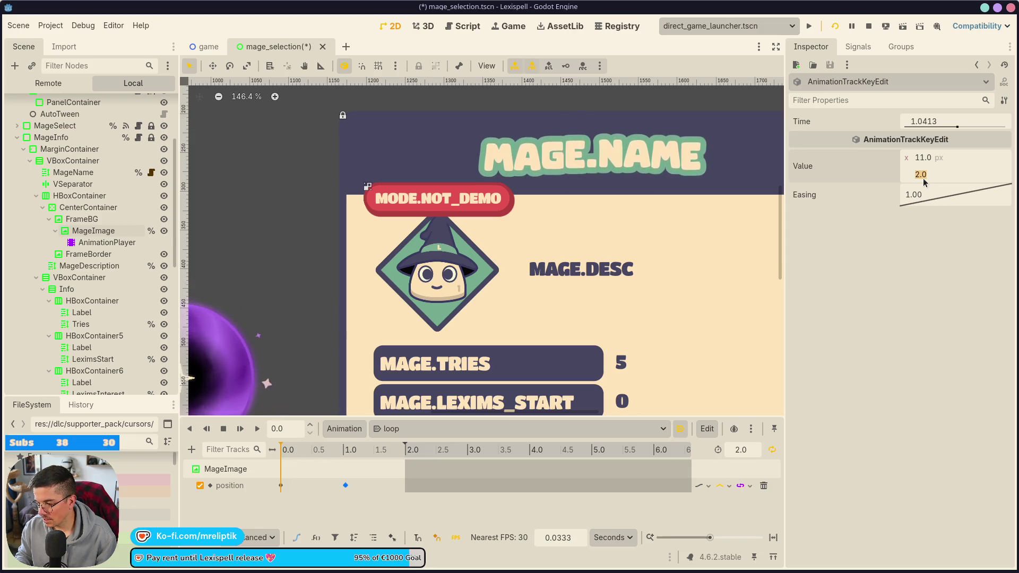
text(10)
key(ctrl+s)
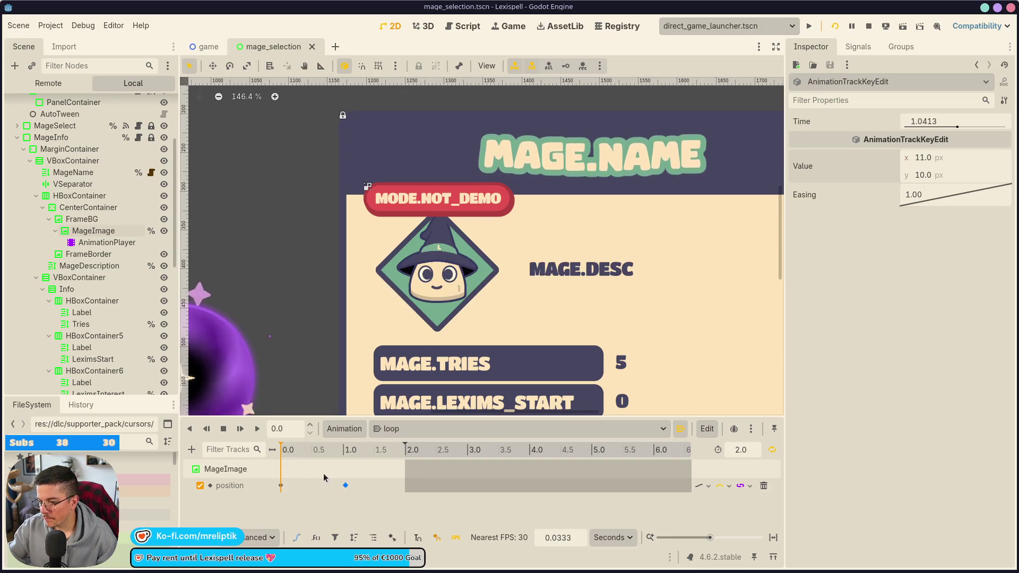
Play the loop animation, then set the one-second key's y value to 8.0 and save.
click(240, 429)
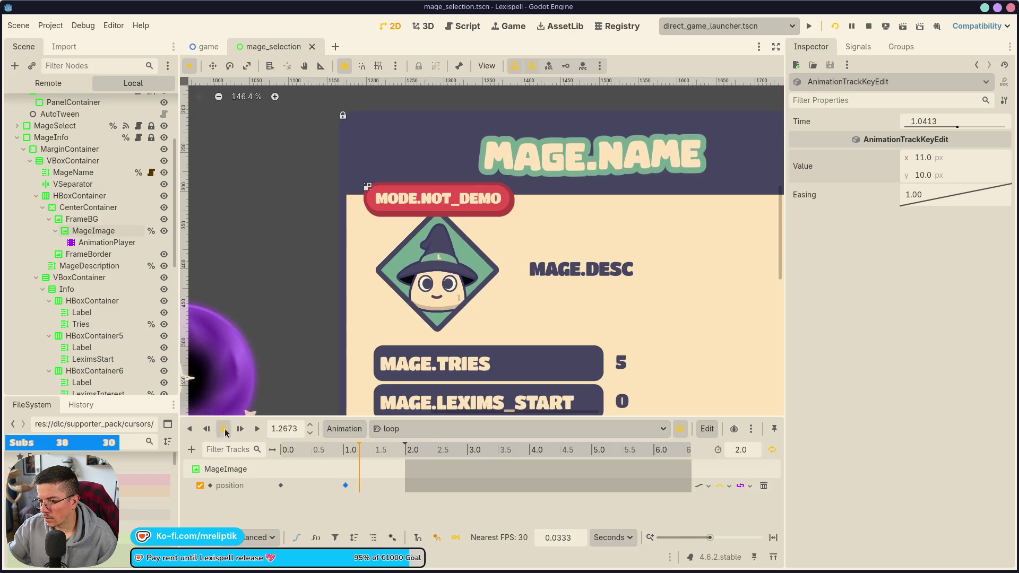
click(223, 429)
click(281, 486)
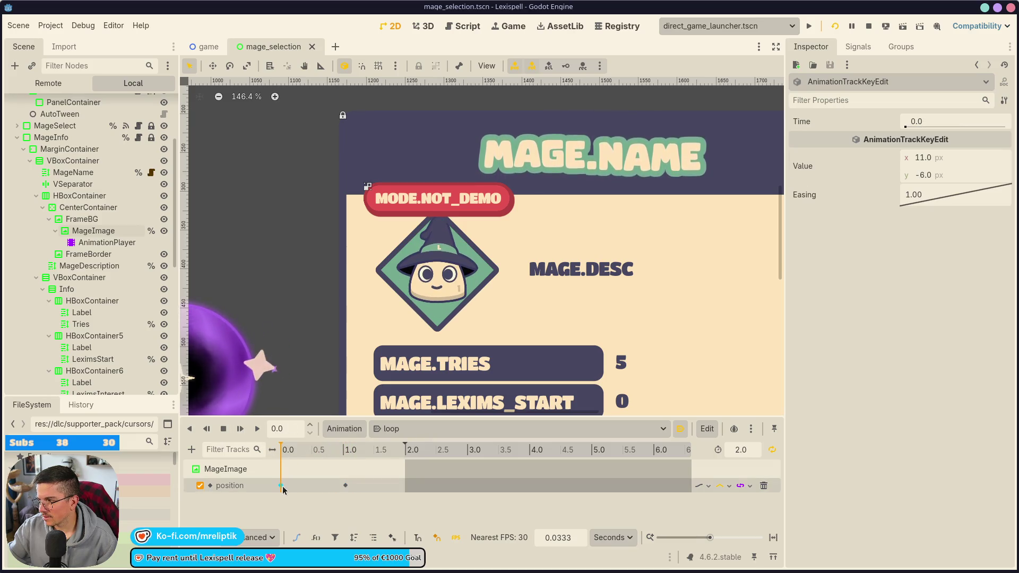
click(346, 485)
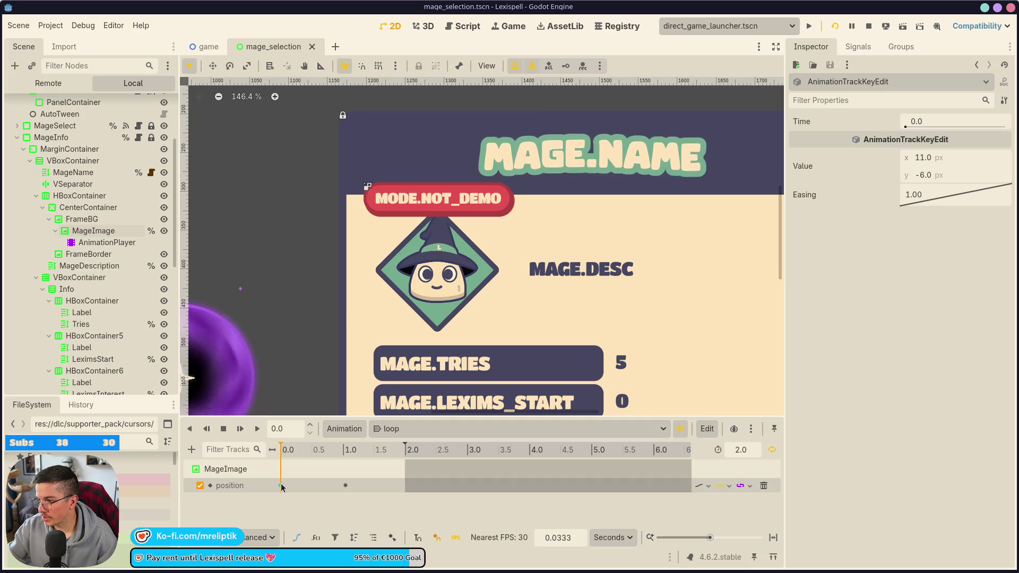
click(346, 485)
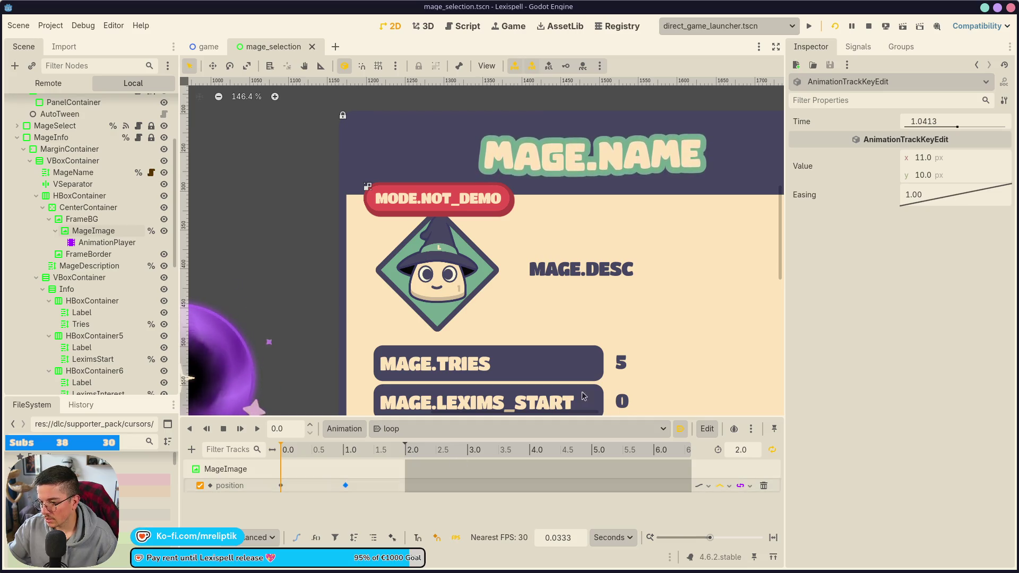
click(942, 177)
text(8)
key(Return)
key(ctrl+s)
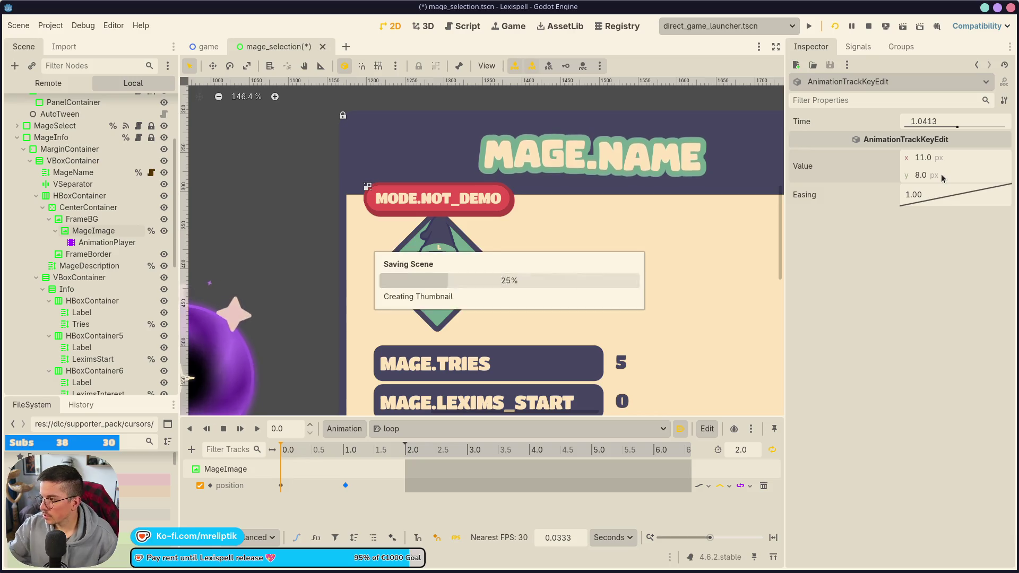
Set the starting key's y to -4, then select both keys and open their easing presets.
click(392, 428)
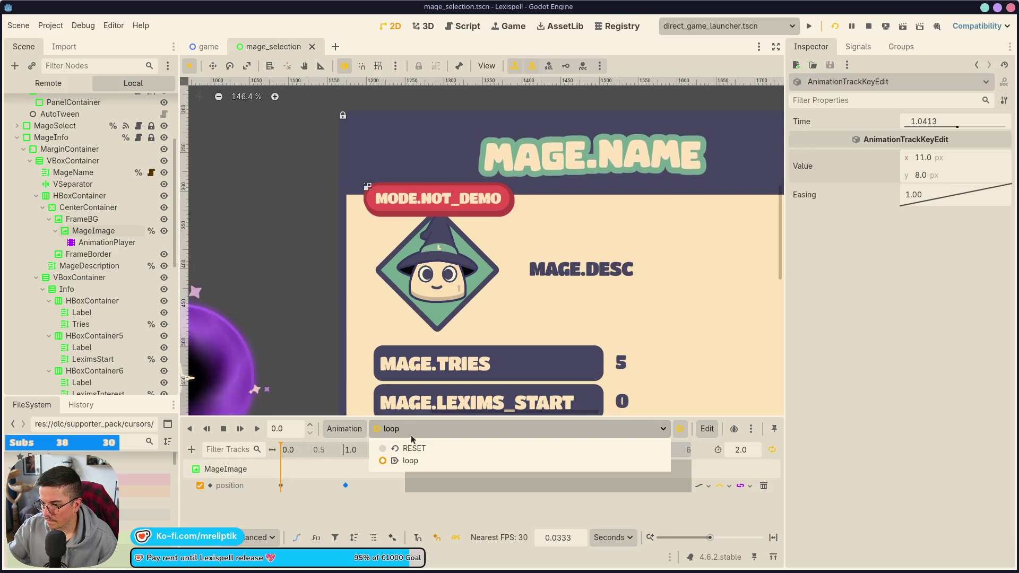
click(396, 446)
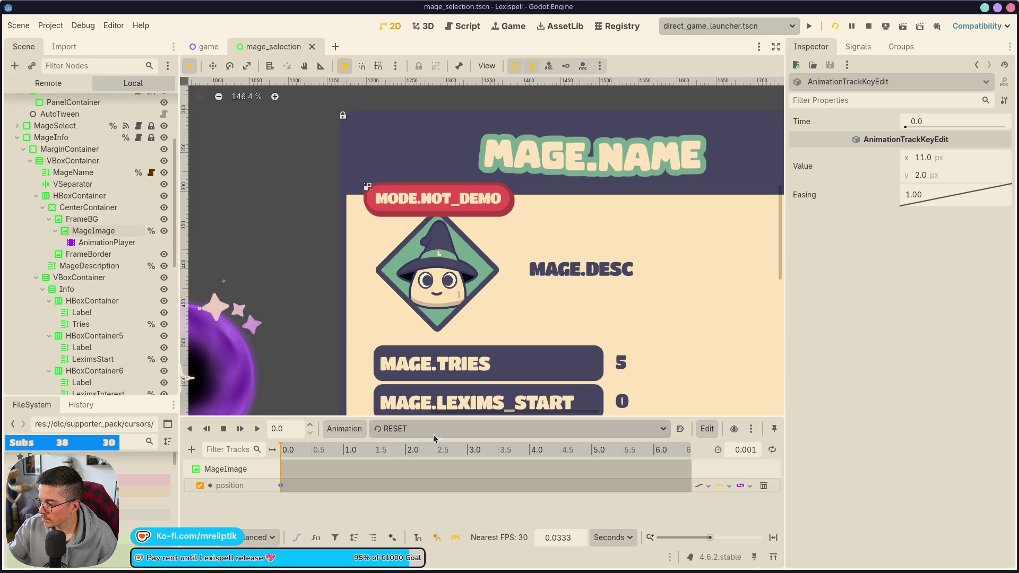
click(393, 429)
click(406, 462)
click(281, 486)
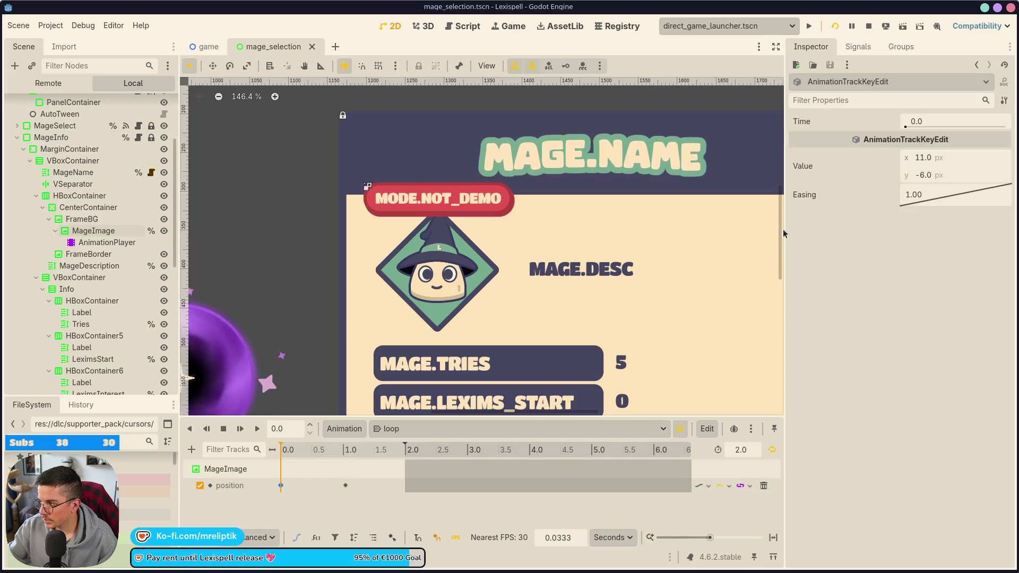
click(940, 175)
text(4)
key(Return)
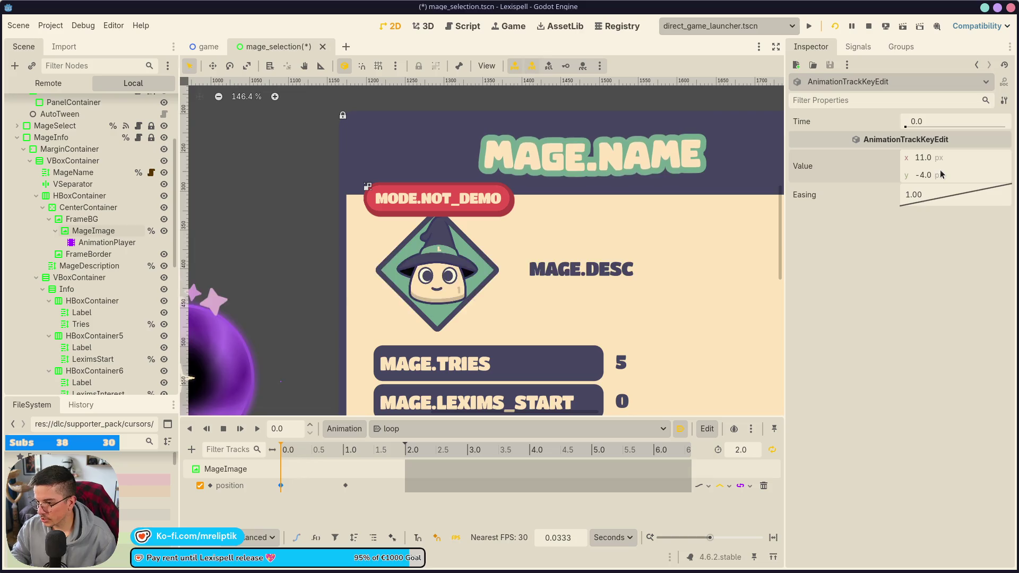
drag(372, 496, 274, 478)
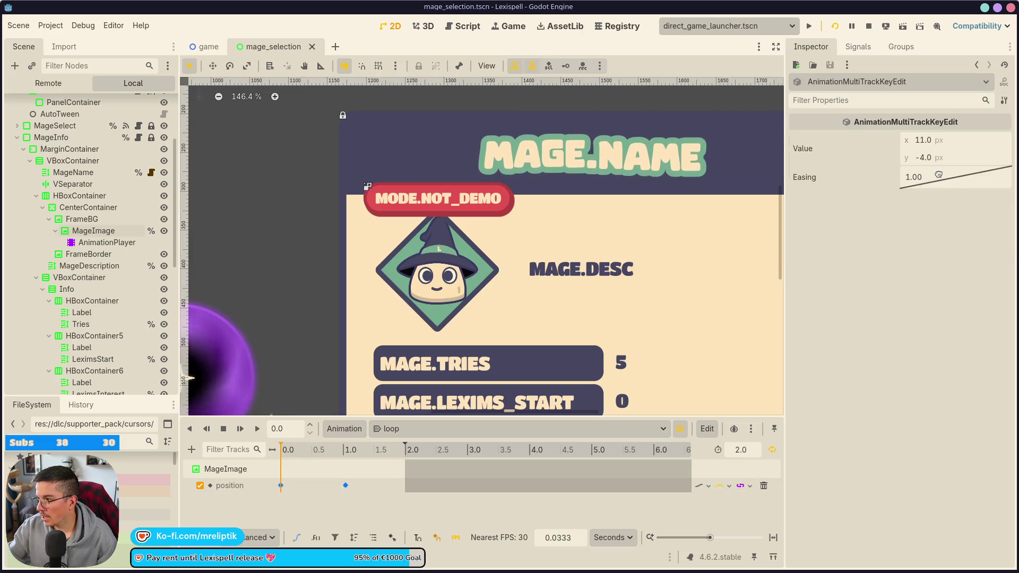
right_click(937, 174)
Give both position keys ease in-out easing, save, and replay the loop.
click(971, 232)
key(ctrl+s)
click(240, 430)
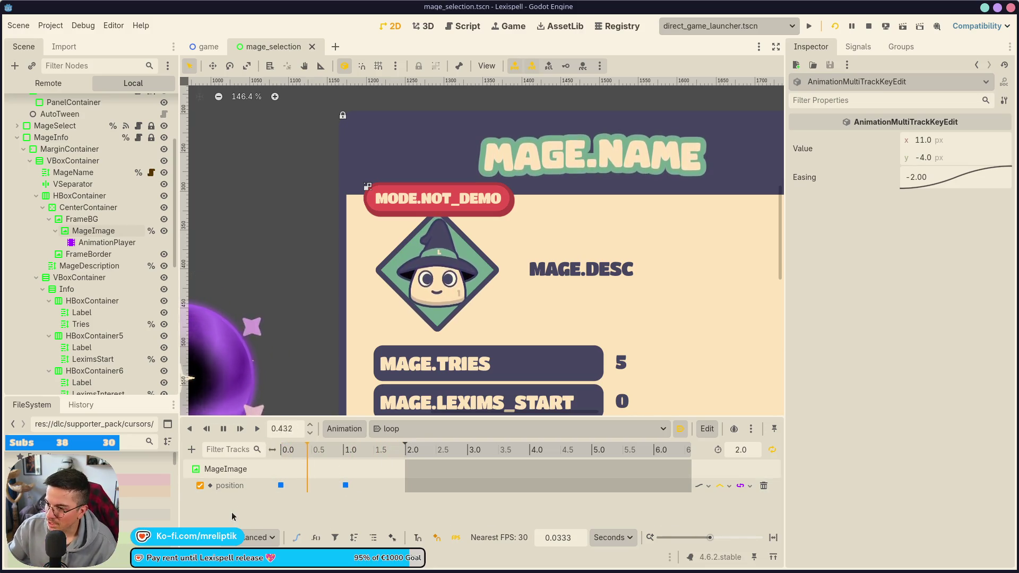
Change the key at 1.0333 s to y 6 and save the scene.
click(349, 499)
click(281, 485)
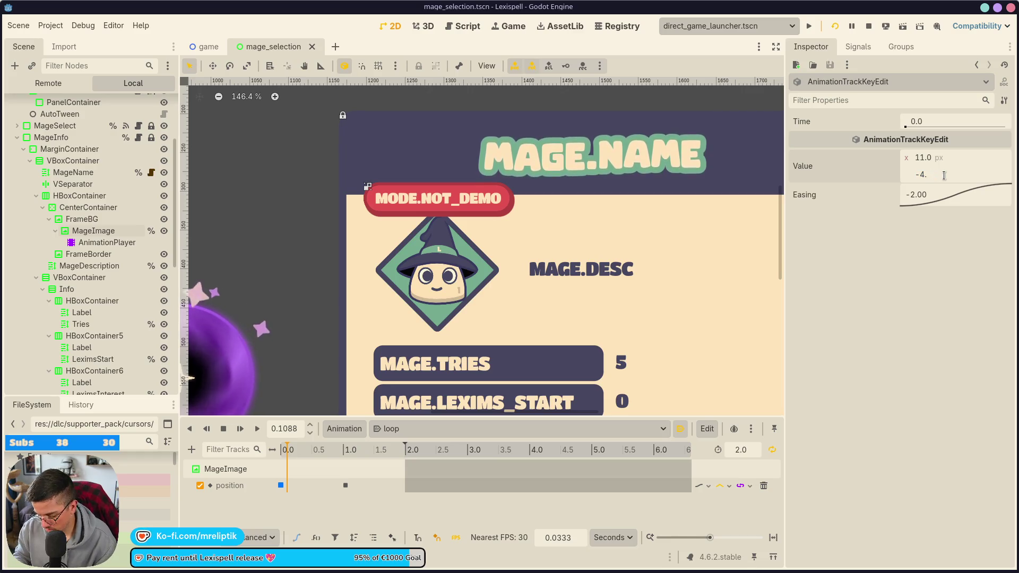
text(-6)
click(345, 485)
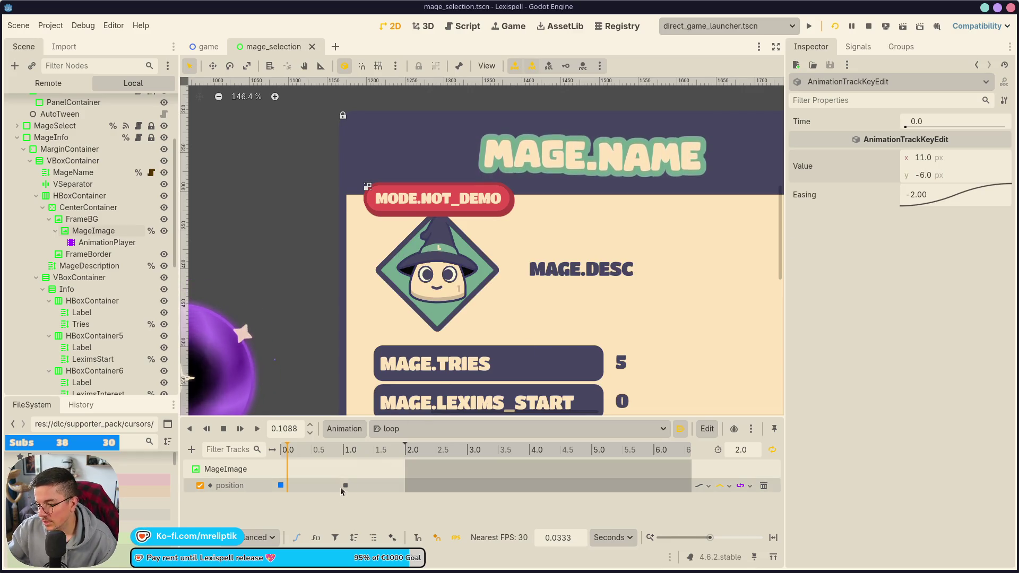
click(957, 172)
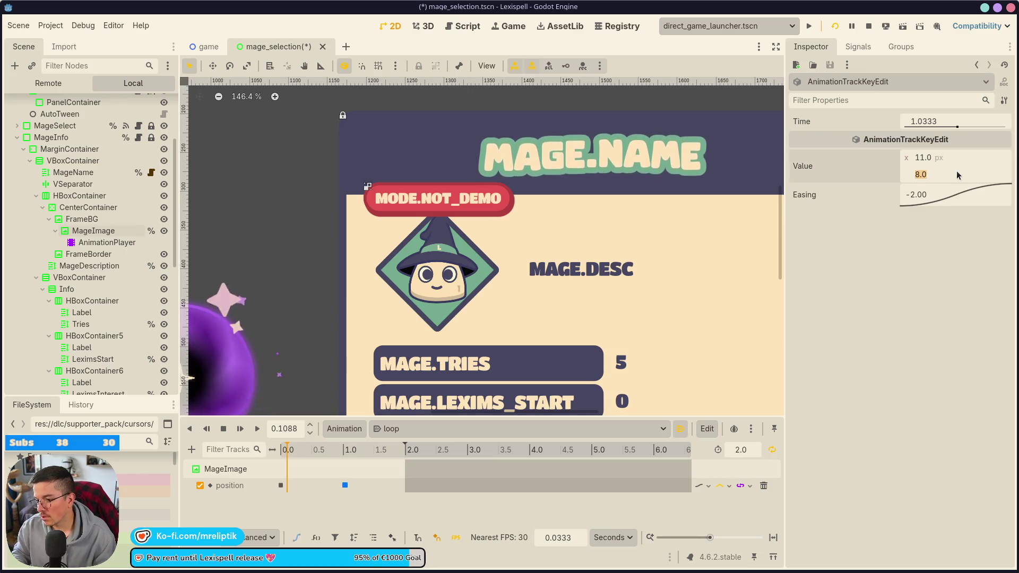
text(6)
key(Return)
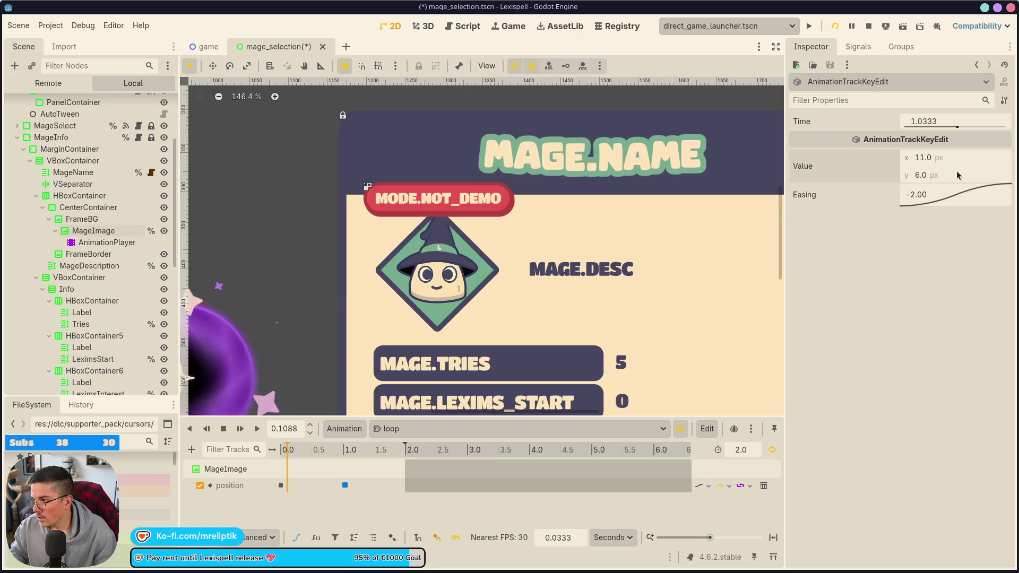
key(ctrl+s)
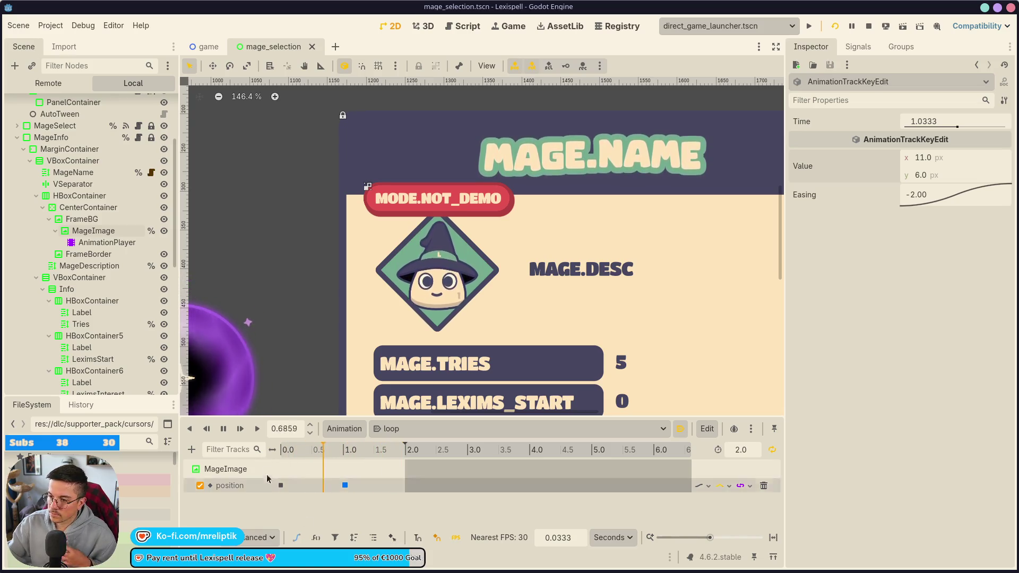
Watch the mage screen in the Game tab, start a run with LET'S SPELL!, then stop with F8.
click(254, 558)
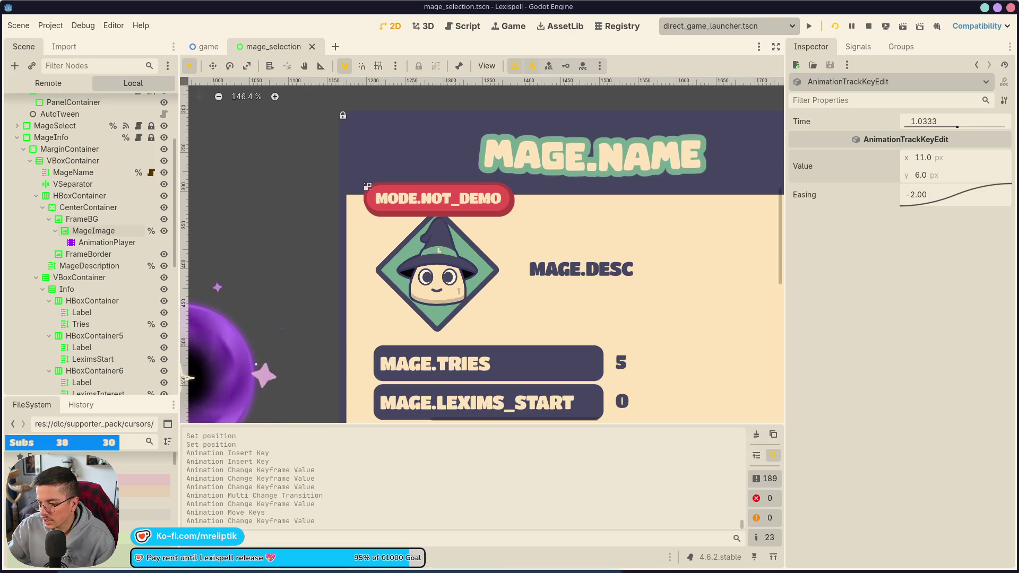
click(200, 546)
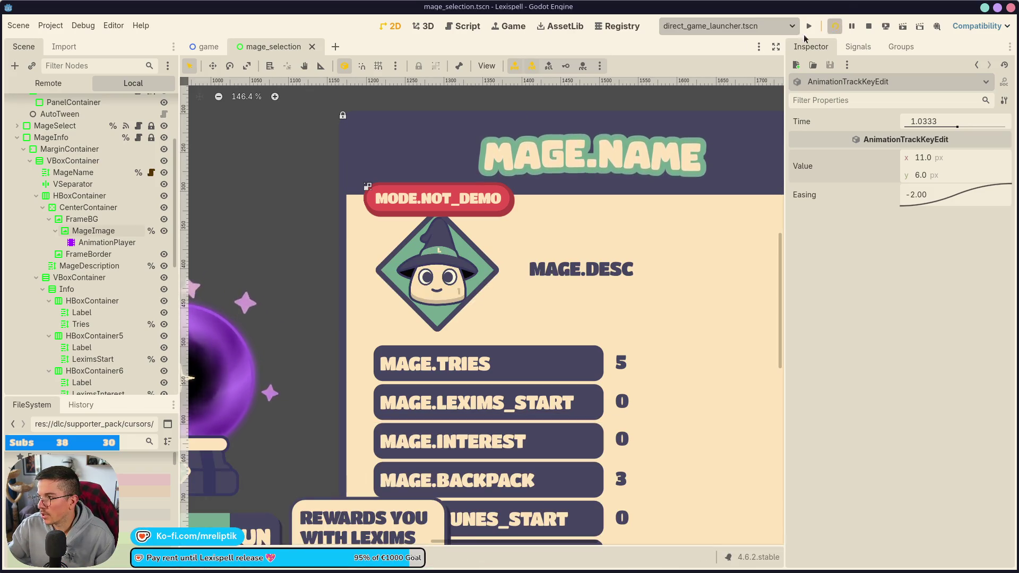
click(504, 30)
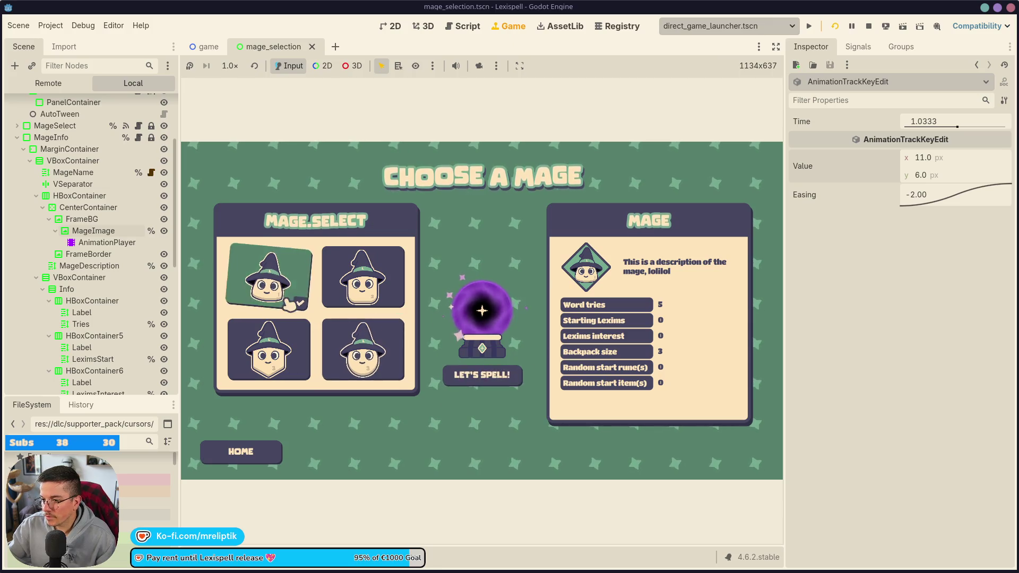
click(504, 381)
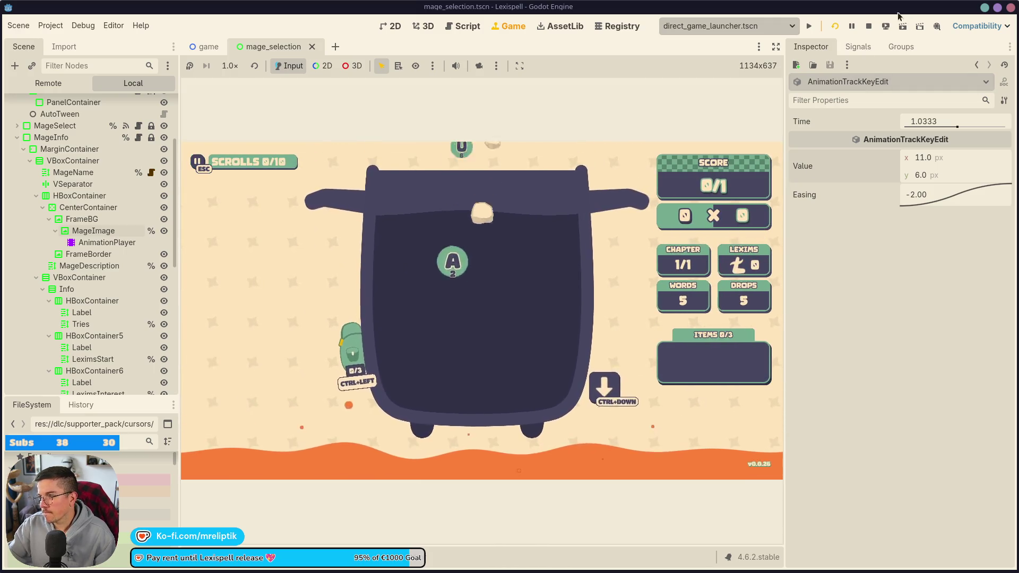
key(F8)
scroll(282, 454, down, 5)
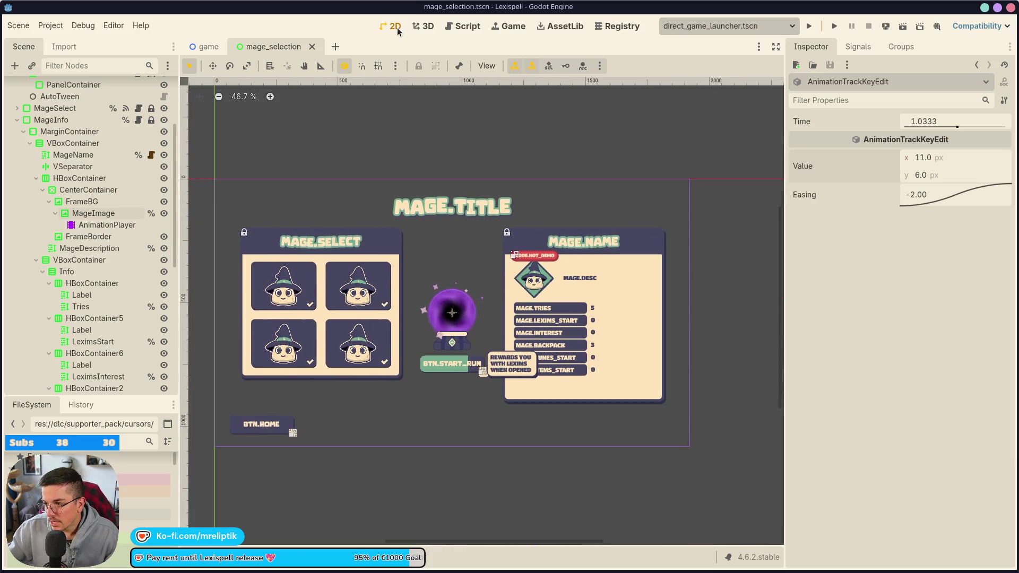
Select the MAGE.TITLE label to review its wave BBCode effect in the Inspector.
click(434, 208)
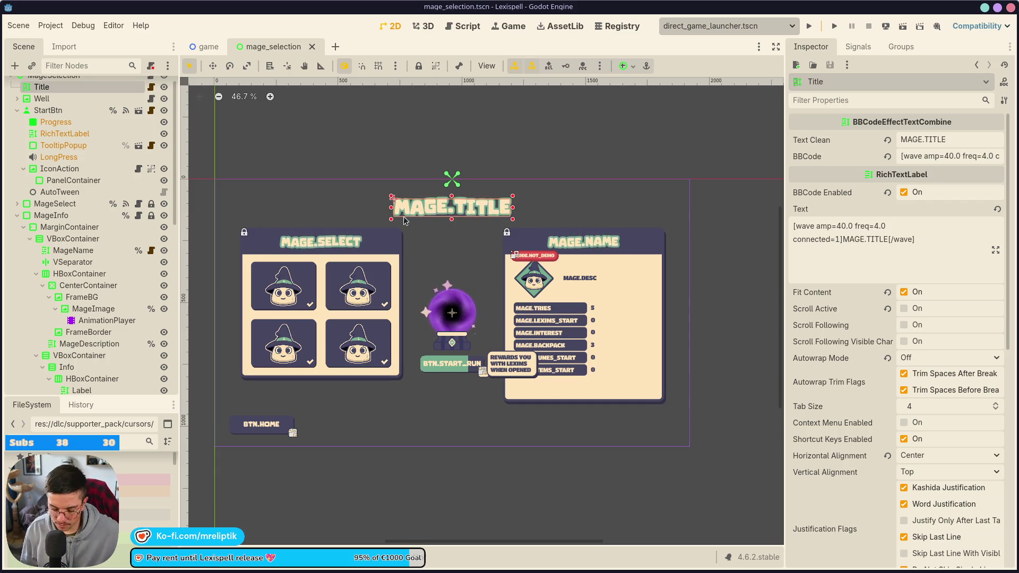
Bring up the desktop application launcher.
key(super)
Search the launcher for 'balatro', which returns no results, and close it.
text(balena)
key(BackSpace)
key(BackSpace)
key(BackSpace)
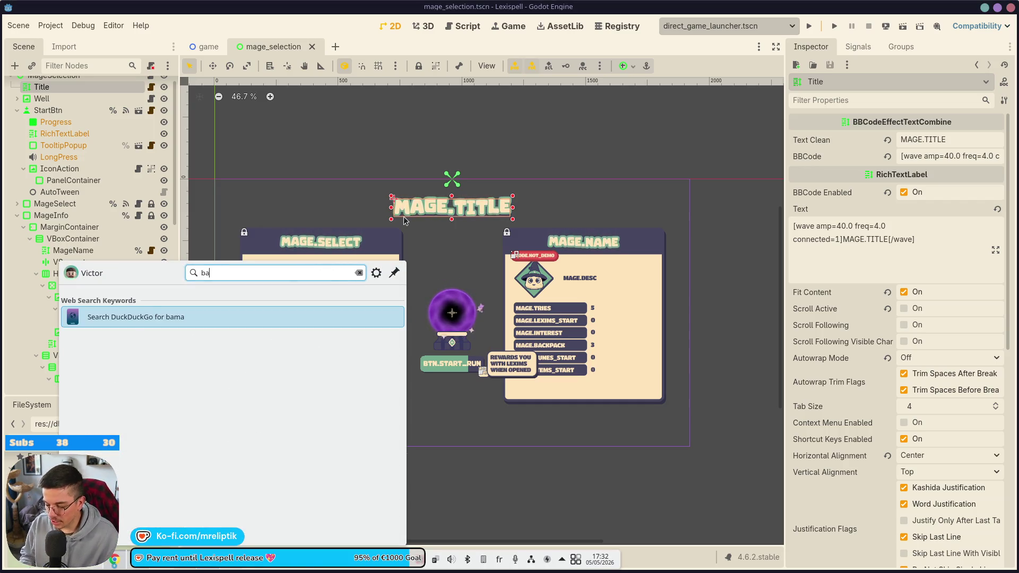
text(atro)
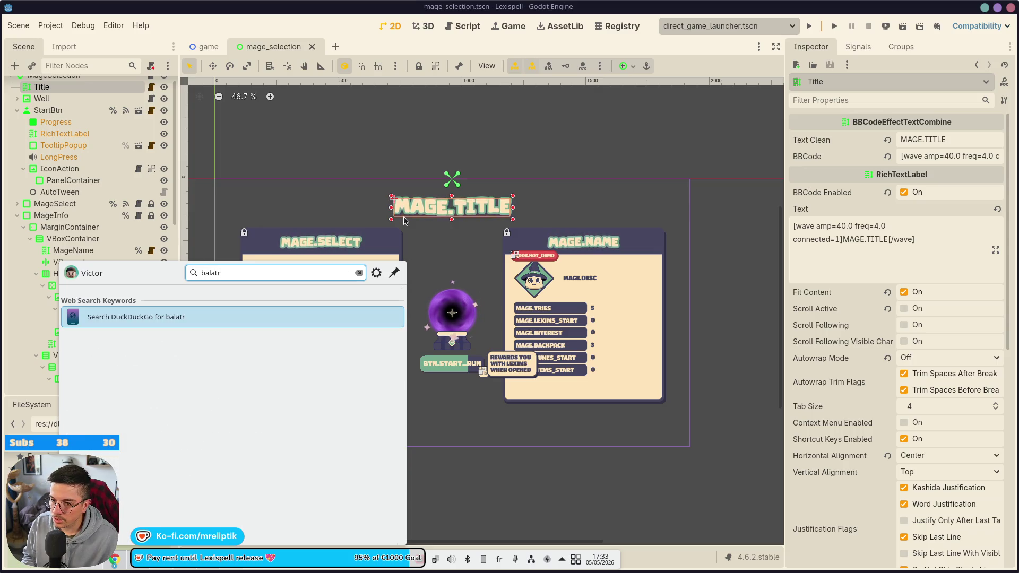
key(super)
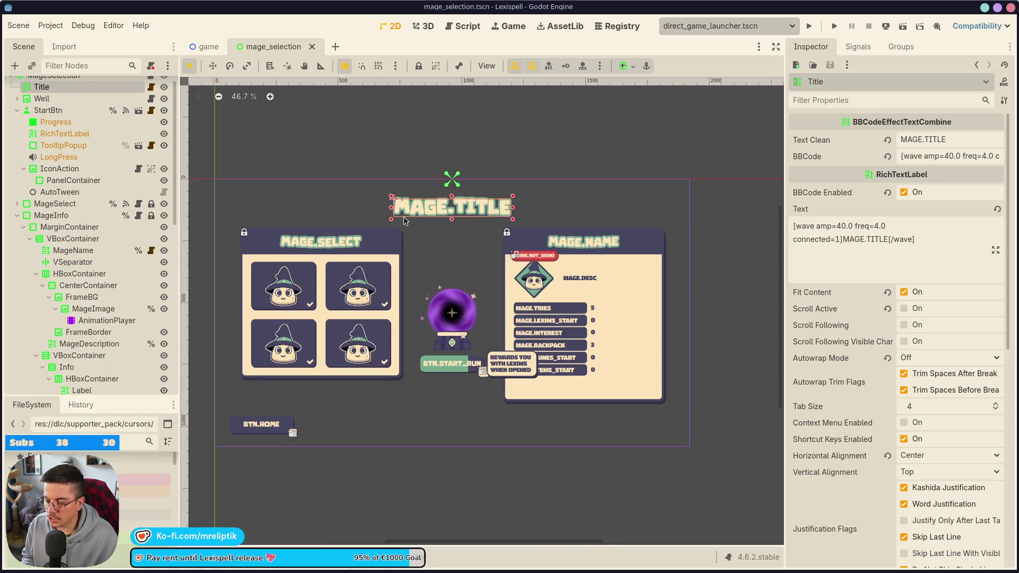
Start Steam from a new launcher search for 'ste'.
key(super)
text(ste)
key(Return)
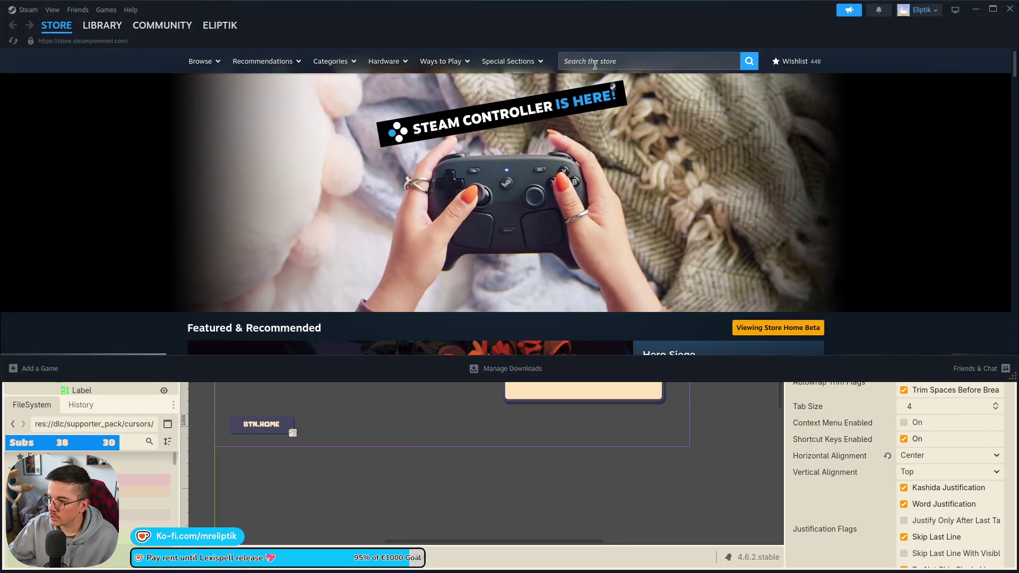
Find Balatro in the Steam library home by searching 'balatro' and open its page.
click(510, 364)
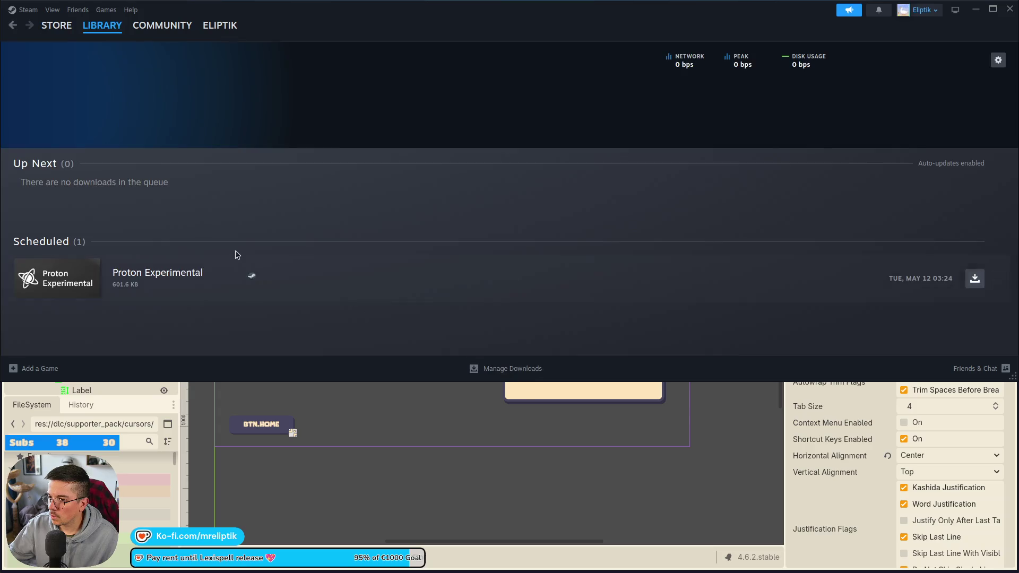
click(90, 36)
click(41, 98)
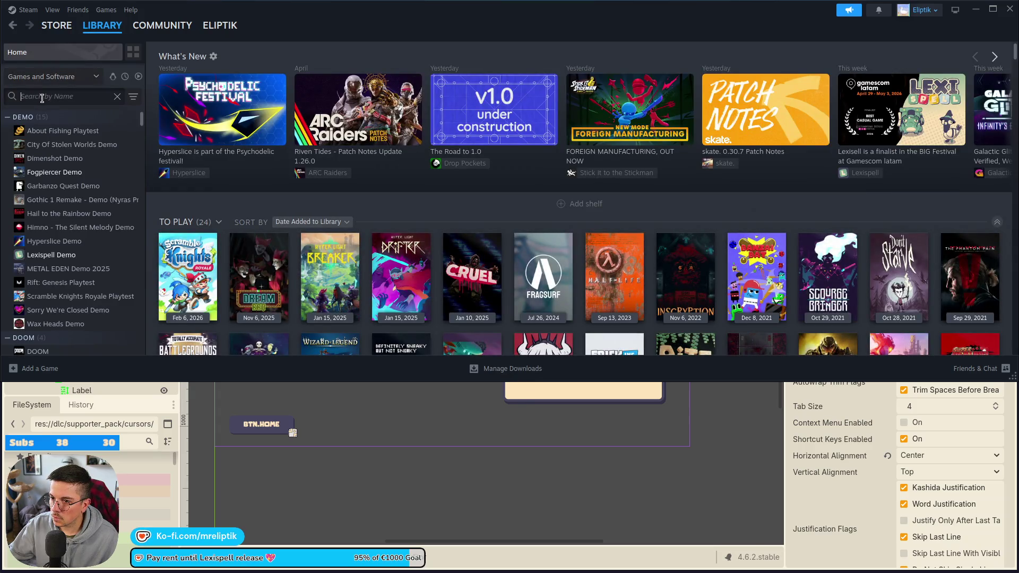
text(balatro)
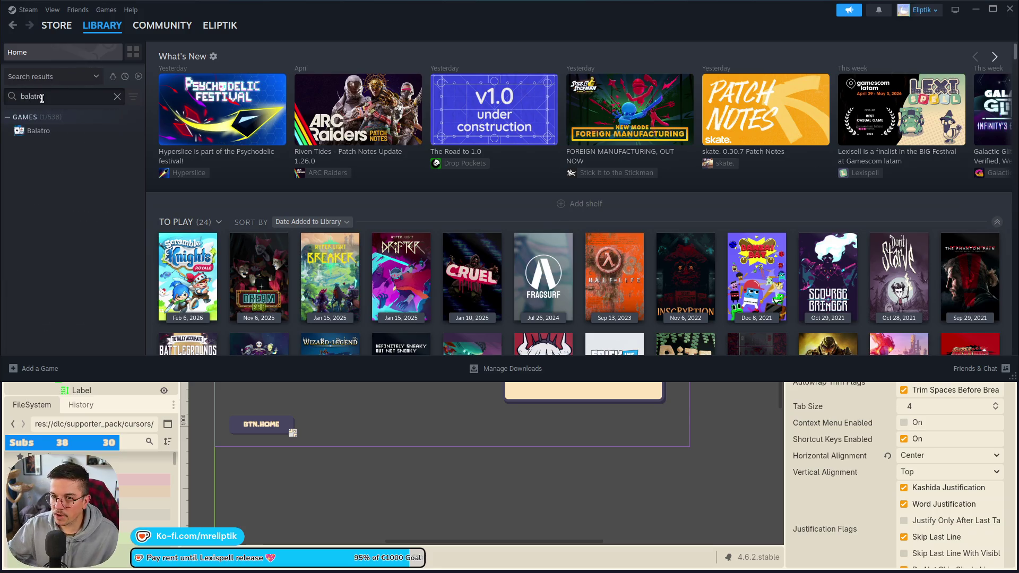
click(38, 131)
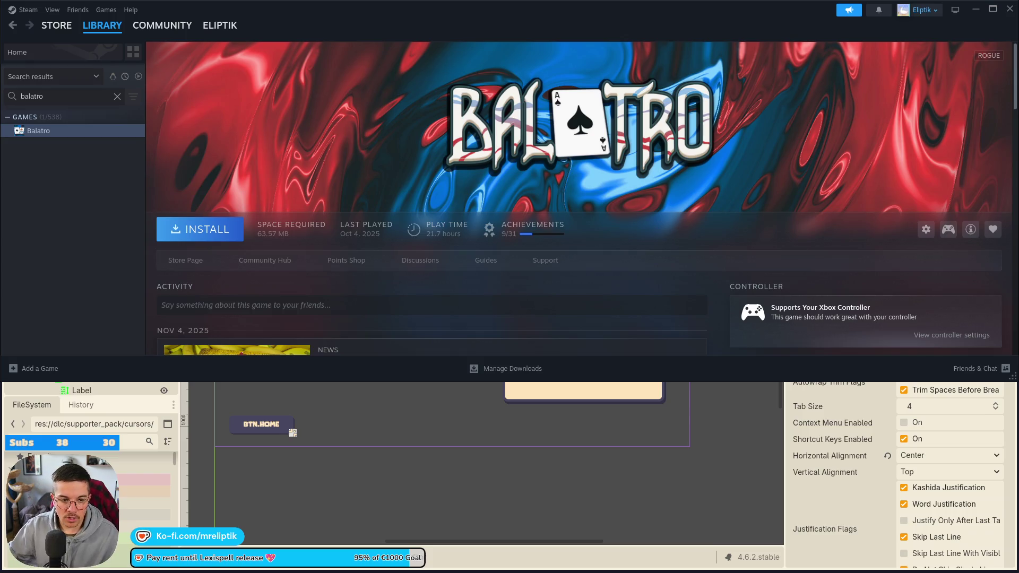
Install Balatro to the local drive and reposition the Steam window.
click(212, 234)
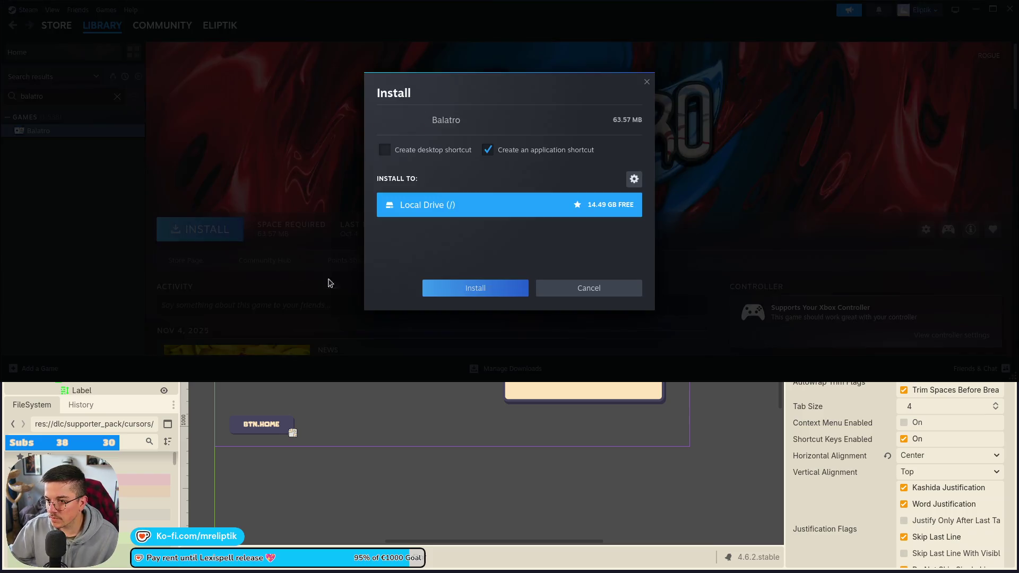
click(457, 290)
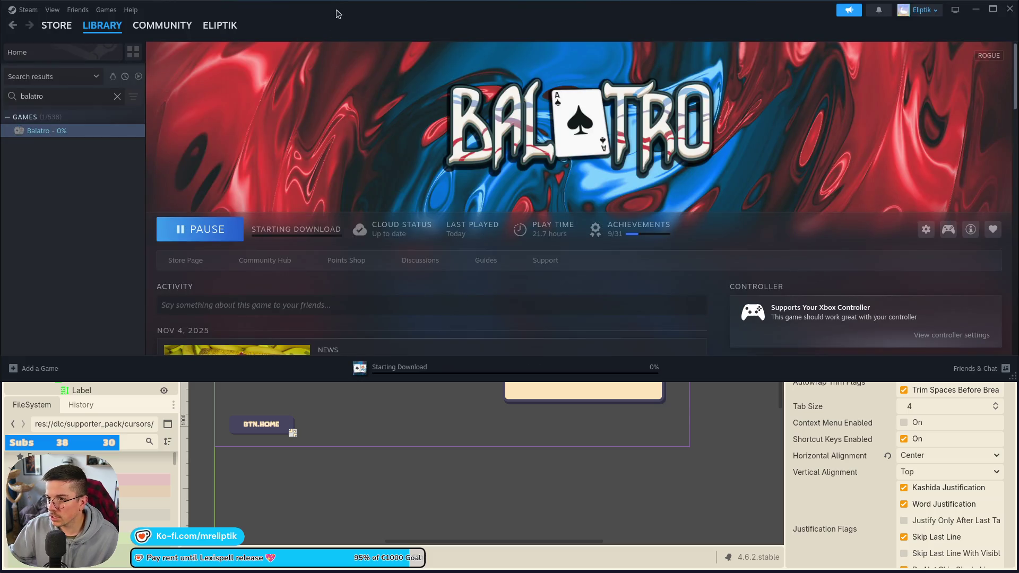
mouse_move(339, 14)
mouse_down()
mouse_move(340, 196)
mouse_move(222, 59)
mouse_move(227, 83)
mouse_up()
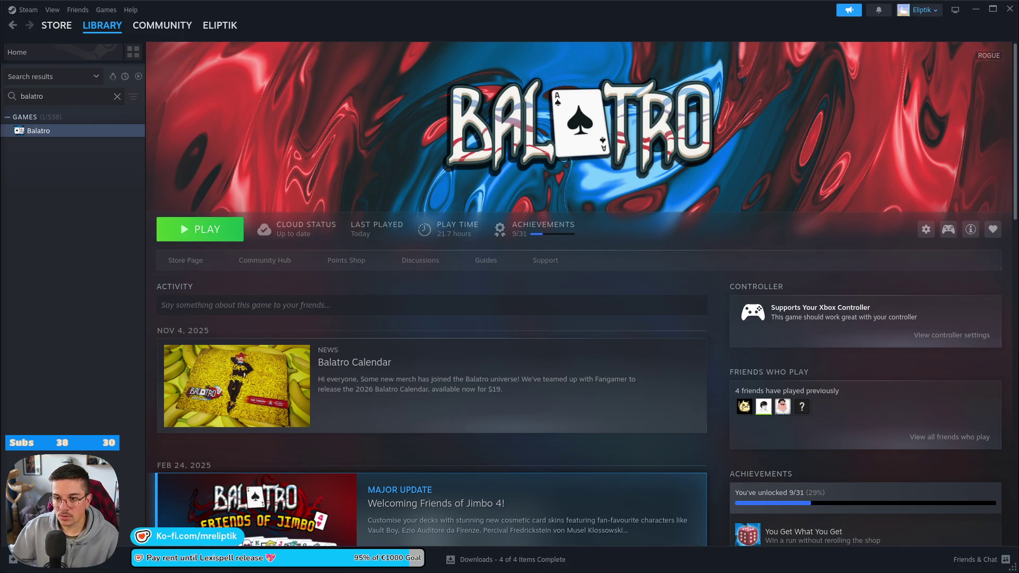
Launch Balatro with PLAY, wait for its title menu, then Alt+Tab back to Steam.
click(188, 234)
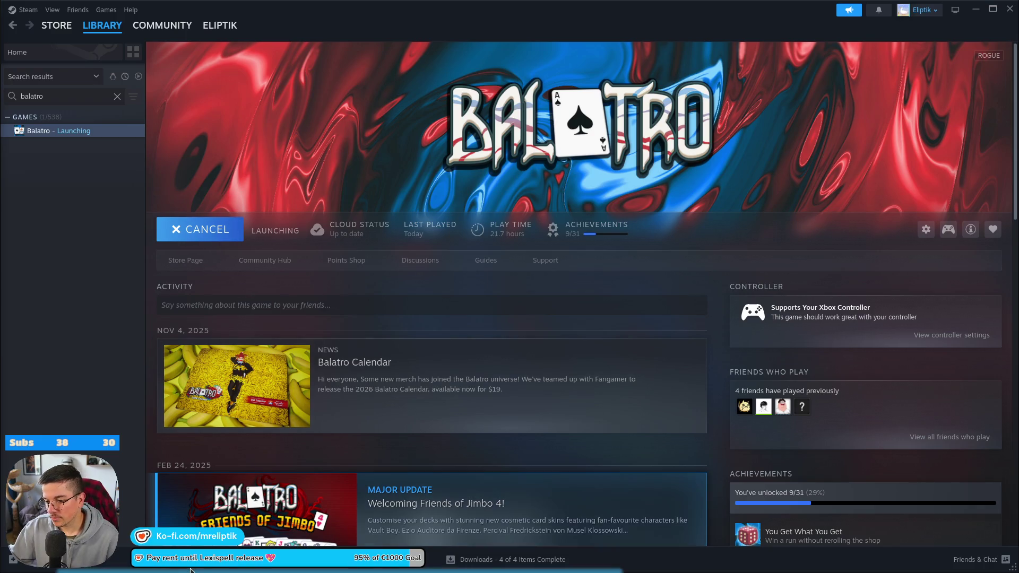
mouse_move(191, 570)
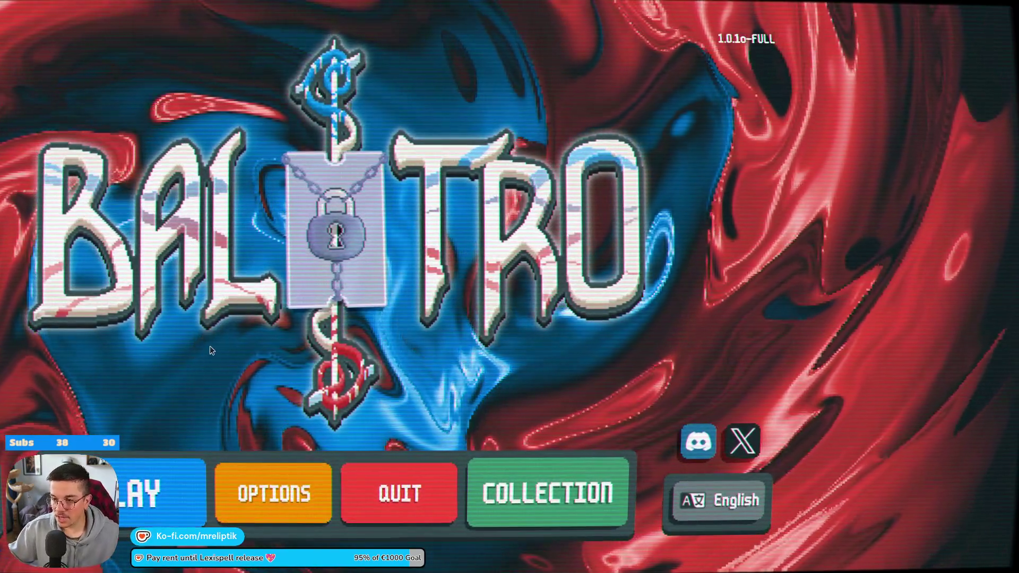
key(alt+Tab)
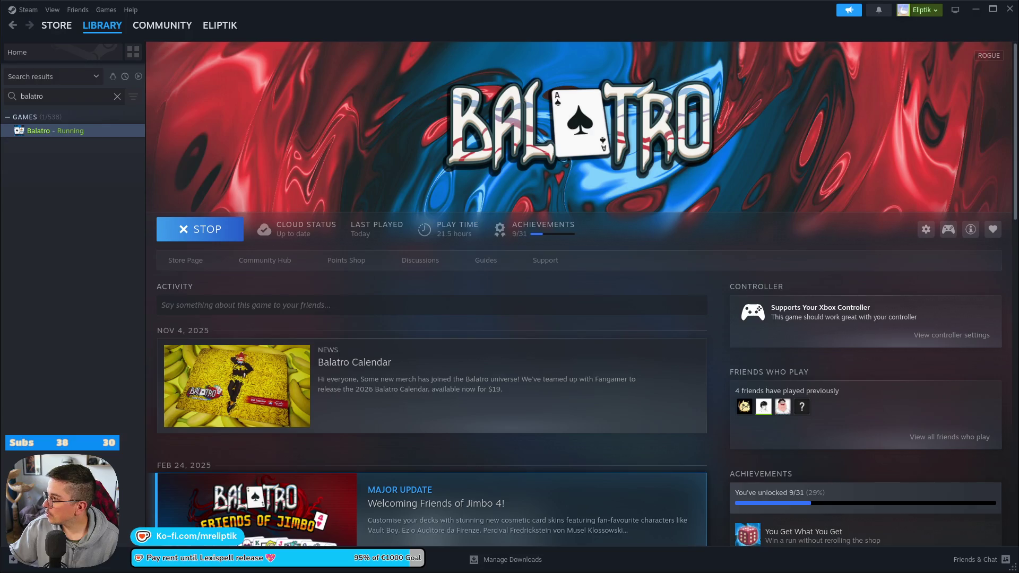
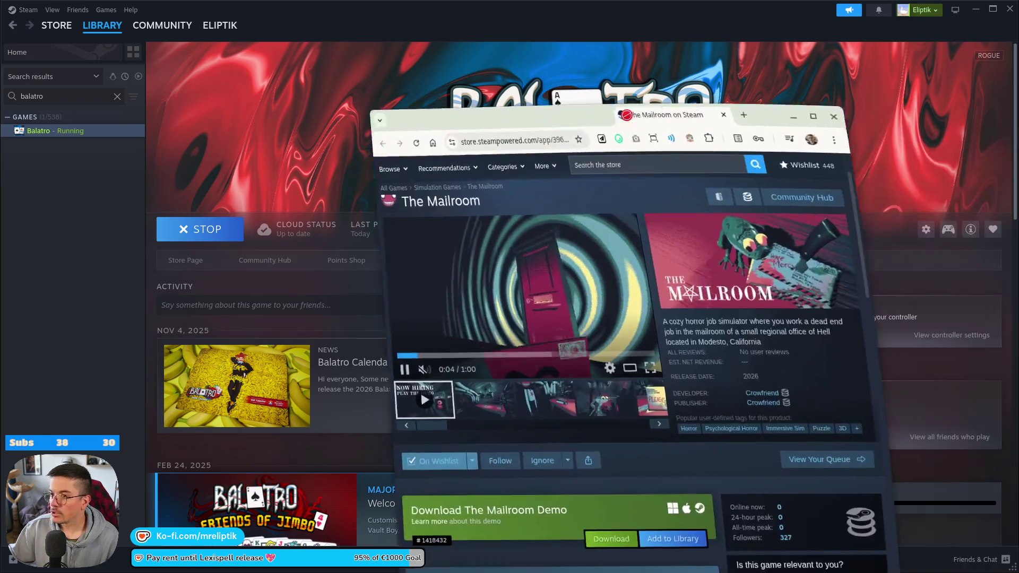
Slide the Chrome window left, scroll through The Mailroom store page, then close that tab.
drag(568, 106, 292, 74)
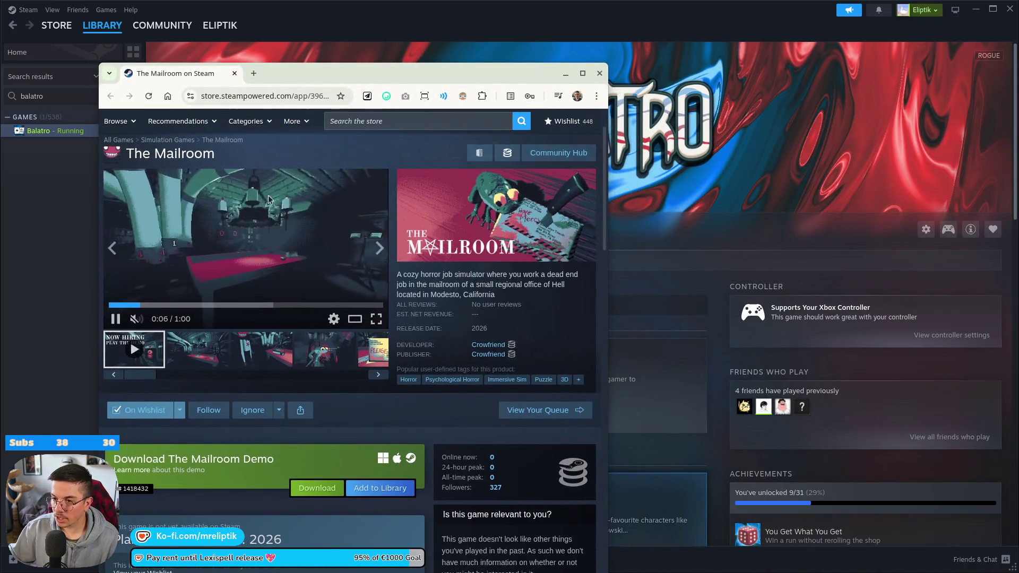
scroll(373, 202, up, 2)
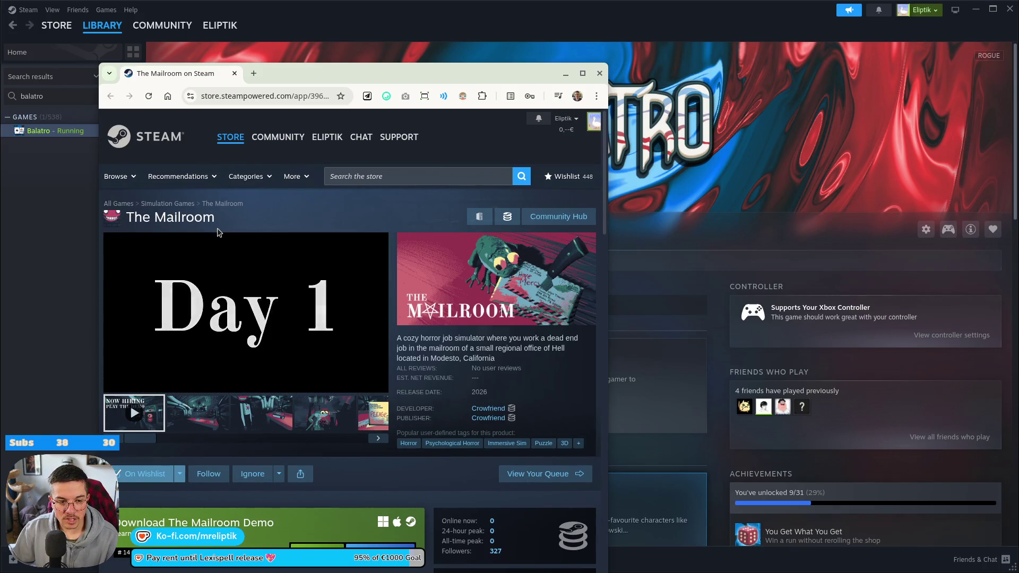
mouse_move(197, 229)
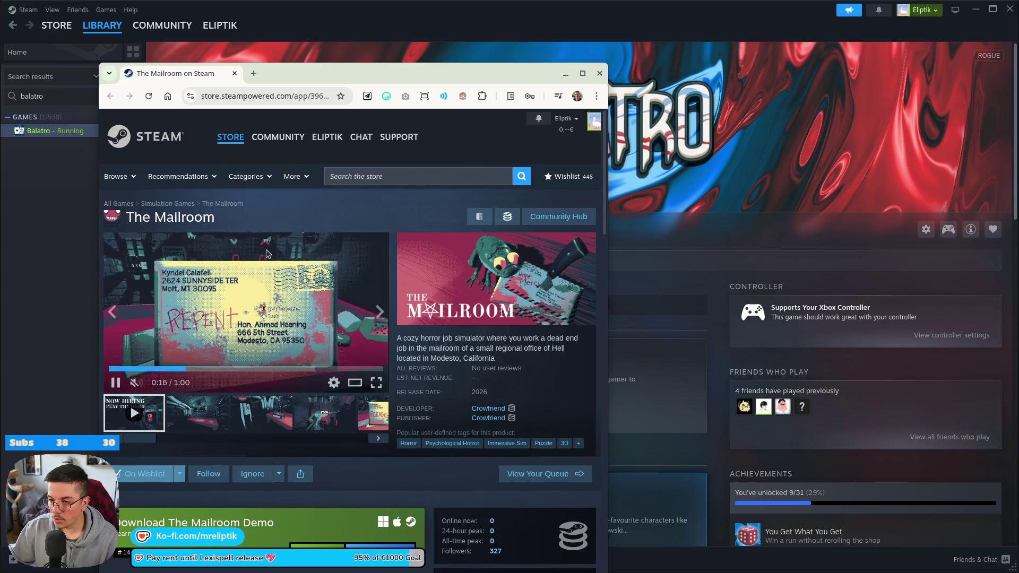
scroll(375, 252, down, 8)
scroll(374, 252, up, 8)
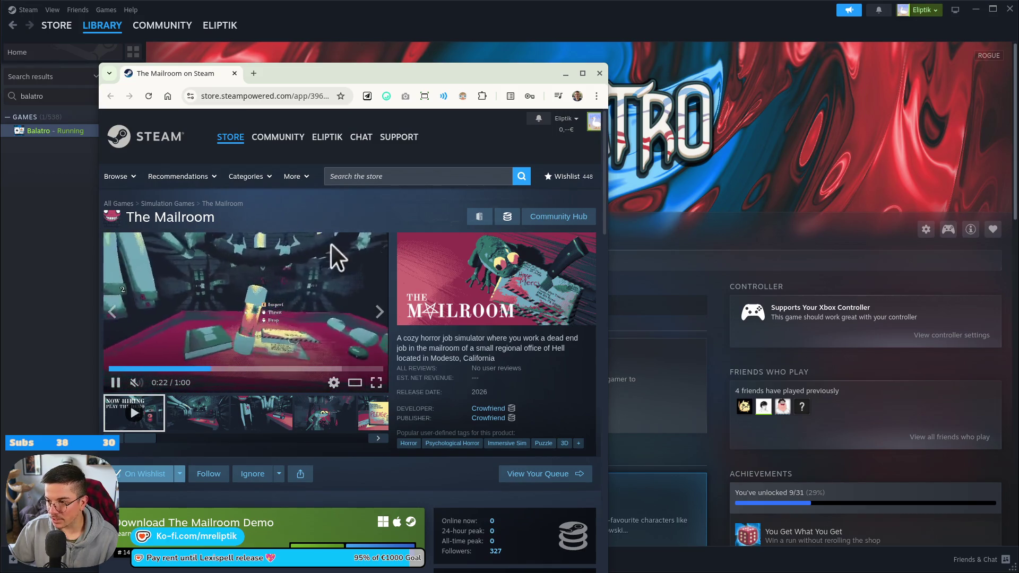
scroll(329, 271, down, 10)
scroll(261, 281, down, 5)
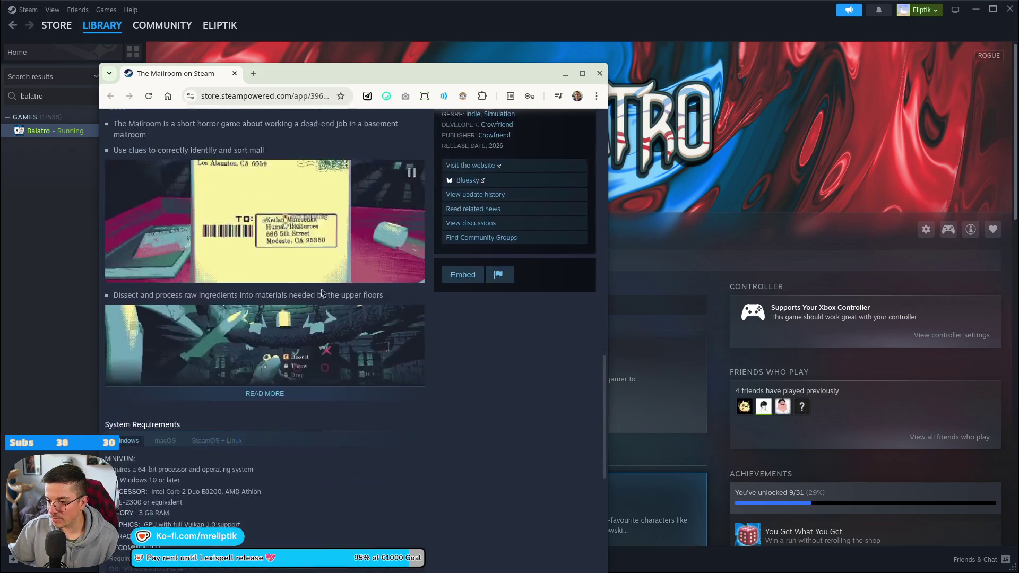
scroll(324, 319, up, 15)
scroll(254, 376, down, 5)
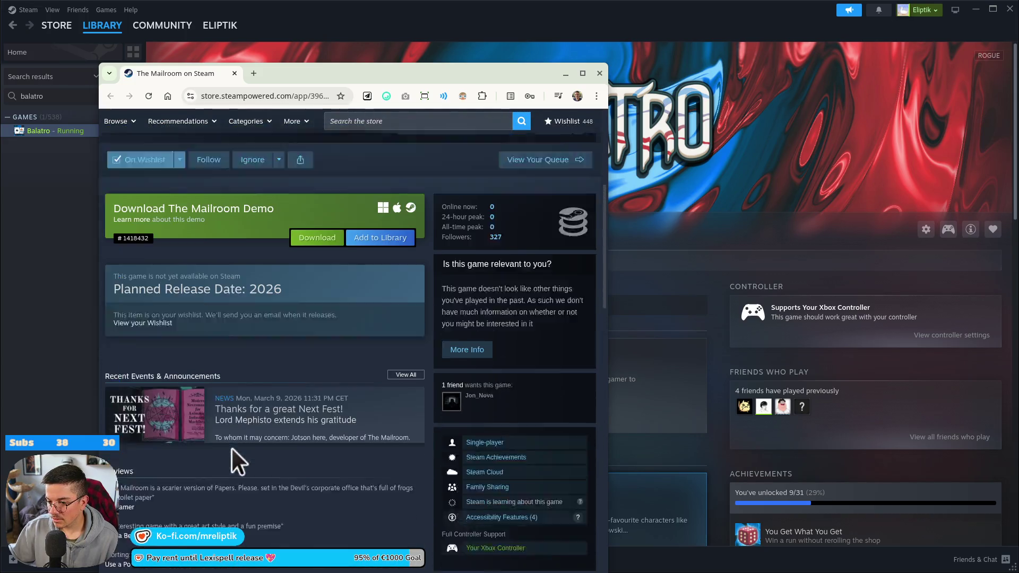
click(235, 74)
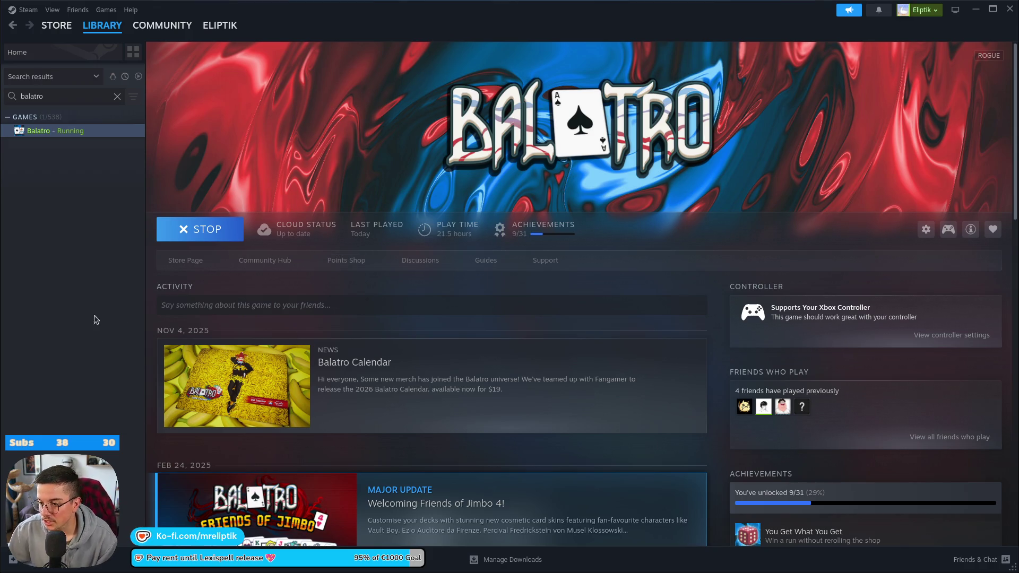
Alt+Tab between the Steam library and Balatro, ending on Balatro's title menu.
key(alt+Tab)
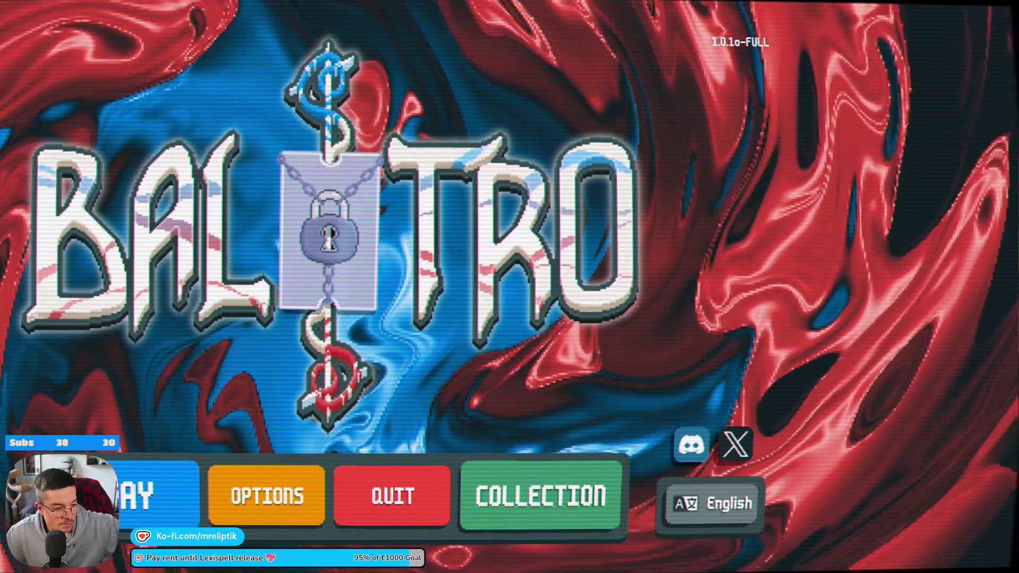
key(alt+Tab)
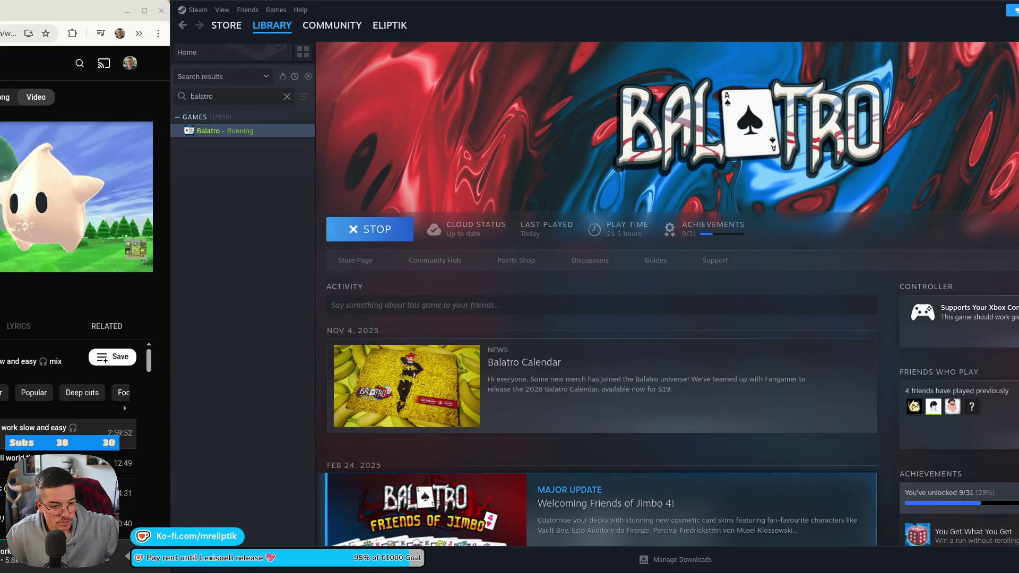
key(alt+Tab)
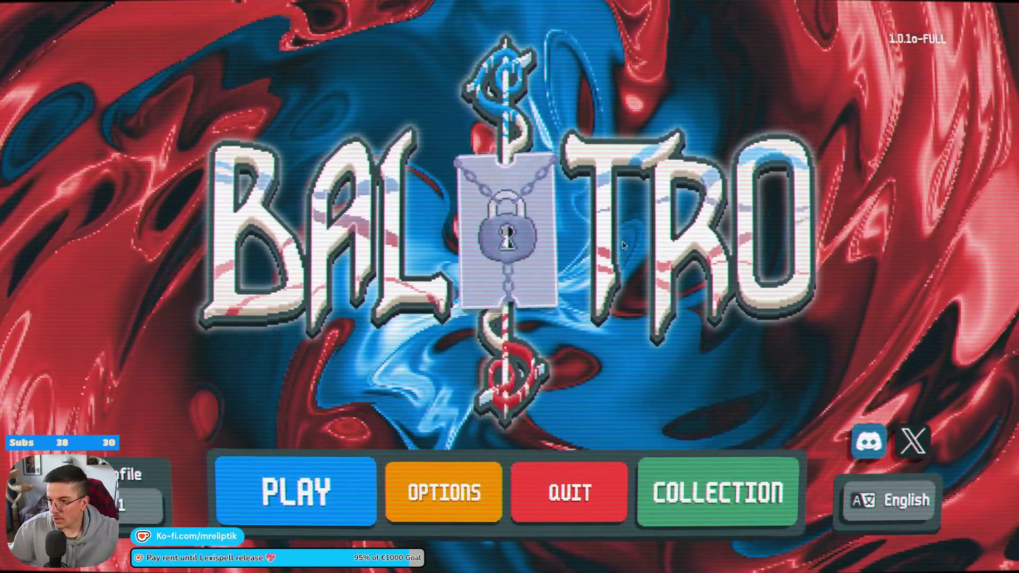
mouse_move(552, 205)
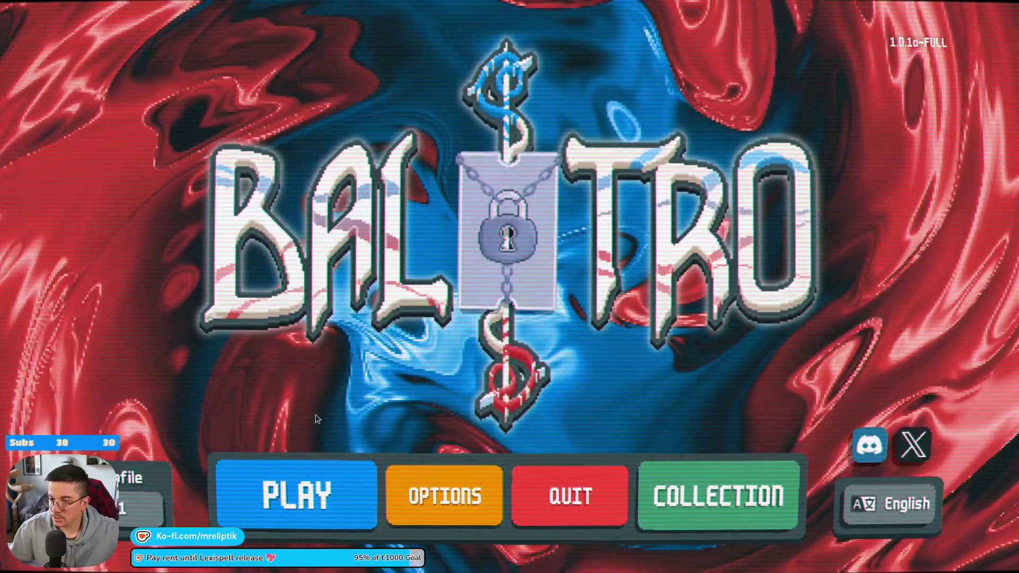
Open the New Run setup from the title menu to show the deck choices.
click(297, 496)
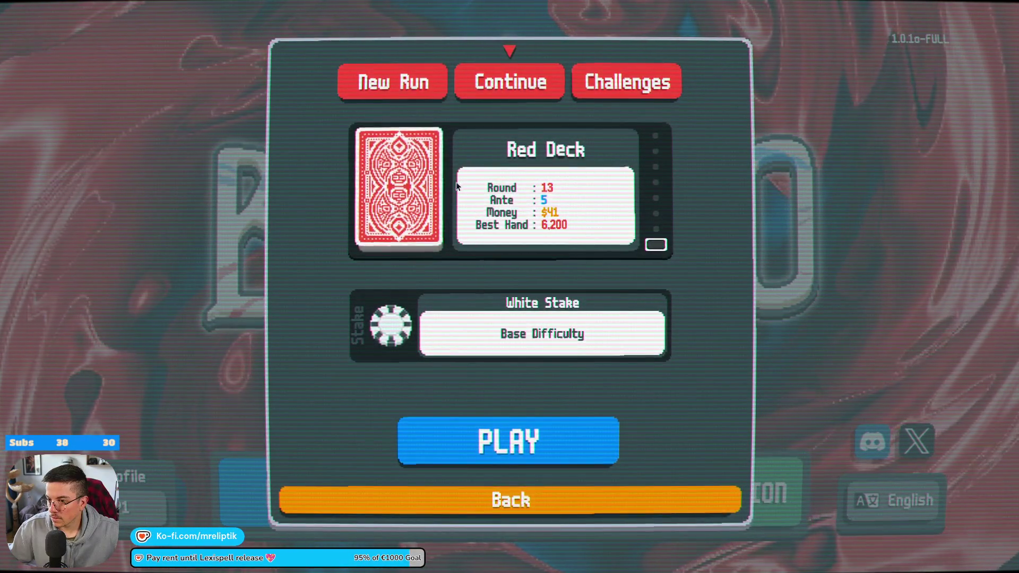
drag(390, 184, 499, 197)
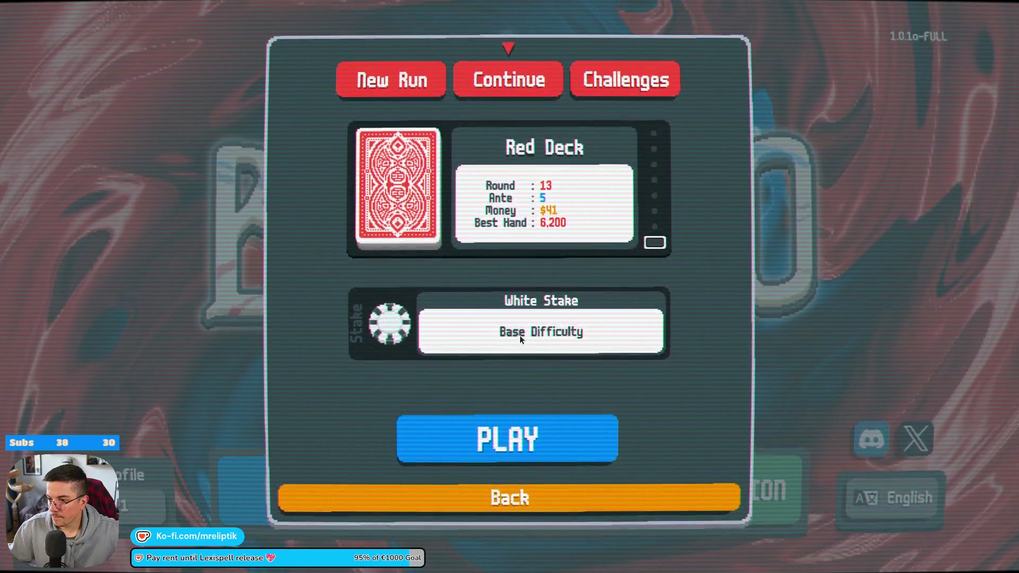
click(393, 87)
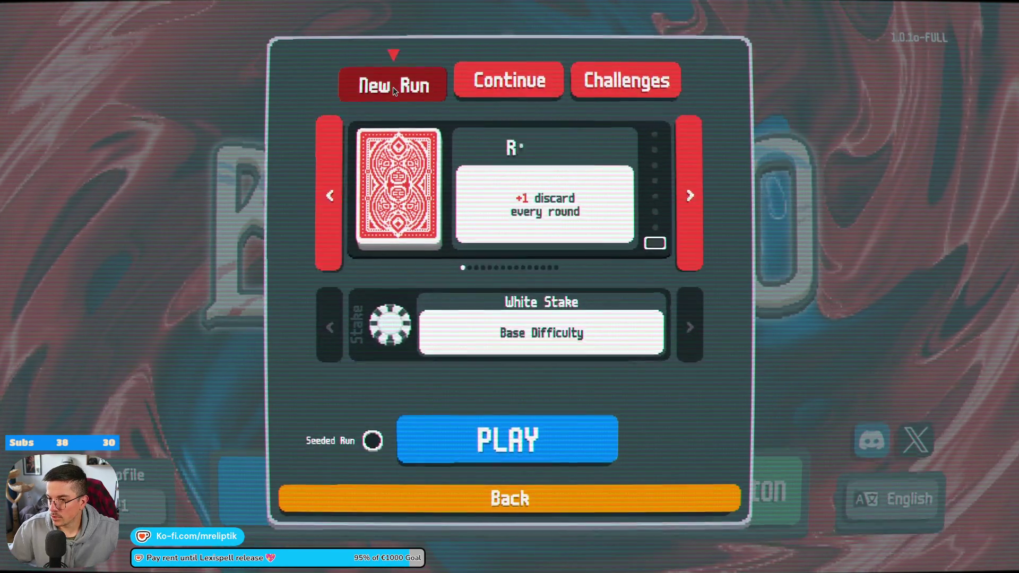
Browse forward past the starting decks into the locked decks.
click(692, 220)
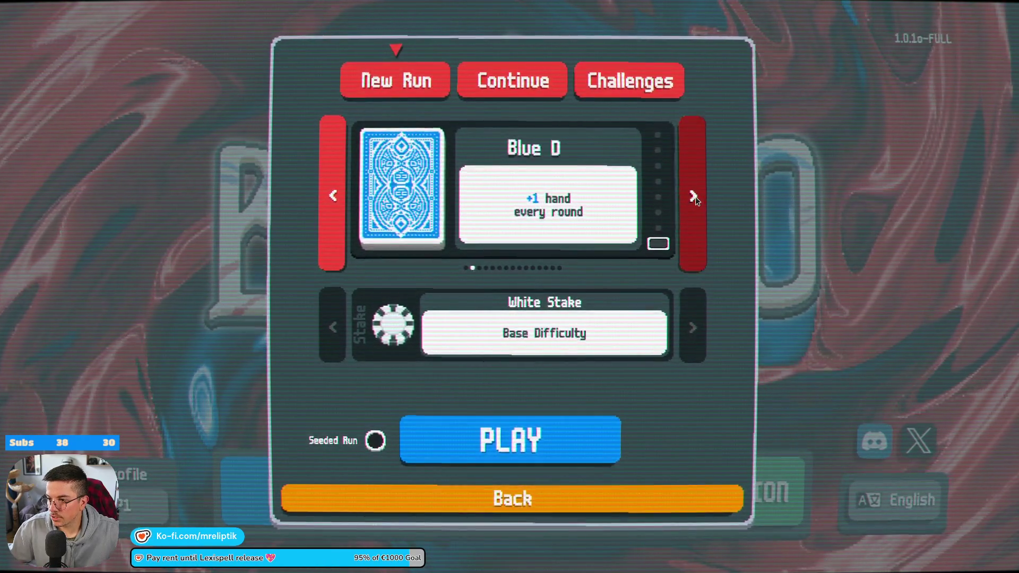
click(694, 202)
click(695, 197)
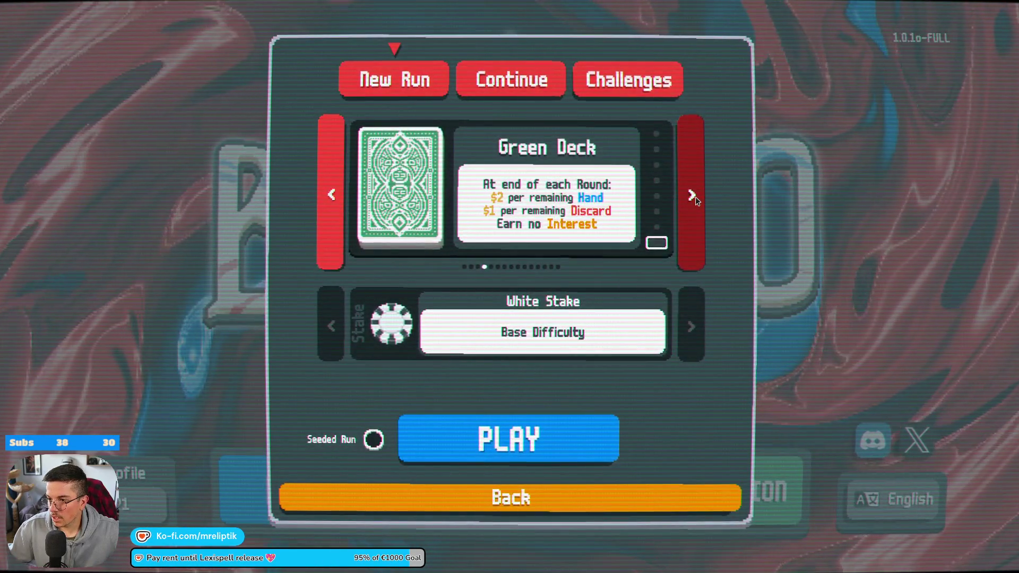
click(695, 196)
click(695, 198)
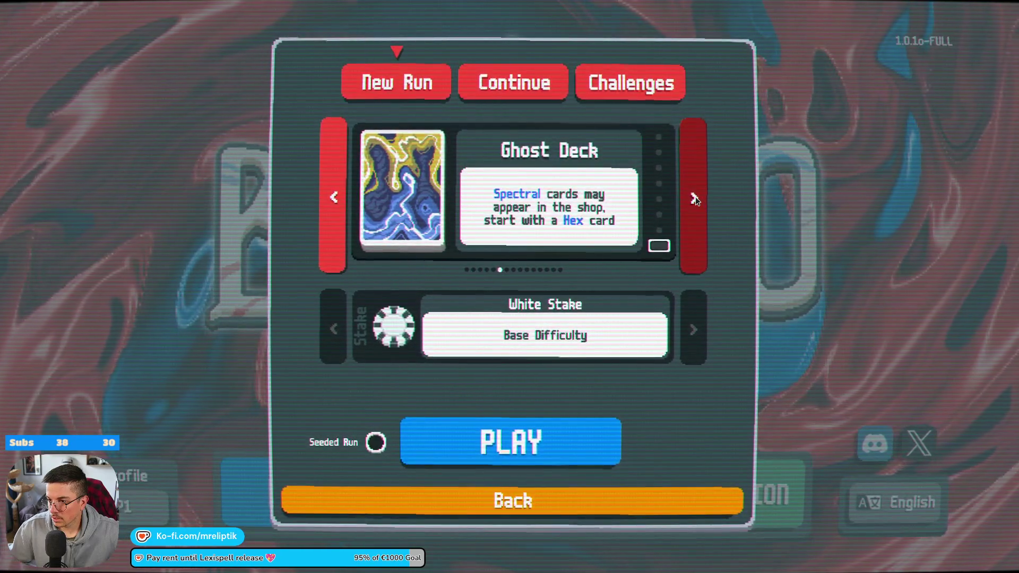
click(695, 198)
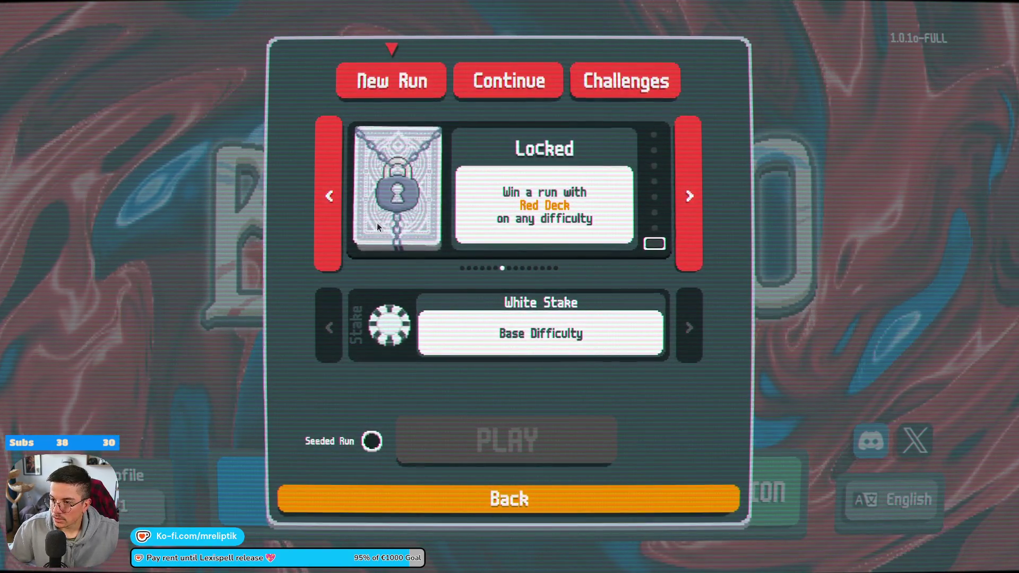
drag(400, 208, 412, 242)
click(689, 196)
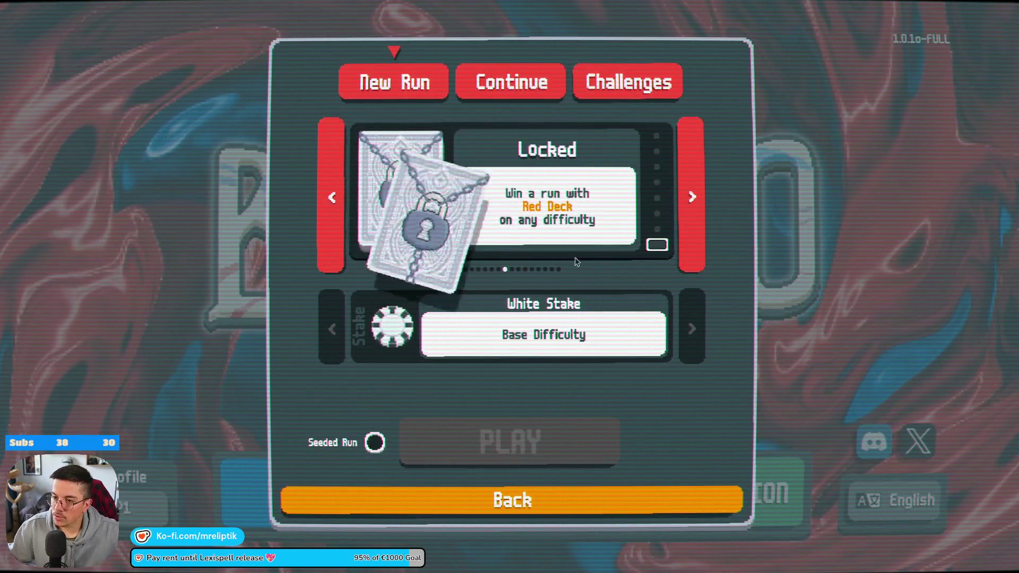
click(695, 199)
click(695, 200)
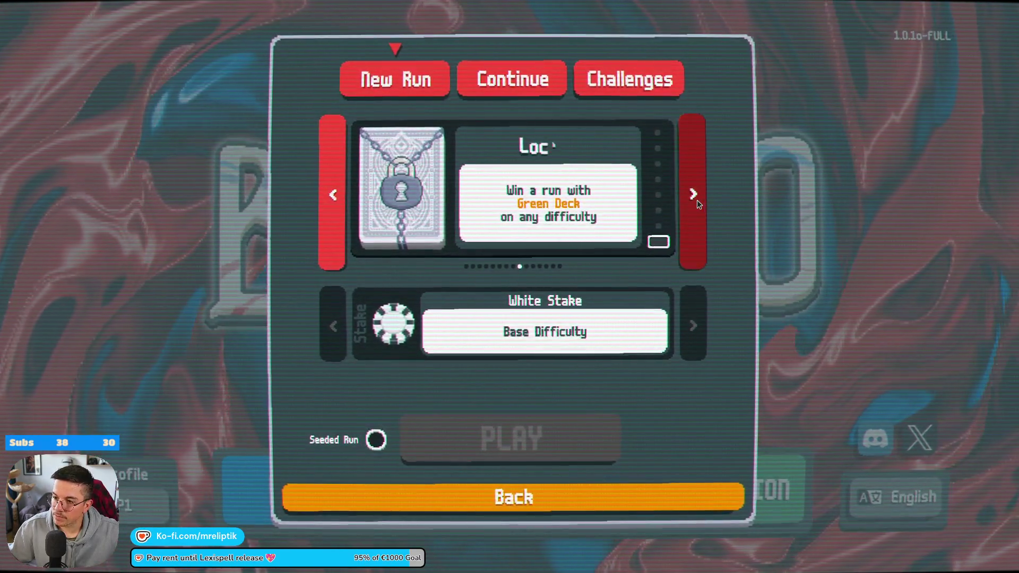
click(696, 200)
click(696, 200)
click(696, 200)
click(697, 199)
click(696, 200)
click(696, 199)
click(696, 199)
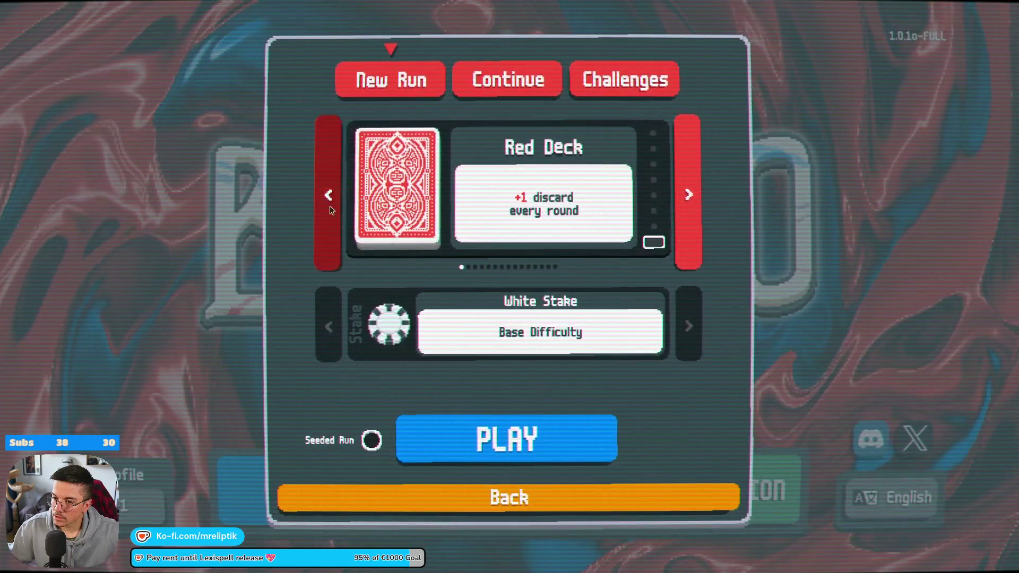
Cycle backward and forward through the locked decks in the deck list.
click(326, 208)
click(327, 209)
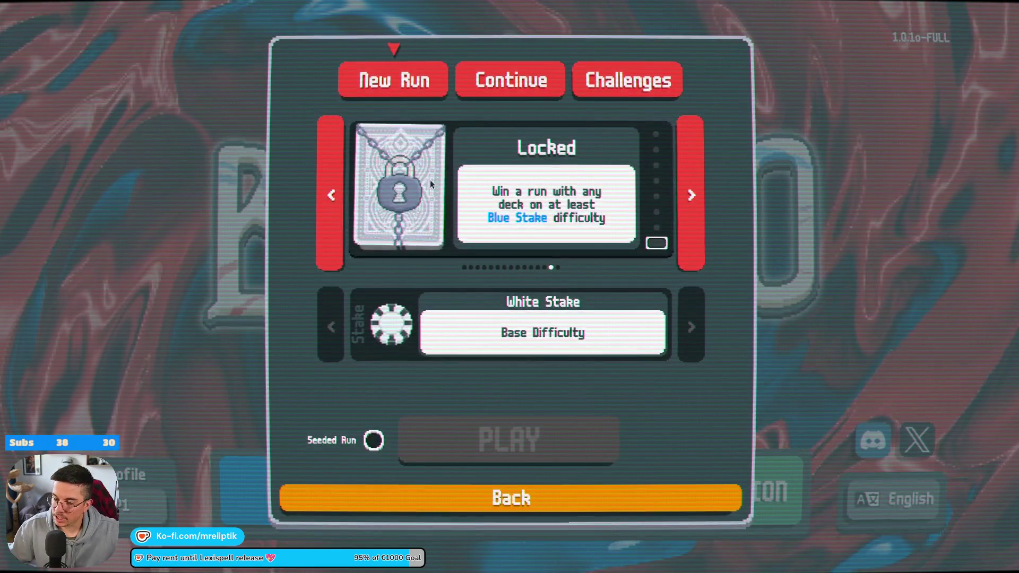
click(326, 233)
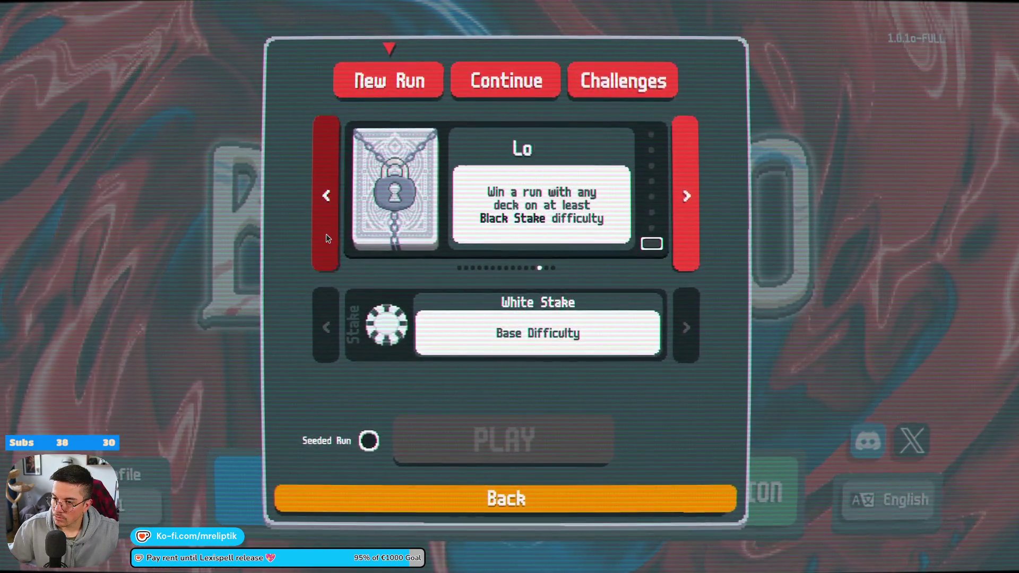
click(326, 231)
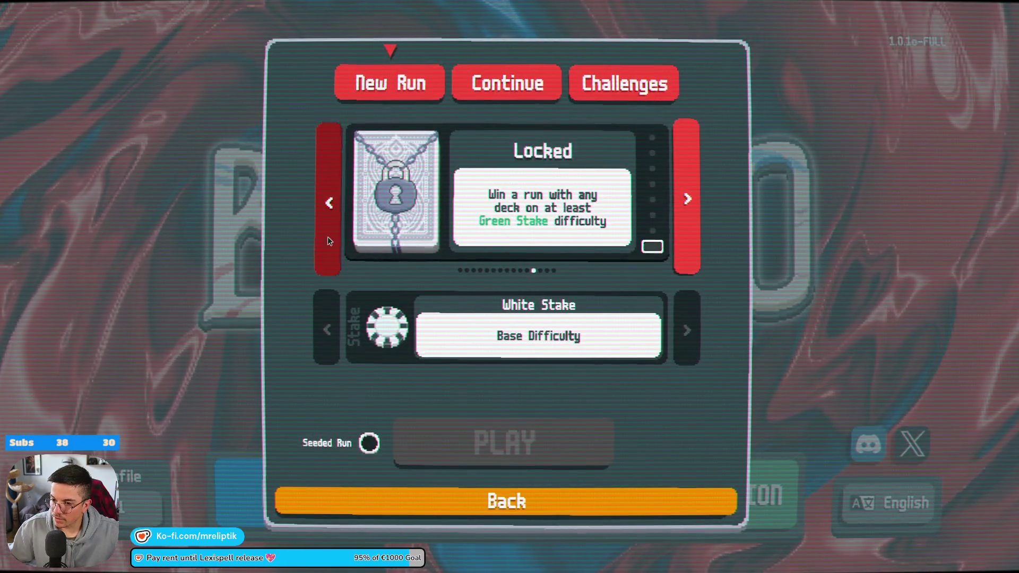
click(327, 236)
click(327, 236)
click(328, 237)
click(328, 237)
click(328, 237)
click(328, 236)
click(328, 237)
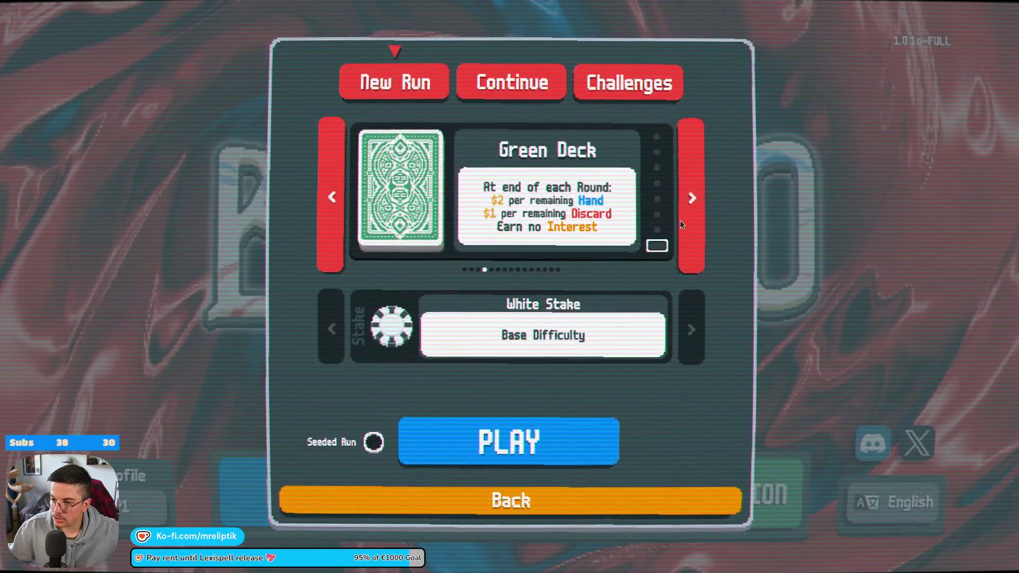
click(696, 219)
click(689, 220)
click(689, 219)
click(690, 219)
click(690, 220)
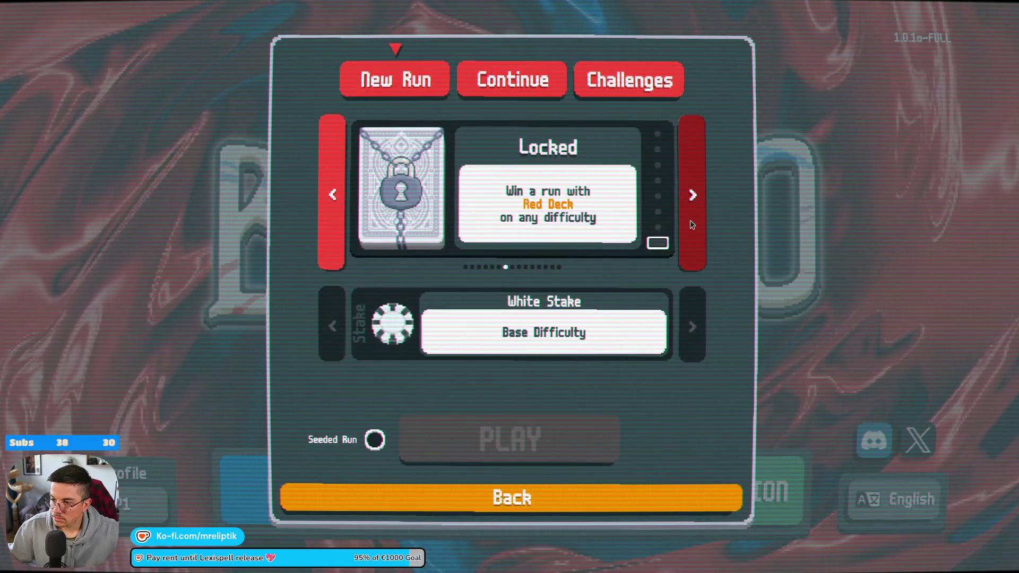
Step back to Red Deck, check Blue Deck, and settle on Red Deck.
click(319, 225)
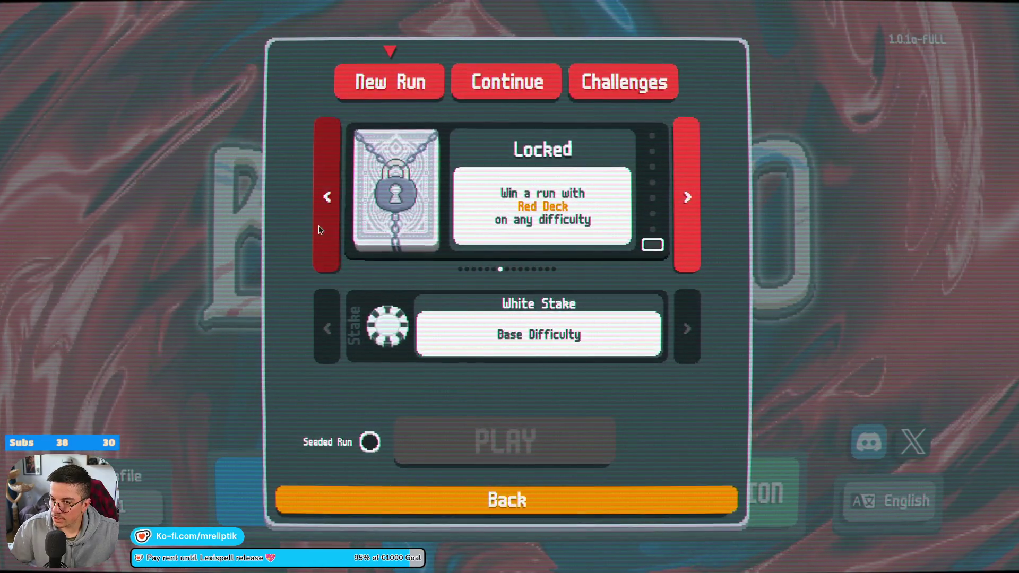
click(321, 225)
click(322, 226)
click(321, 227)
click(321, 227)
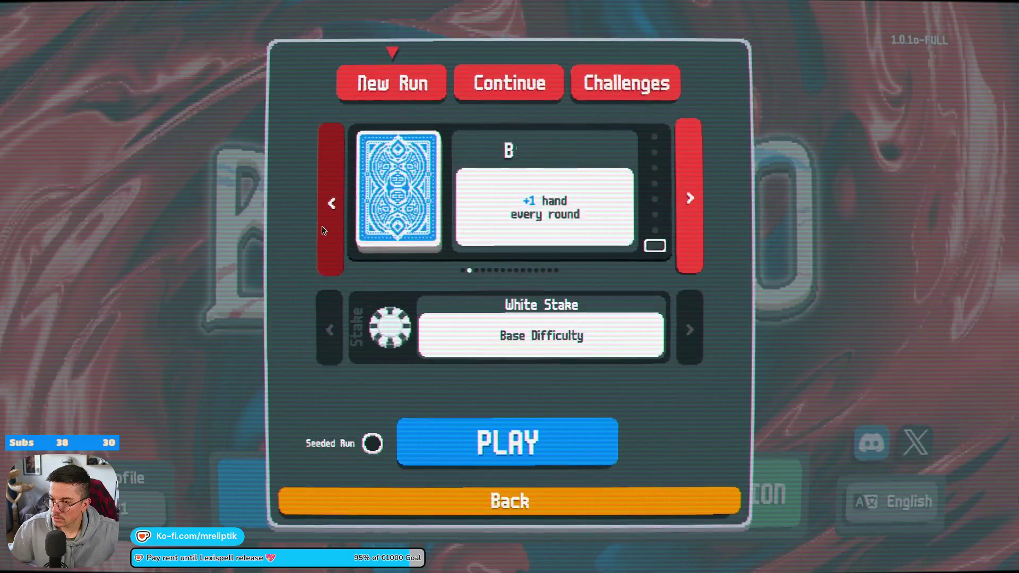
click(321, 227)
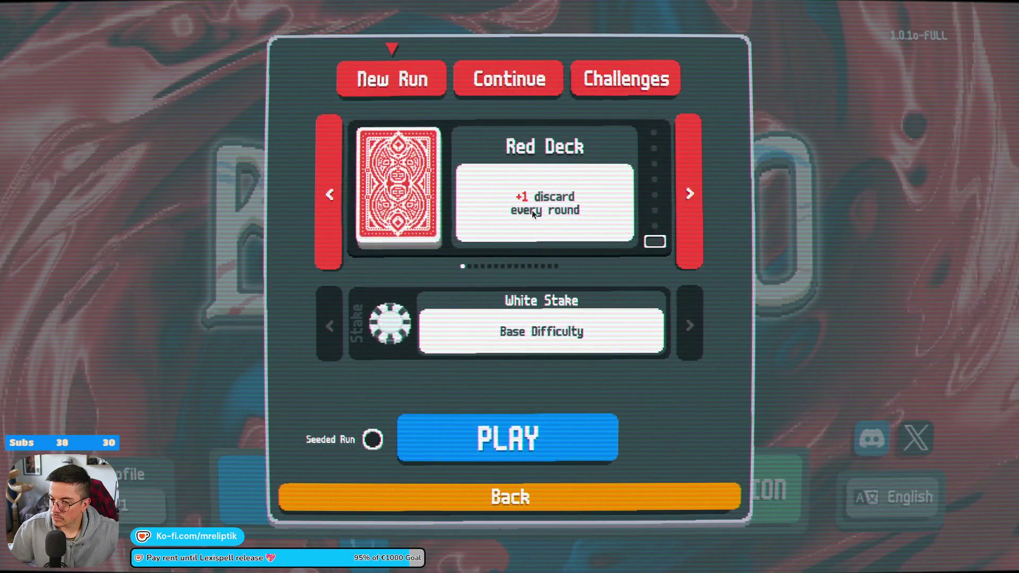
click(689, 159)
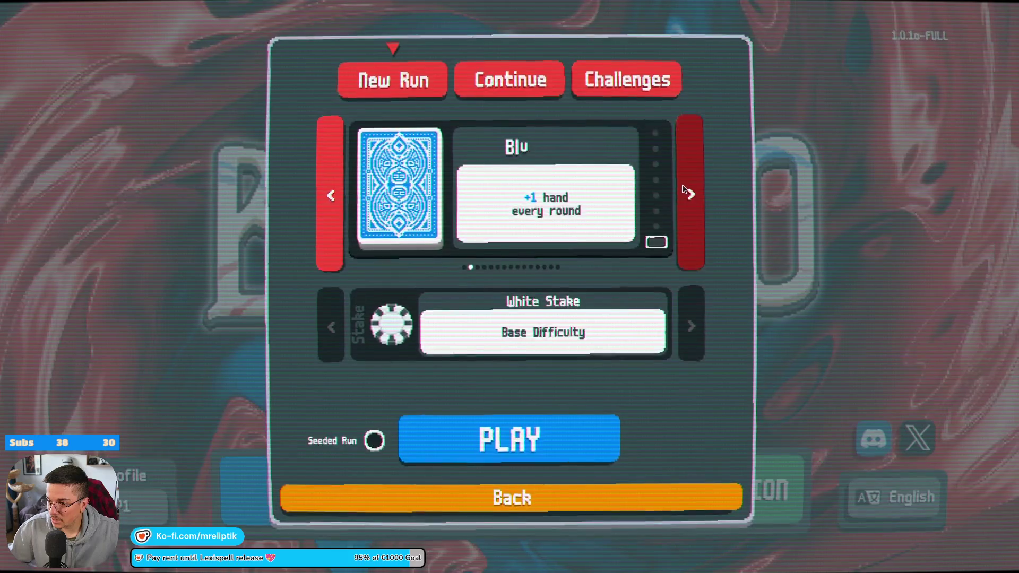
click(336, 219)
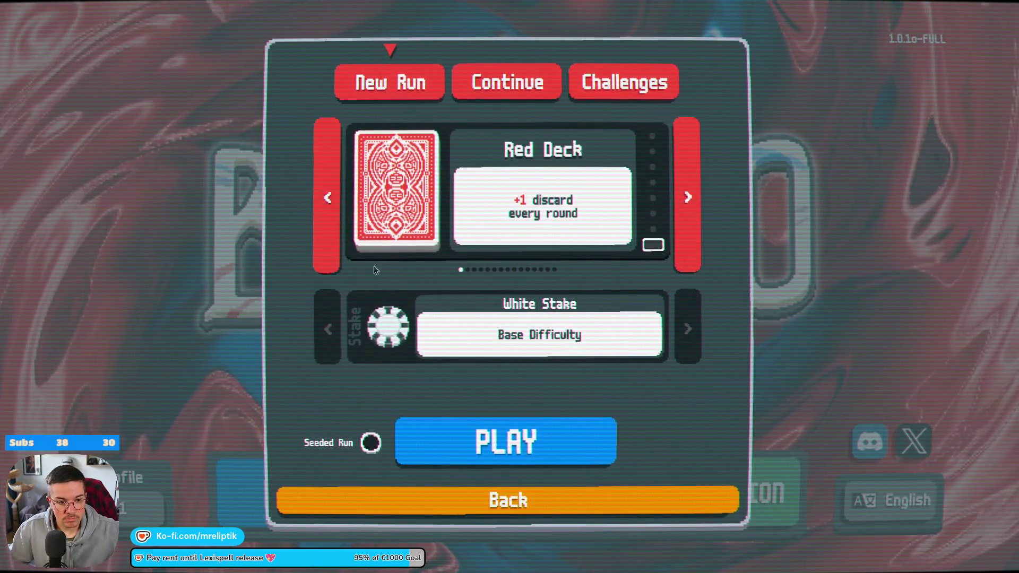
Toggle the Seeded Run option repeatedly, leaving it switched off.
click(372, 446)
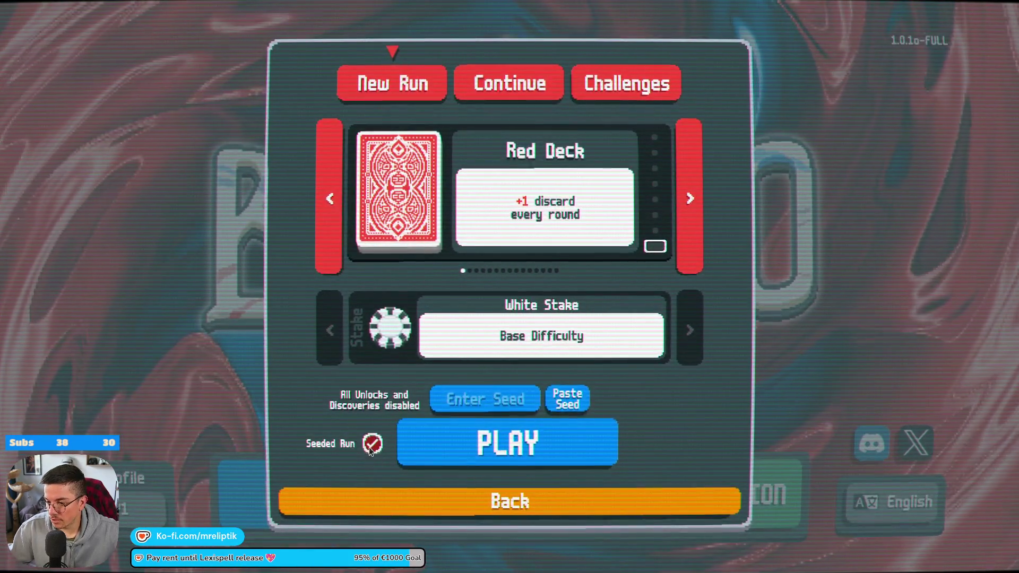
click(372, 445)
click(371, 446)
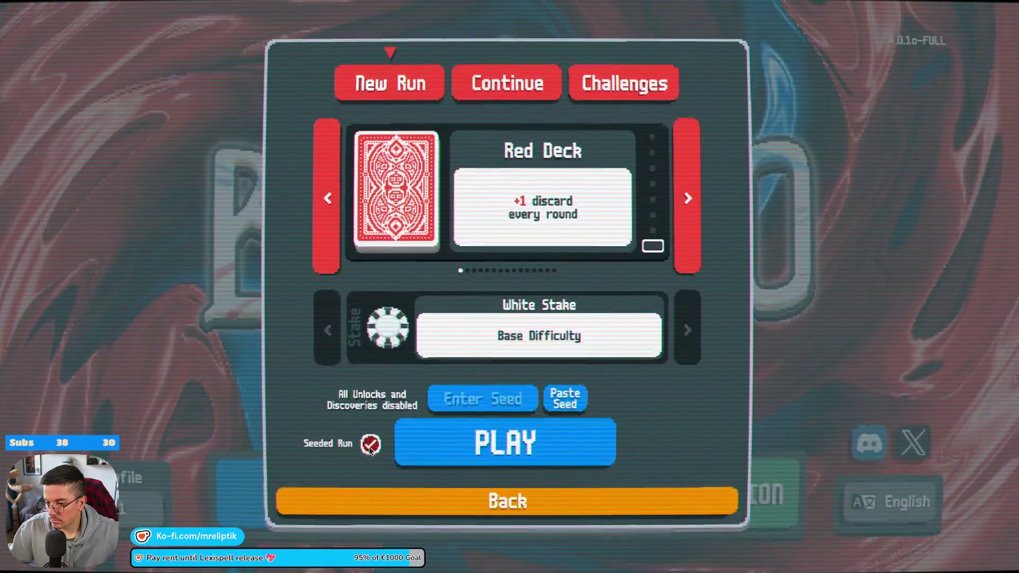
click(371, 446)
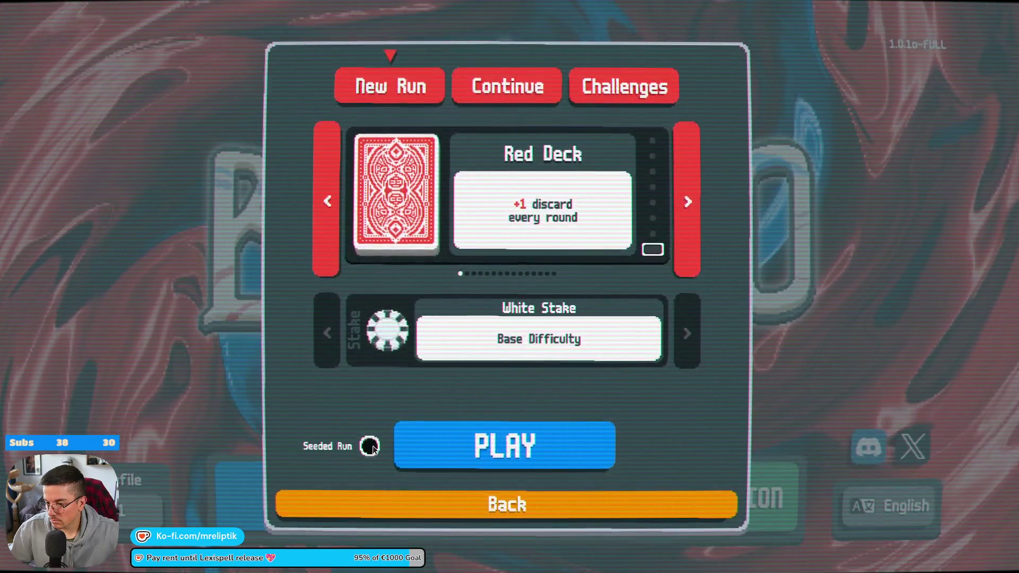
click(371, 446)
click(370, 446)
click(371, 446)
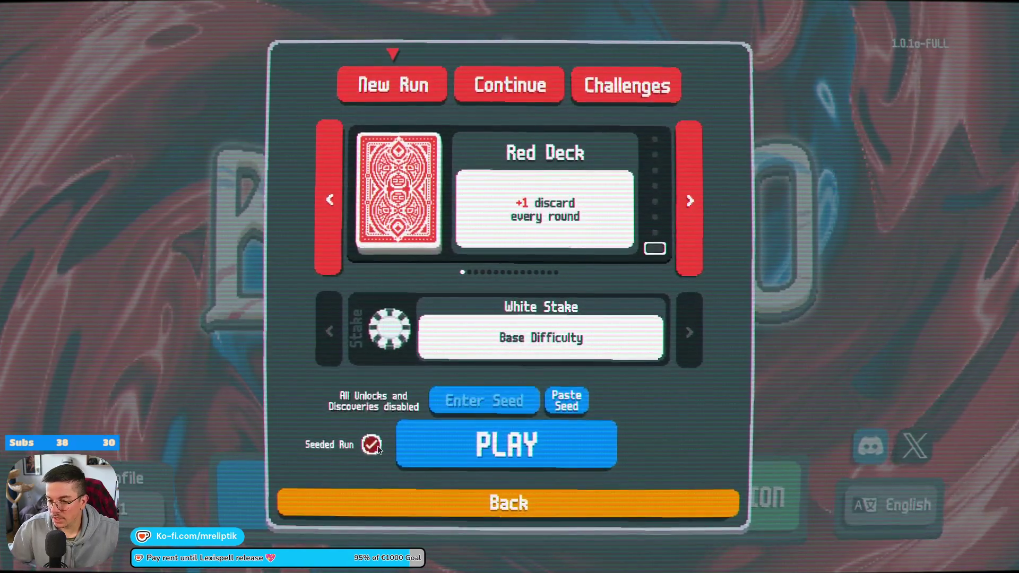
click(371, 446)
click(371, 445)
click(371, 446)
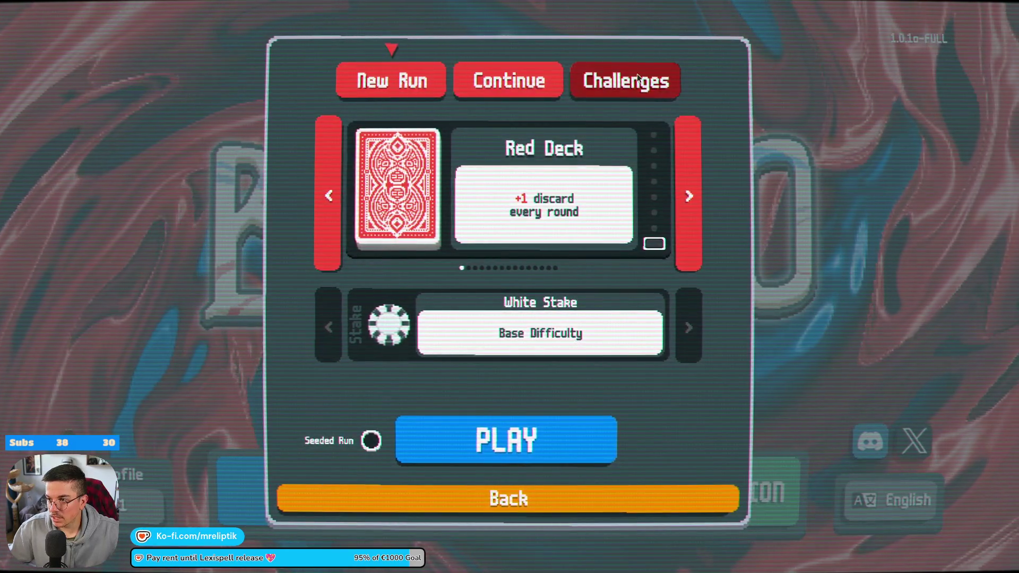
Flip between the New Run, Continue and locked Challenges tabs, ending on New Run.
click(636, 77)
click(540, 85)
click(428, 74)
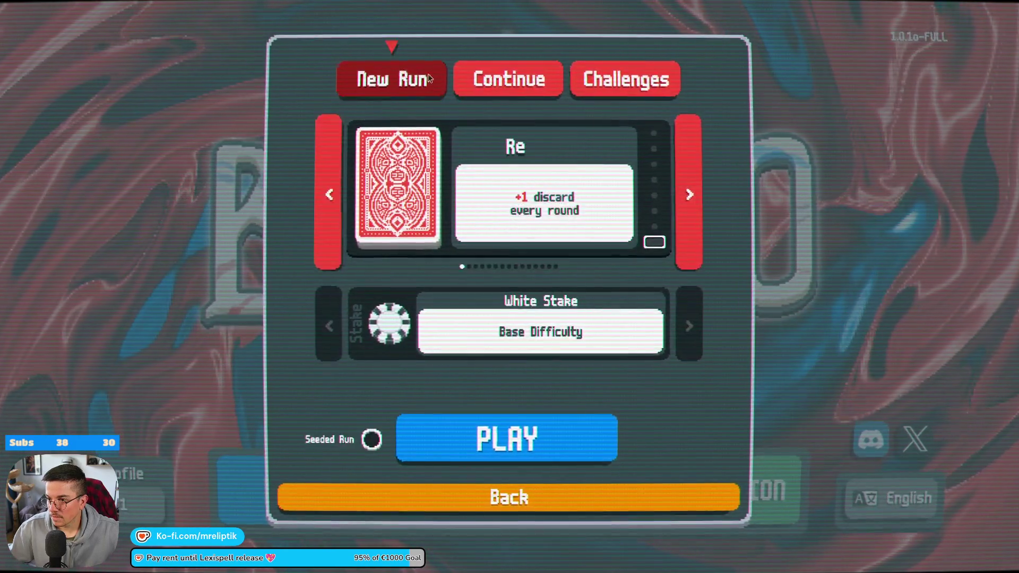
click(601, 78)
click(509, 79)
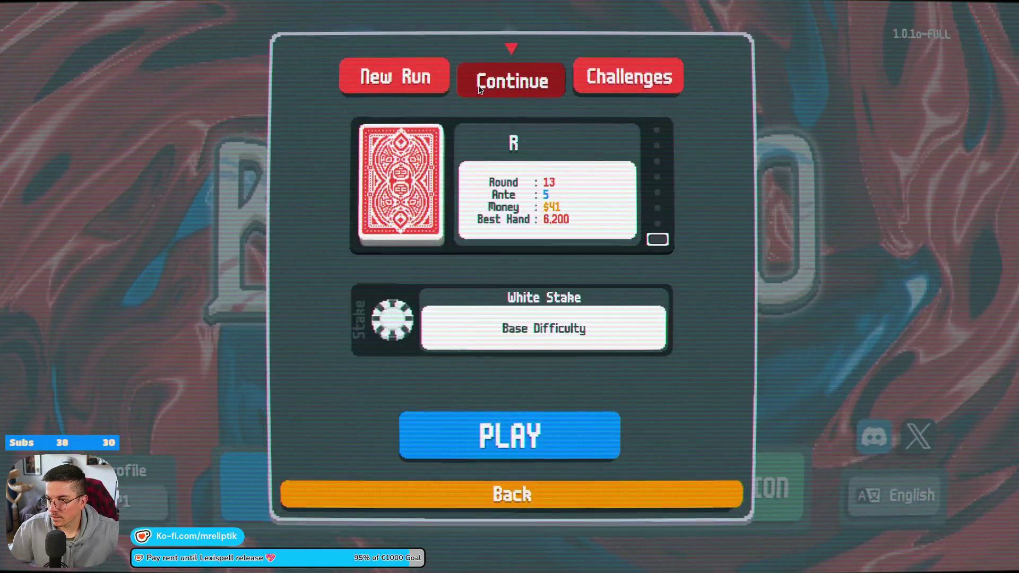
click(404, 85)
click(576, 95)
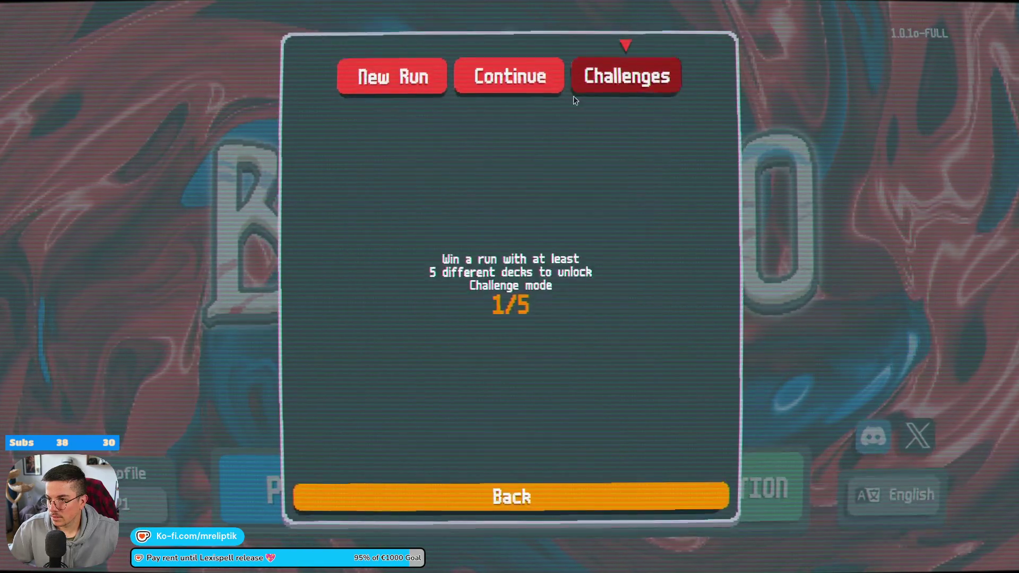
click(509, 86)
click(389, 94)
click(624, 81)
click(389, 81)
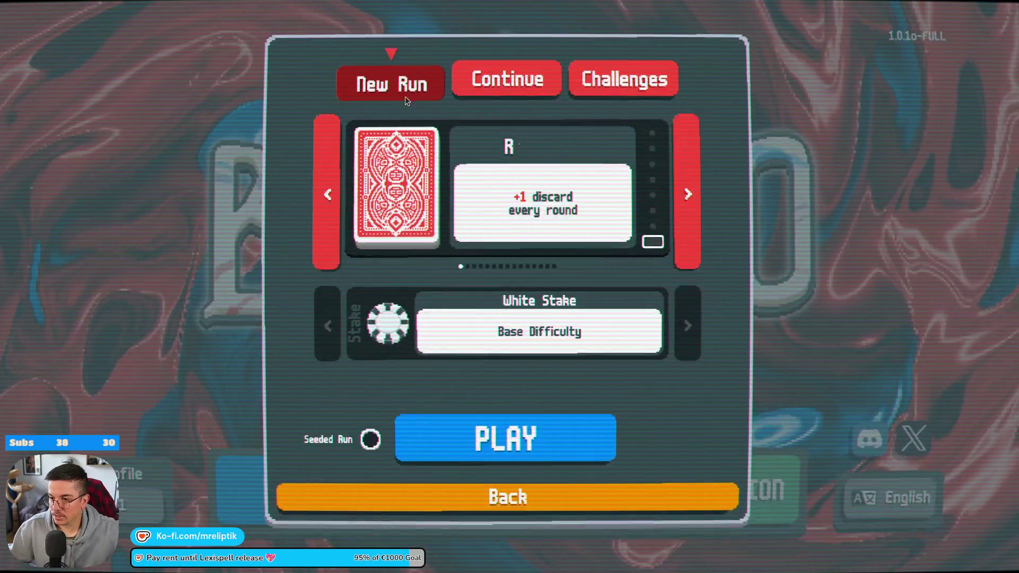
click(506, 82)
click(626, 80)
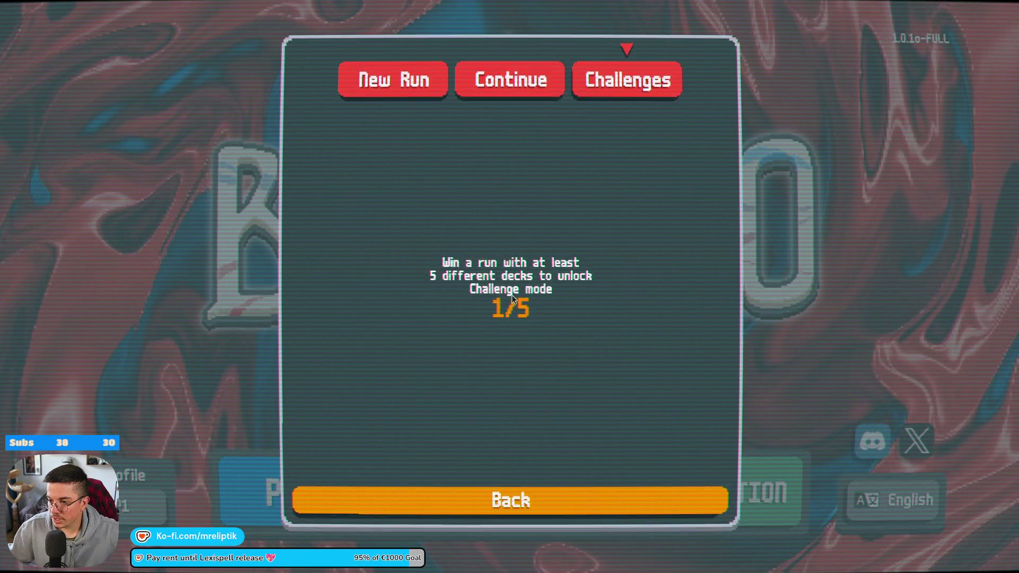
click(393, 81)
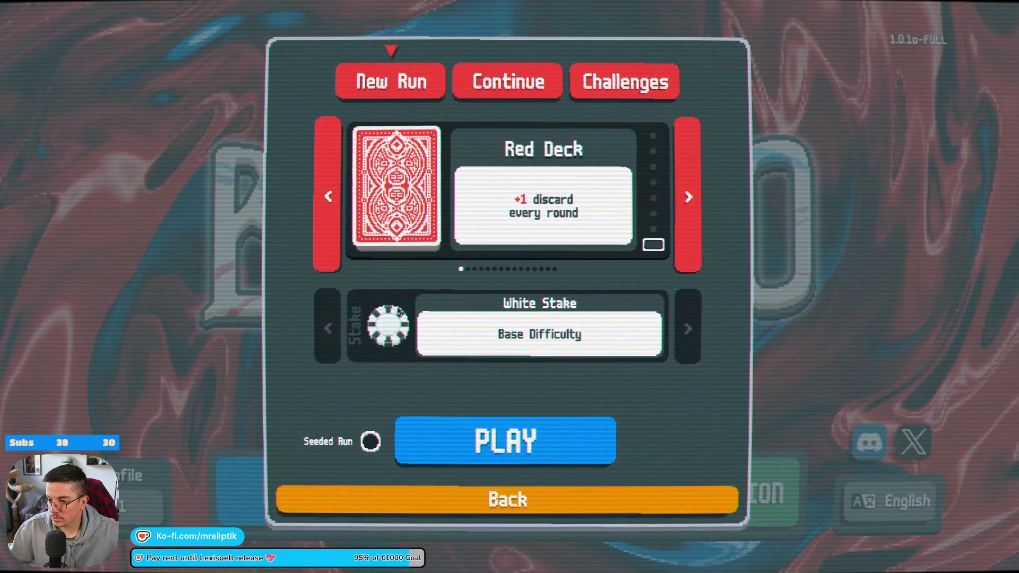
Back out to the title screen, browse the Jokers collection, then quit Balatro.
click(507, 500)
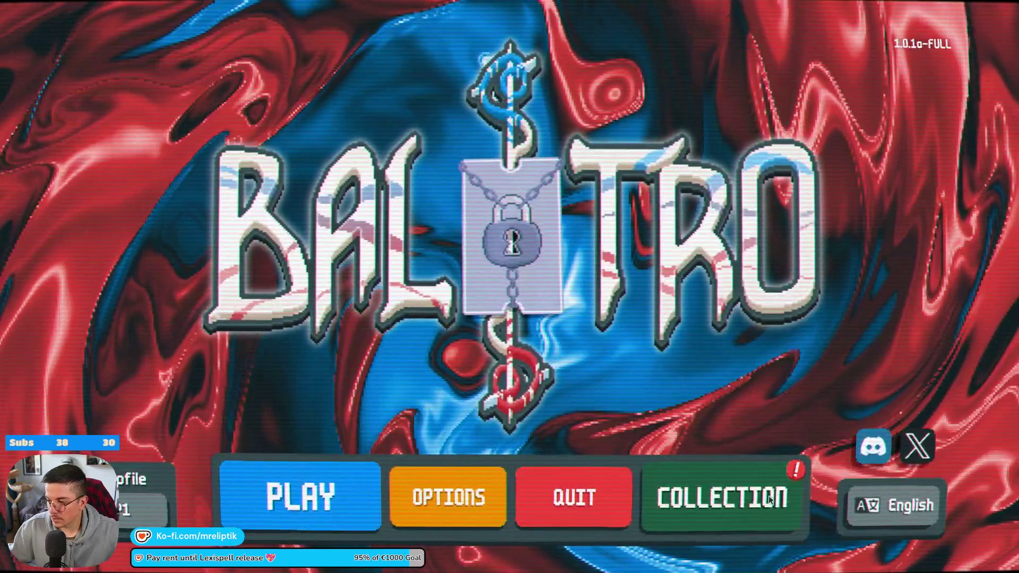
click(721, 495)
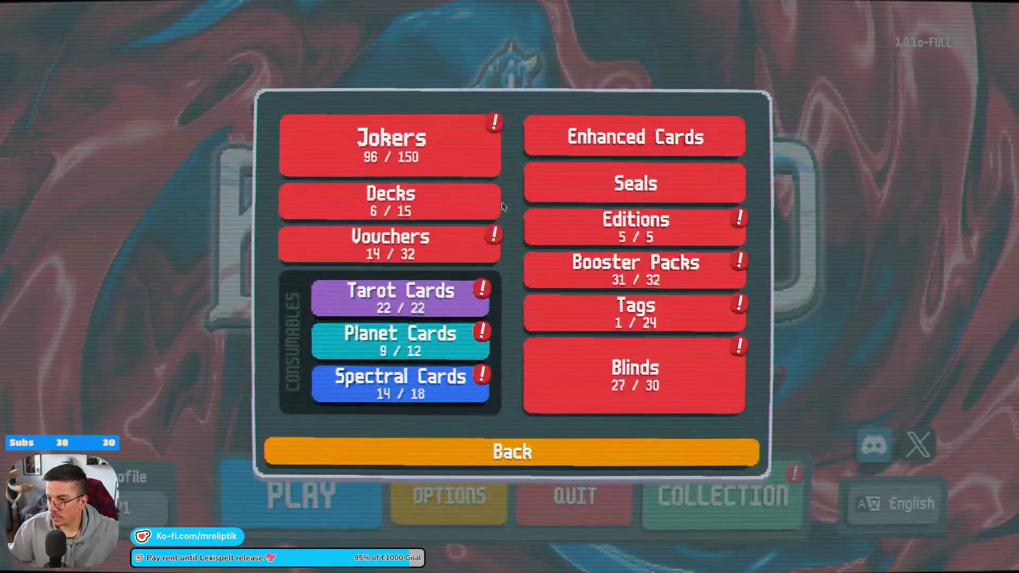
click(390, 144)
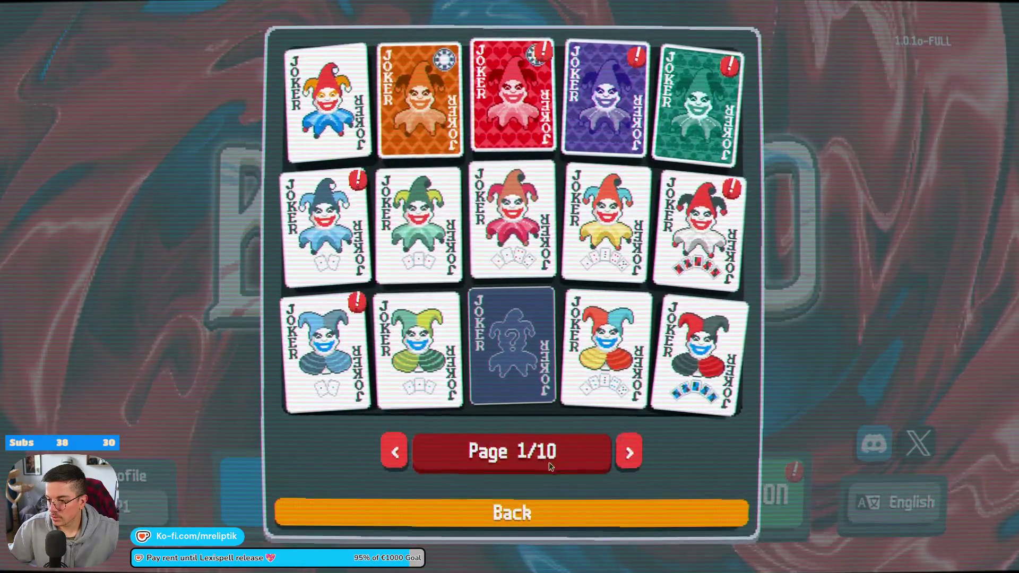
click(554, 511)
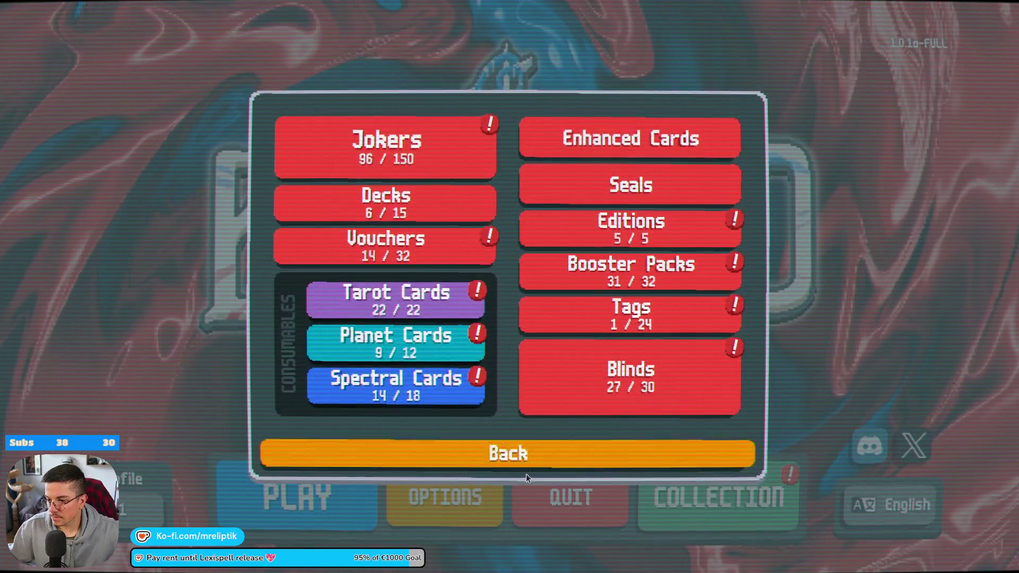
click(527, 472)
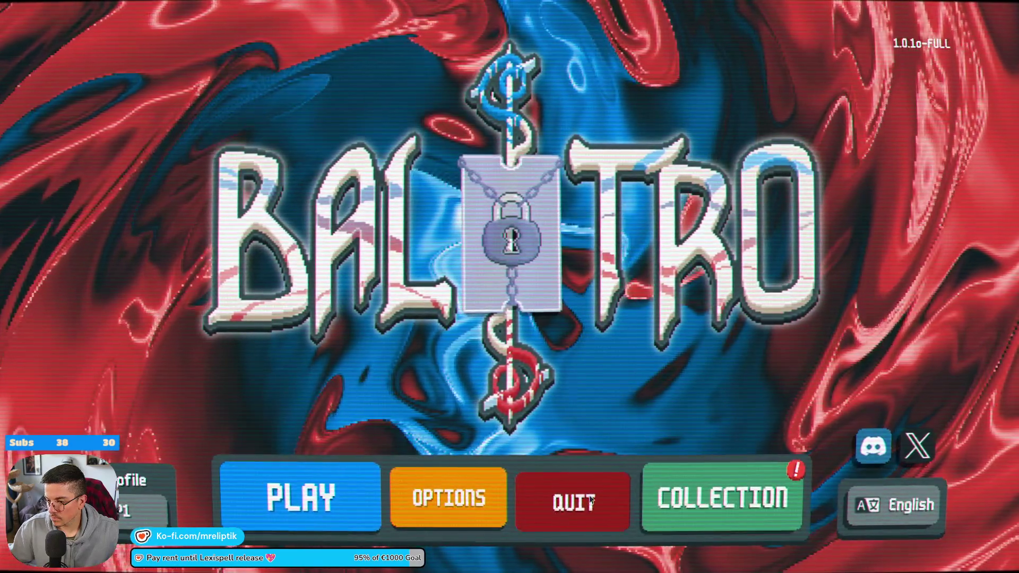
click(590, 499)
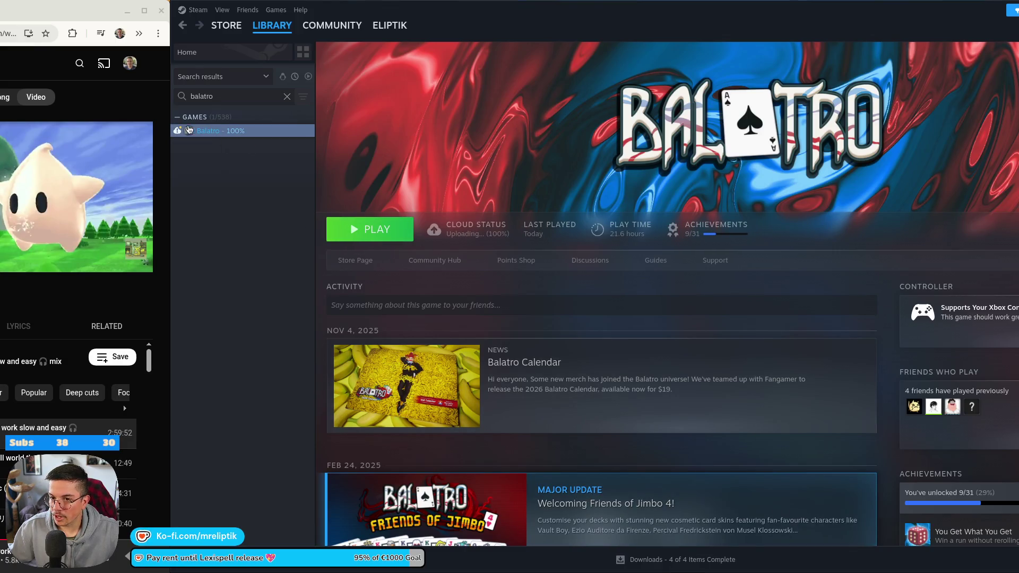
Uninstall Balatro from its library entry's menu and show the Downloads page.
right_click(230, 135)
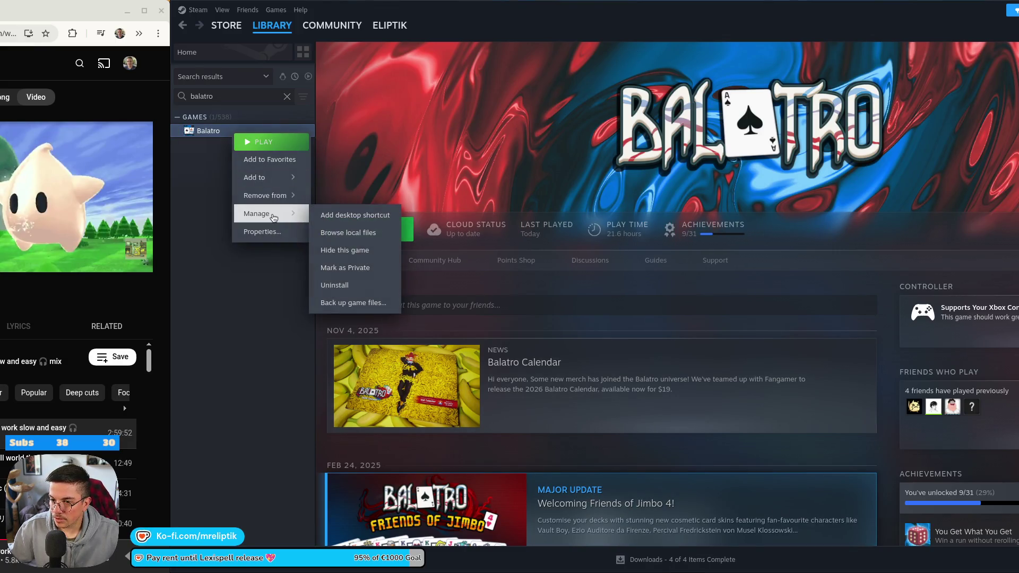
click(334, 285)
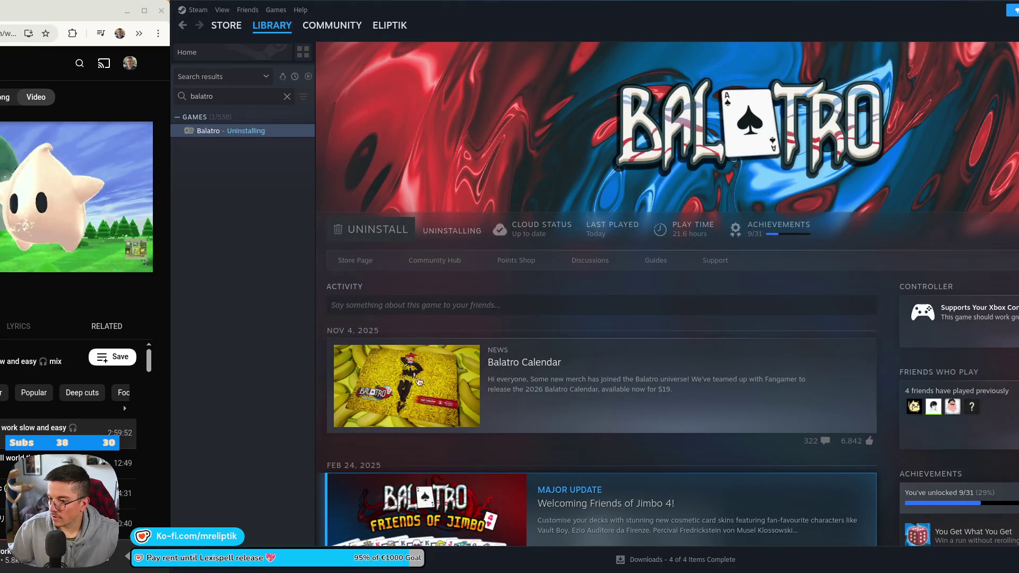
scroll(664, 409, down, 7)
scroll(663, 414, up, 7)
click(712, 560)
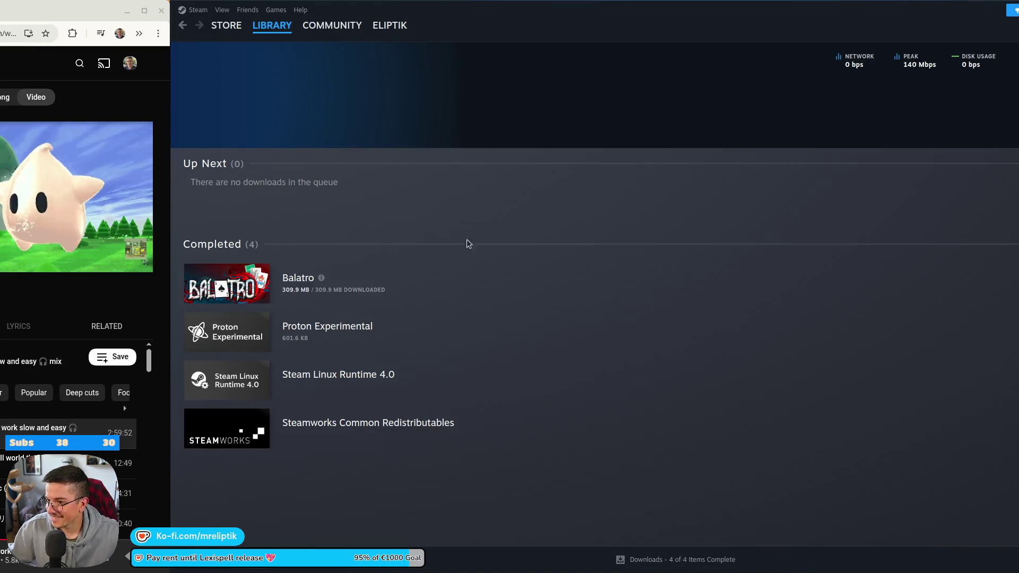
Switch to Godot and recentre the mage_selection viewport on the mage panels.
key(alt+Tab)
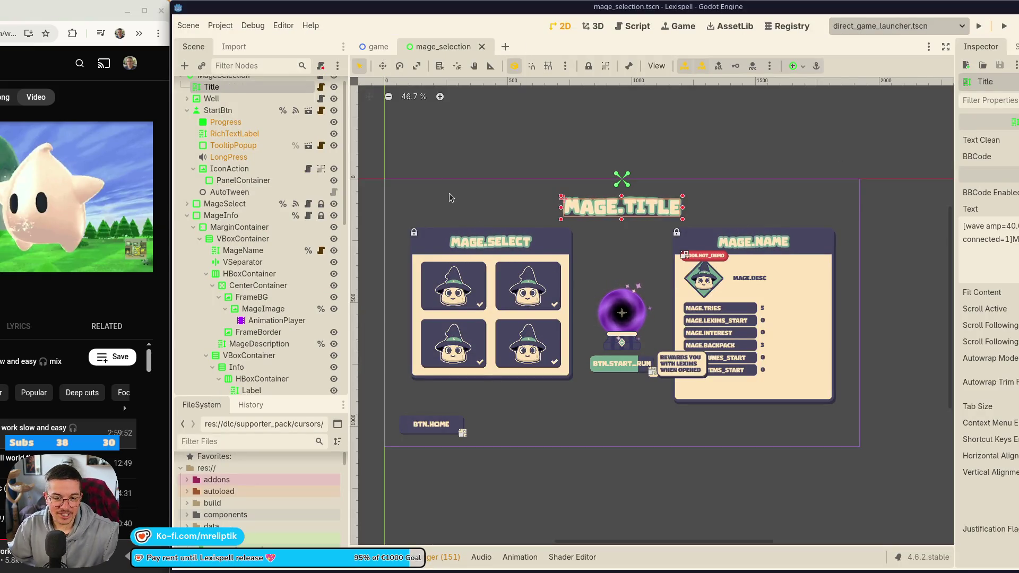
scroll(624, 324, up, 1)
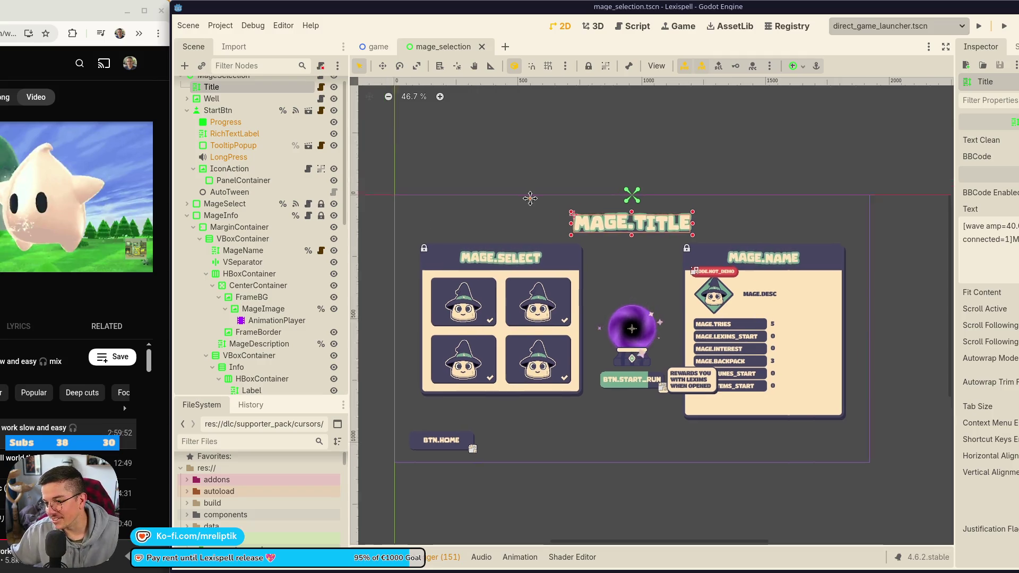
drag(623, 325, 561, 293)
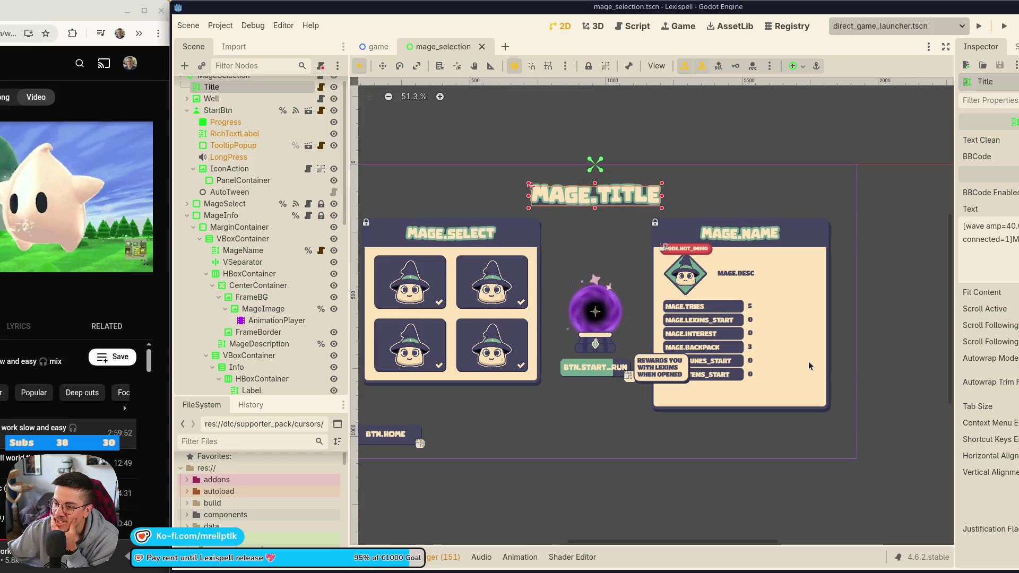
scroll(729, 317, up, 8)
scroll(711, 184, down, 6)
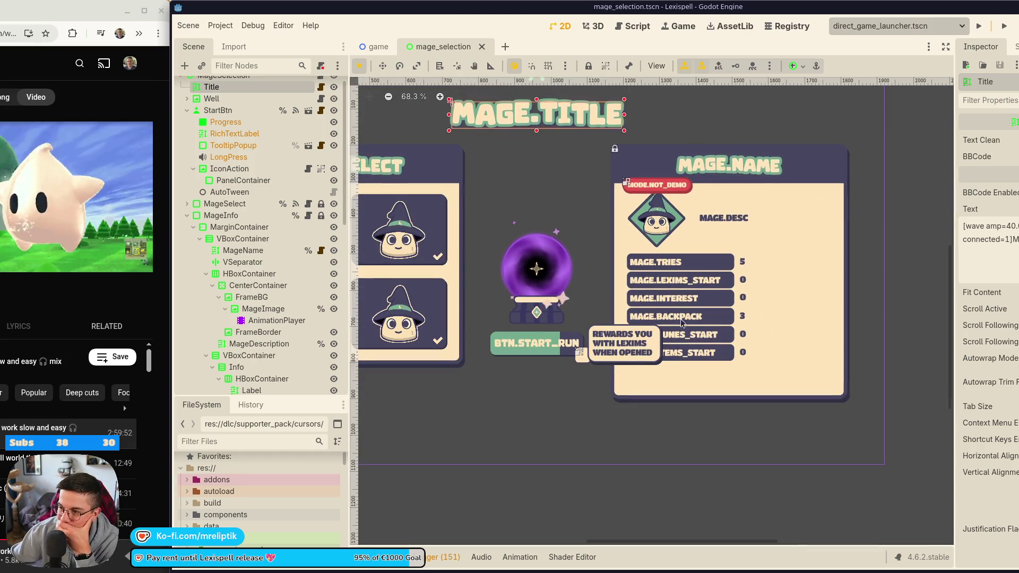
scroll(694, 315, down, 1)
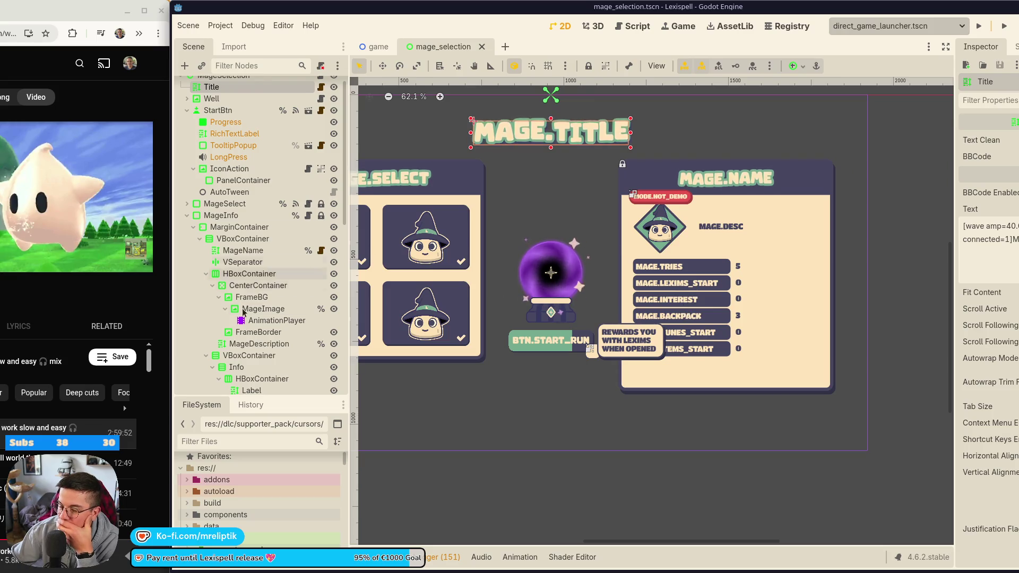
scroll(265, 276, down, 5)
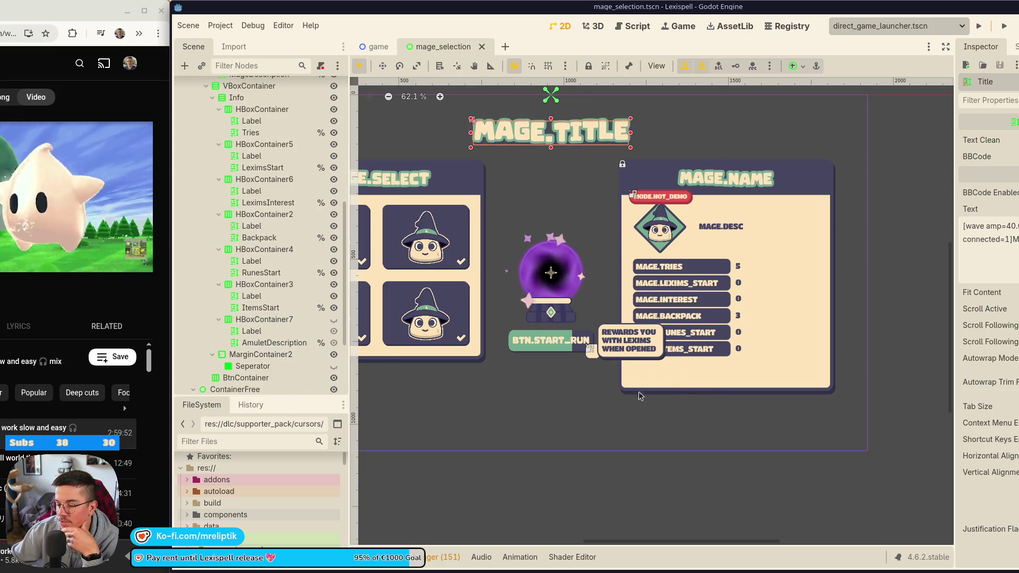
scroll(711, 376, down, 2)
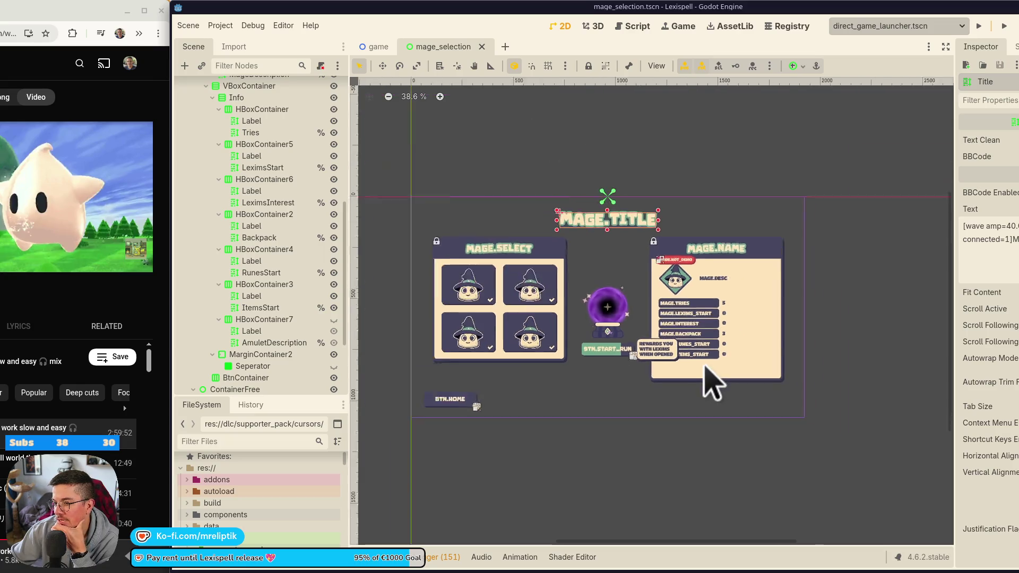
scroll(709, 380, down, 1)
scroll(689, 387, up, 2)
scroll(227, 216, up, 3)
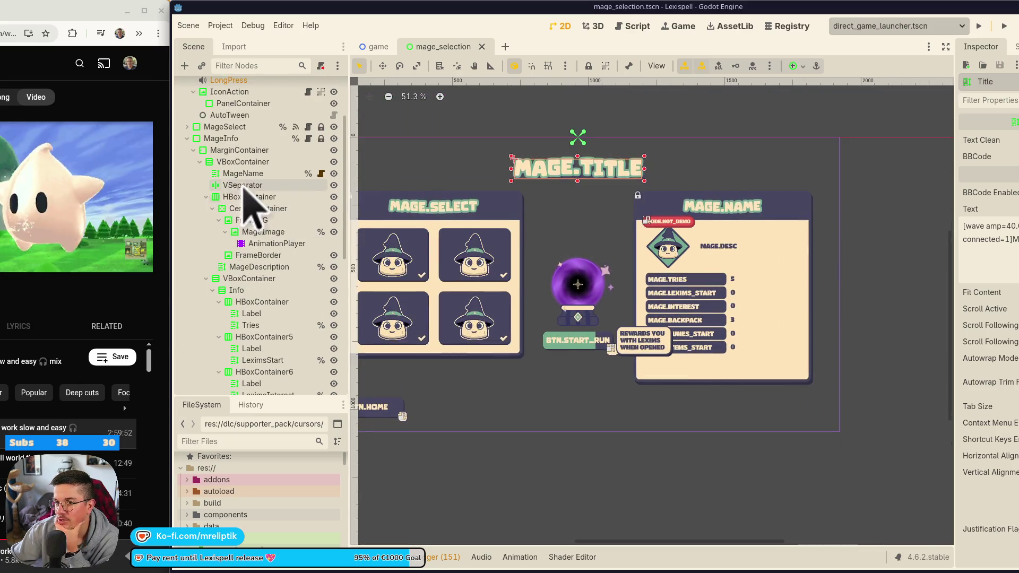
Collapse Info, then select MarginContainer2, Seperator, BtnContainer, HomeBtn and BTN.START_RUN, returning to Seperator.
click(213, 290)
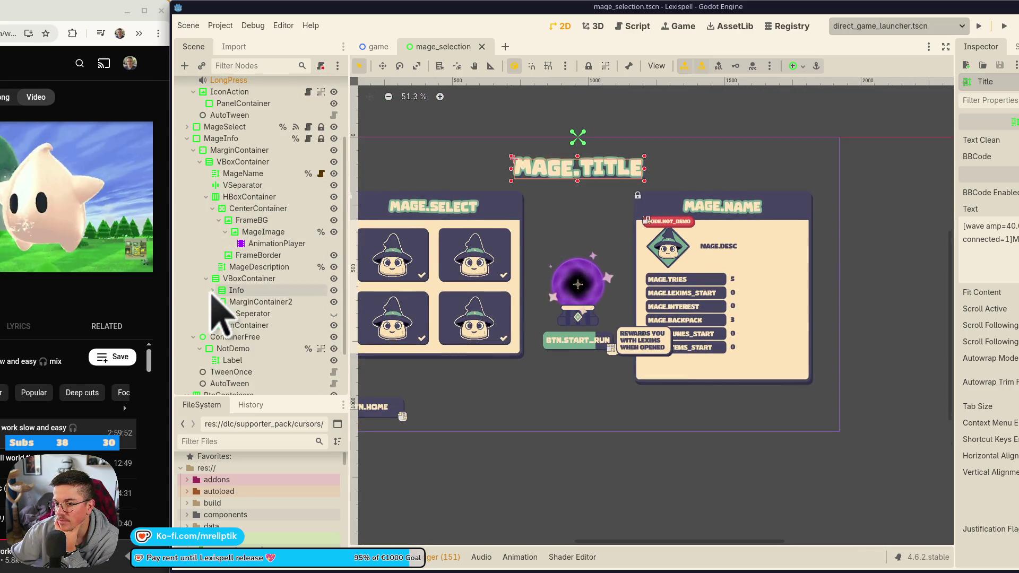
click(249, 302)
click(240, 316)
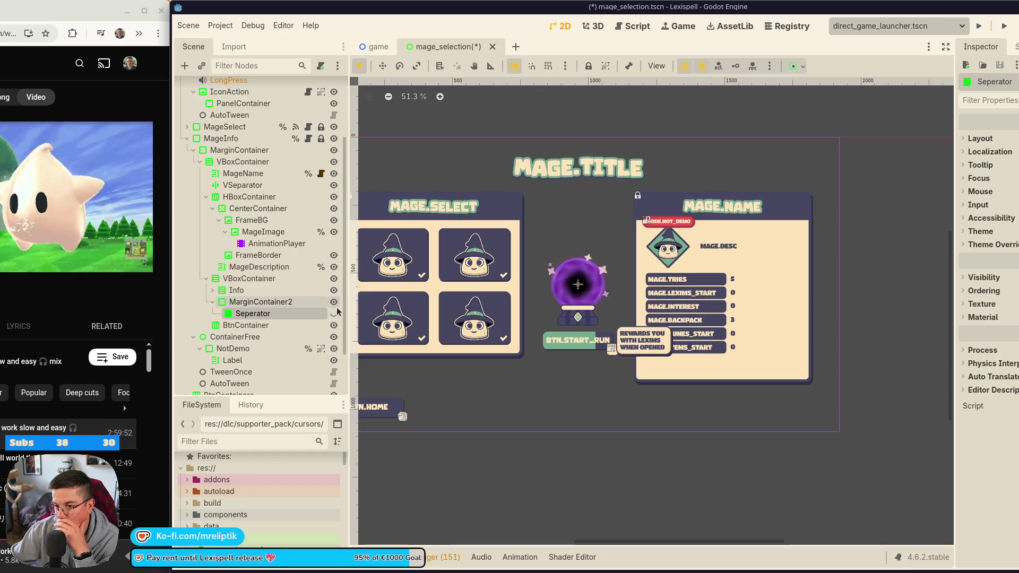
click(268, 326)
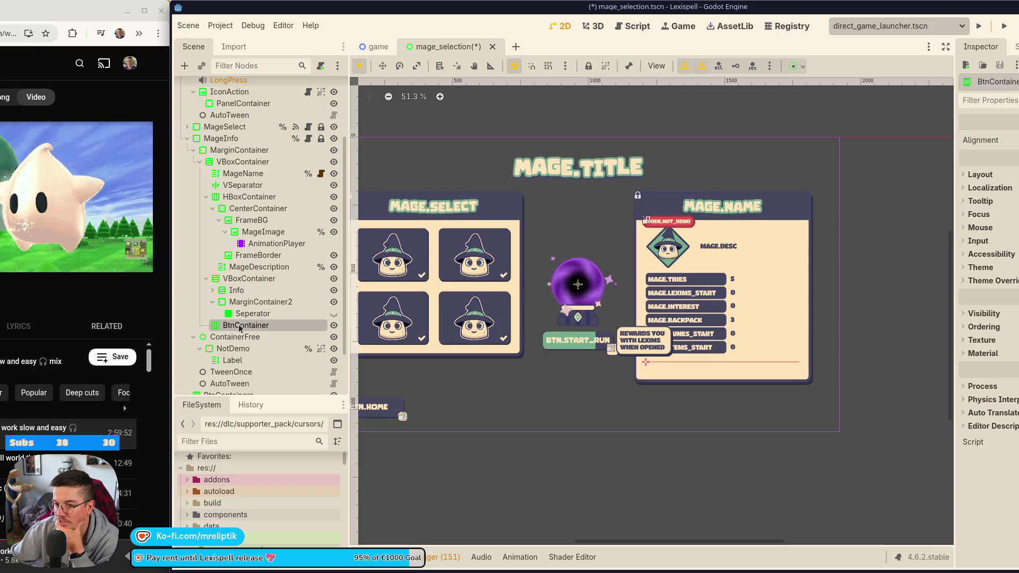
scroll(499, 345, down, 2)
click(403, 398)
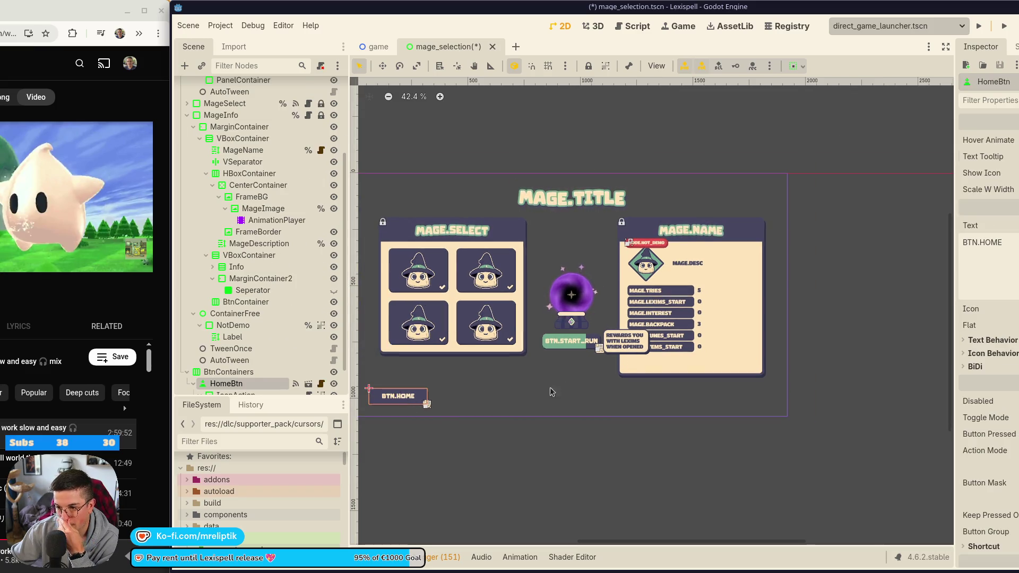
click(569, 341)
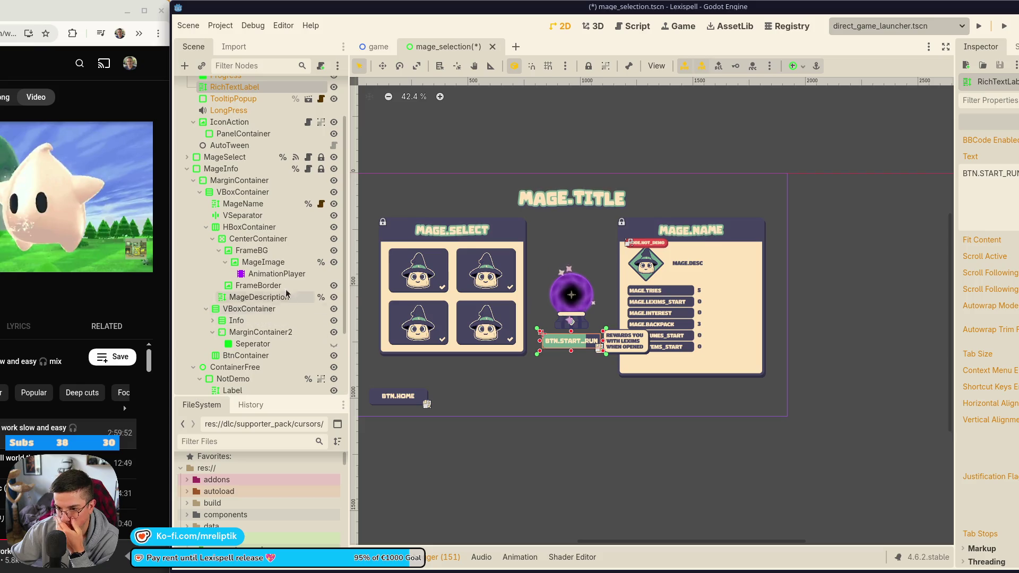
scroll(270, 339, down, 2)
click(252, 306)
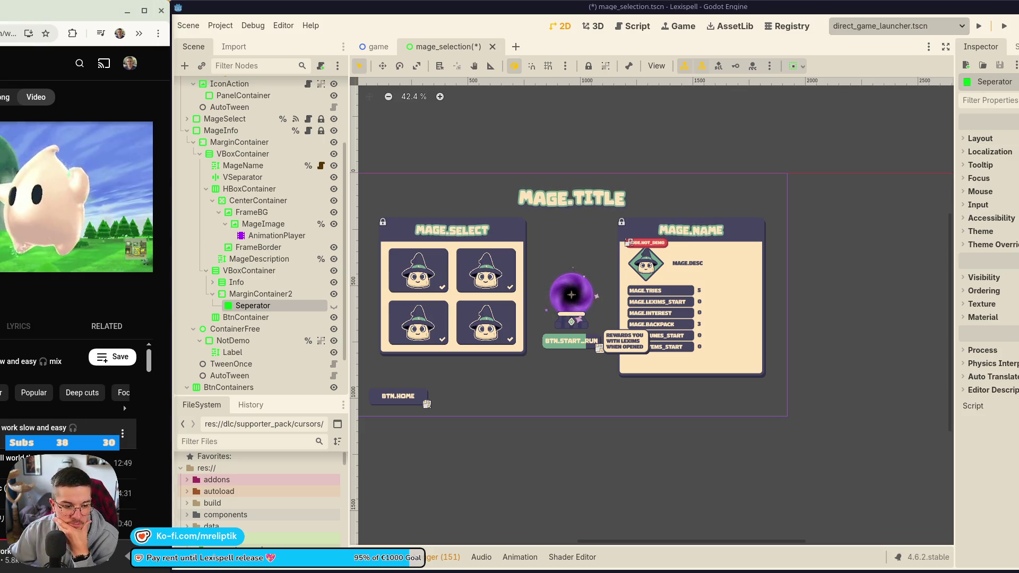
Instance rounded_square_btn.tscn as a child scene under BtnContainer.
click(260, 294)
right_click(257, 316)
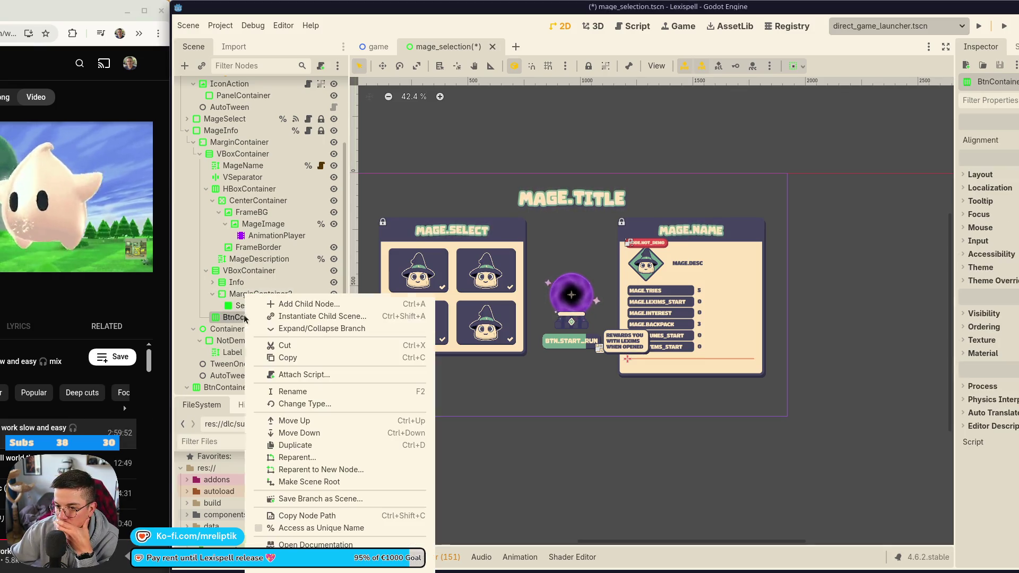
click(308, 317)
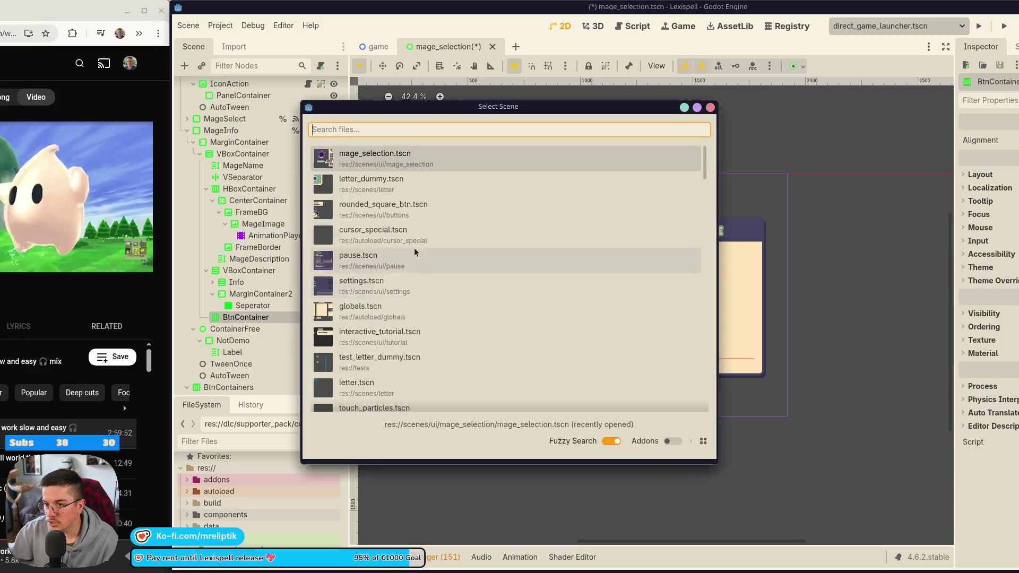
double_click(415, 206)
Delete the Seperator node from the info panel's hierarchy.
scroll(599, 255, up, 2)
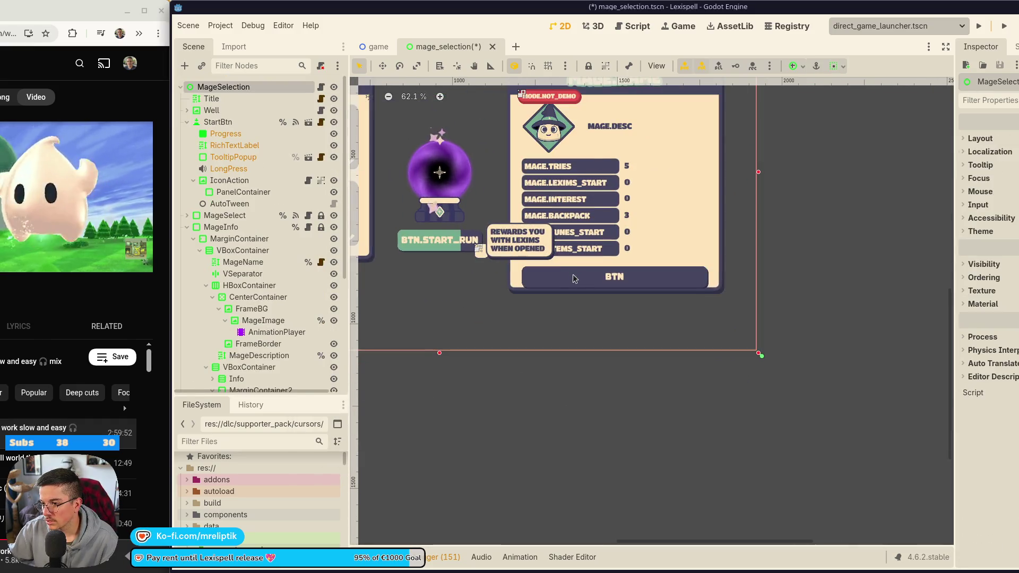
click(478, 284)
click(241, 357)
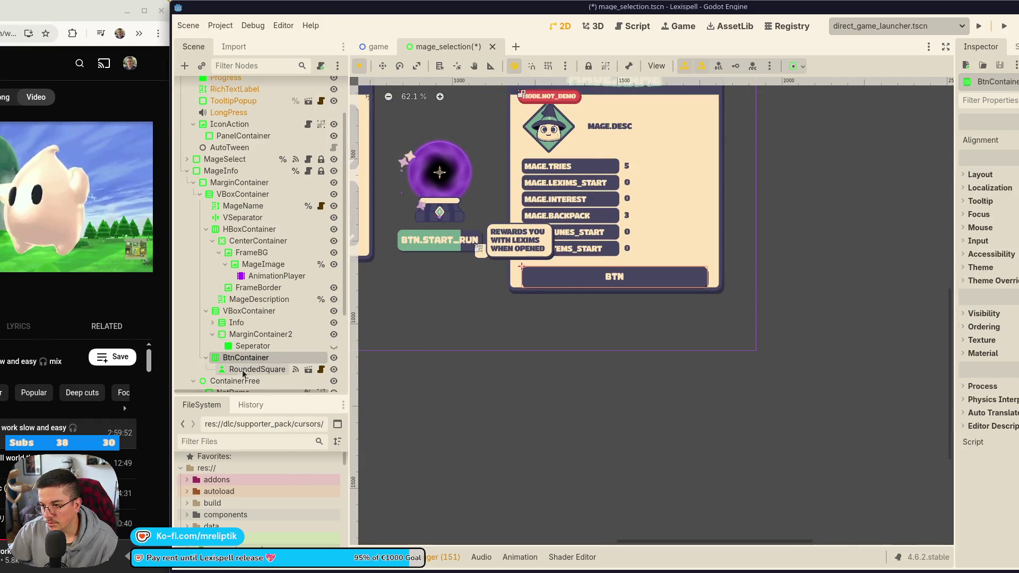
click(249, 368)
click(258, 346)
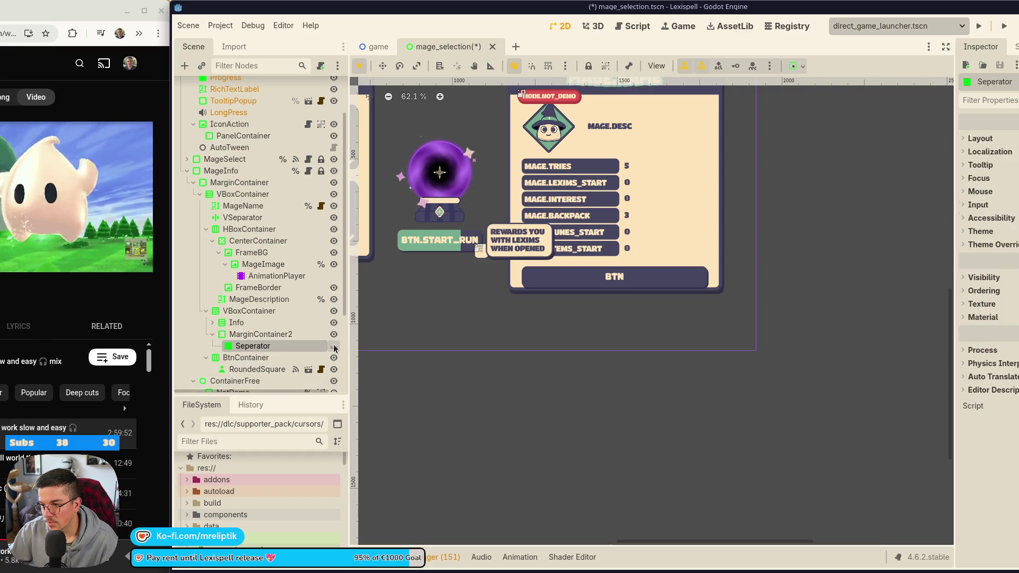
click(268, 348)
key(Escape)
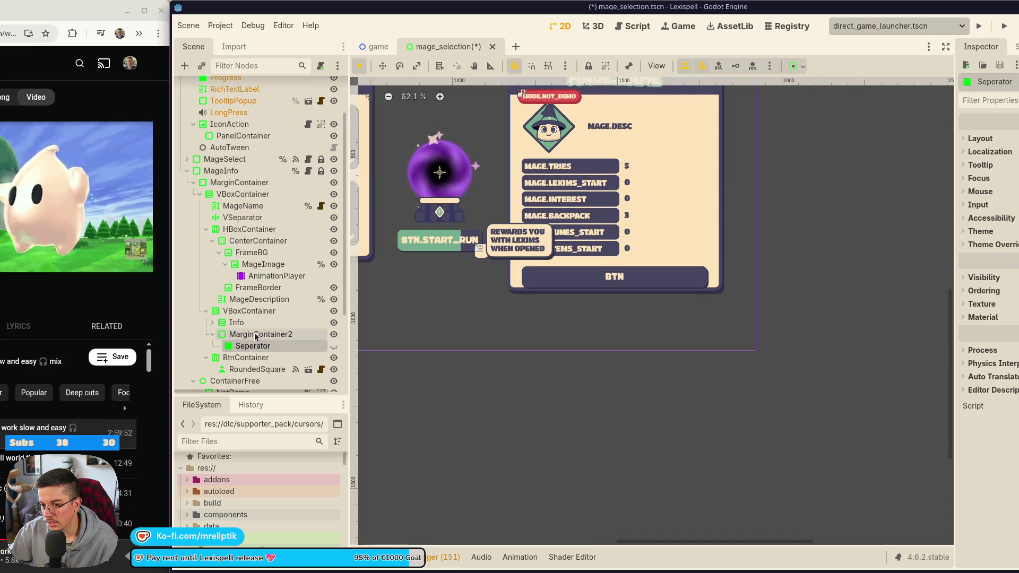
key(Delete)
key(Return)
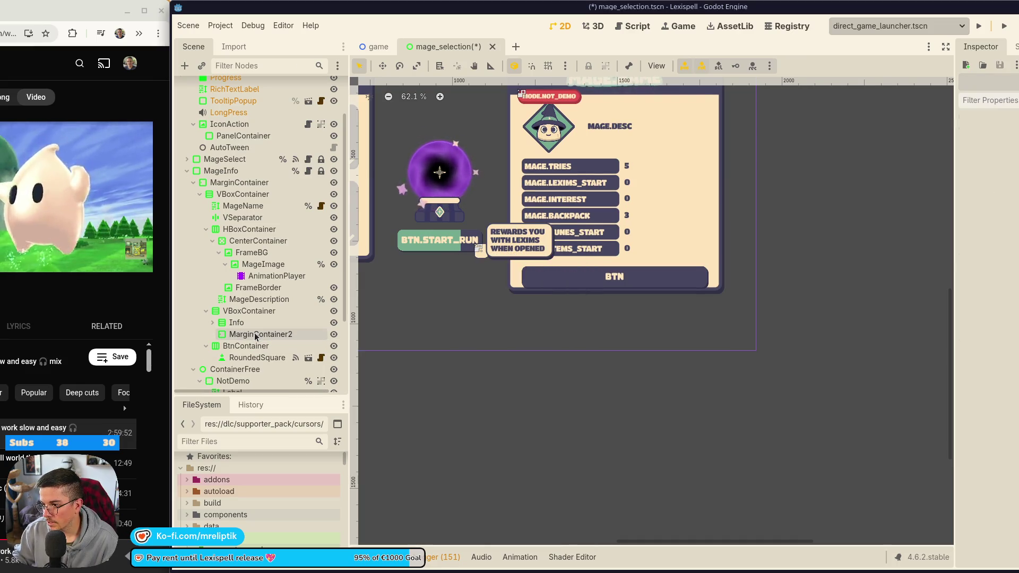
Check the container bounds, undo the last margin override change, and save the scene.
click(263, 313)
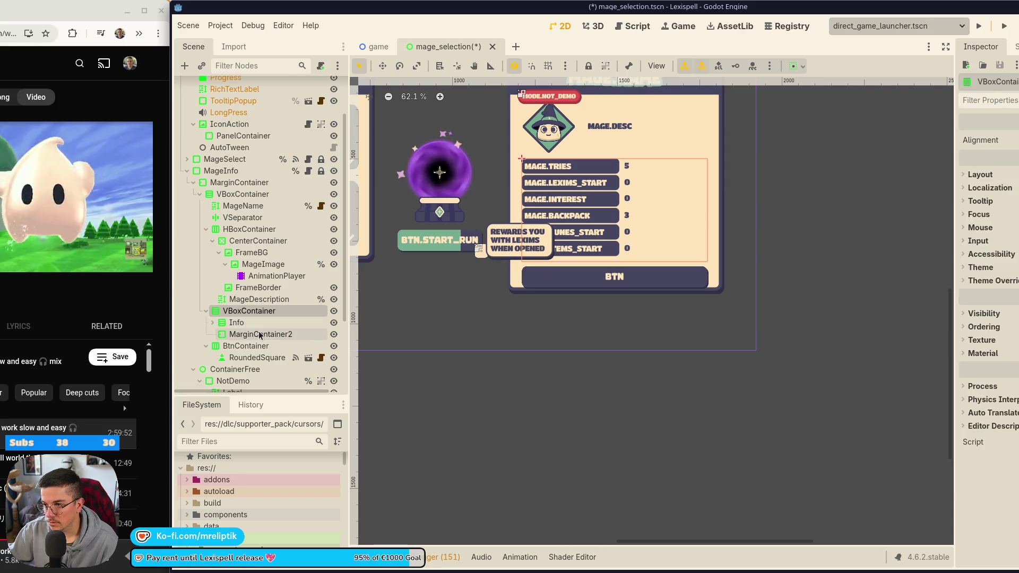
click(260, 334)
click(246, 346)
scroll(563, 212, down, 2)
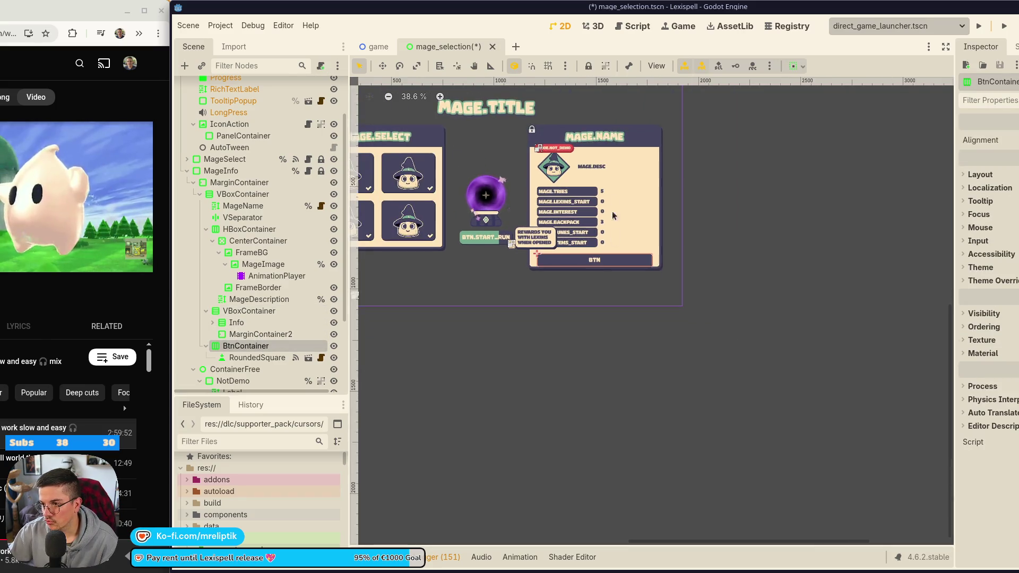
click(238, 183)
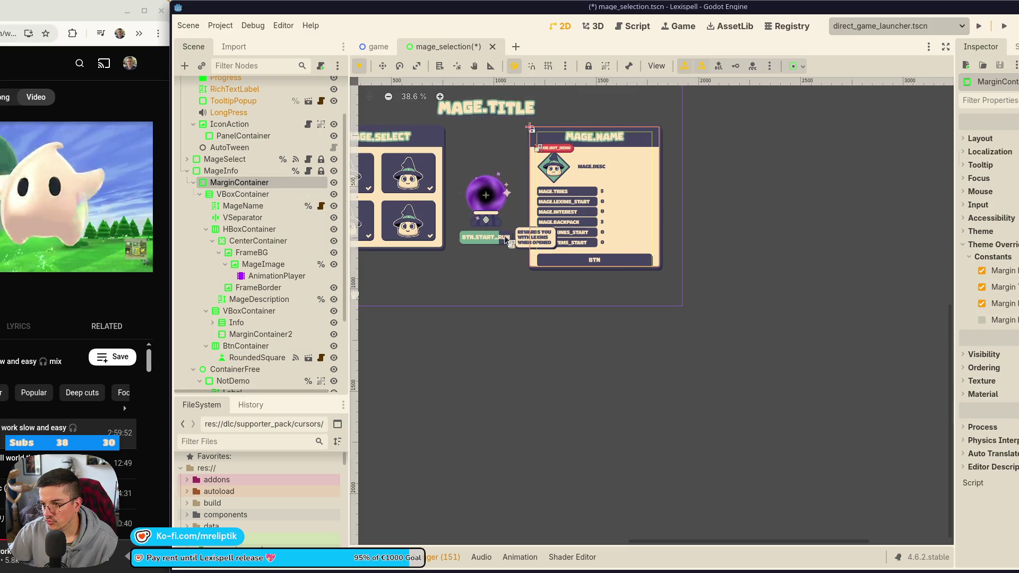
scroll(590, 262, up, 2)
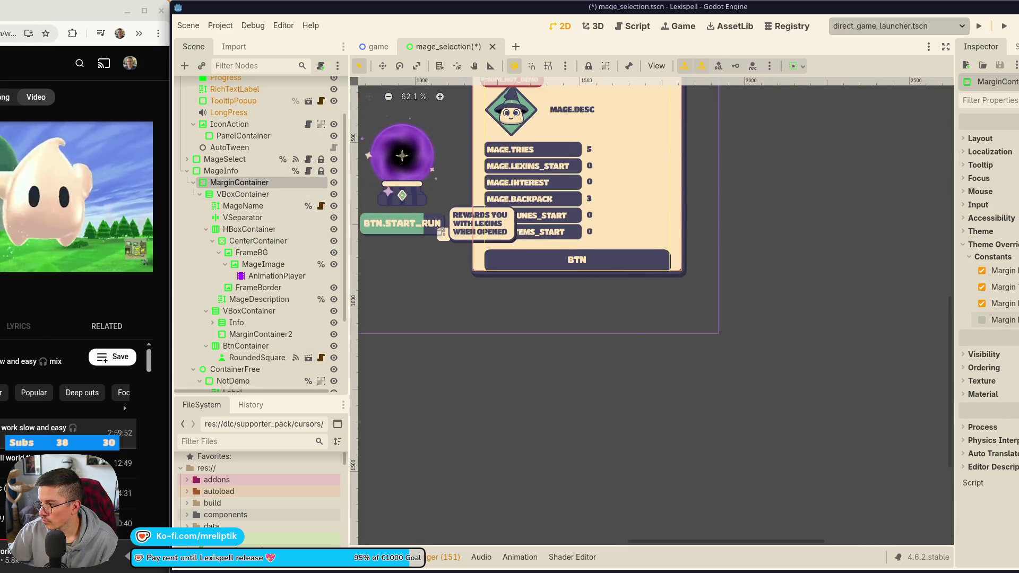
key(ctrl+s)
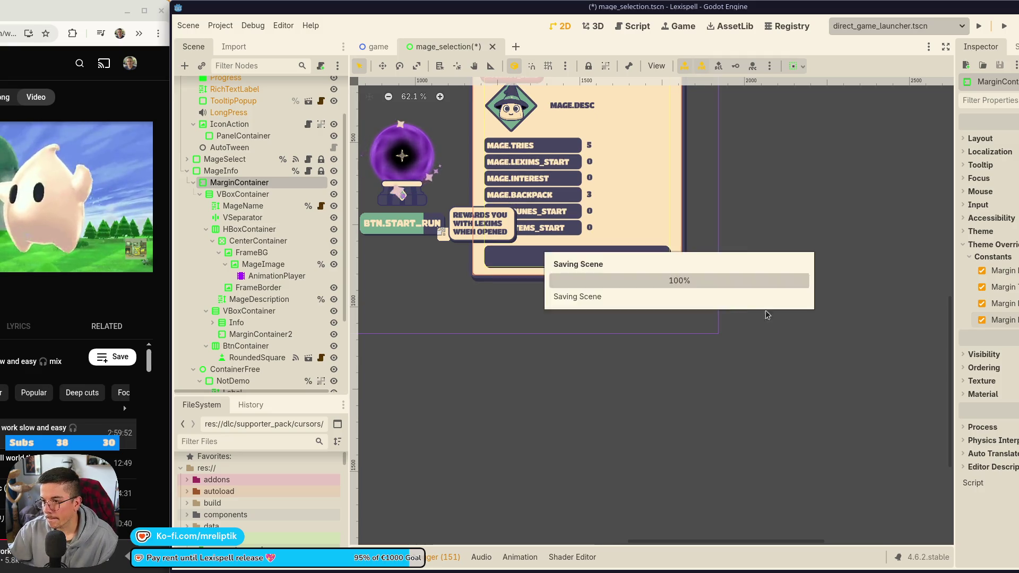
scroll(756, 403, down, 3)
scroll(628, 235, up, 3)
key(ctrl+z)
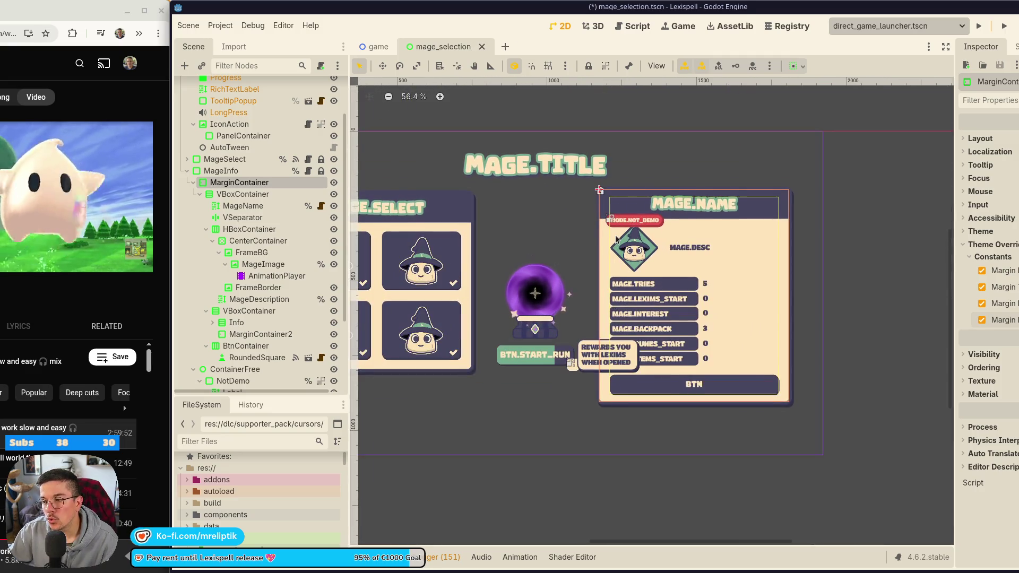
key(ctrl+s)
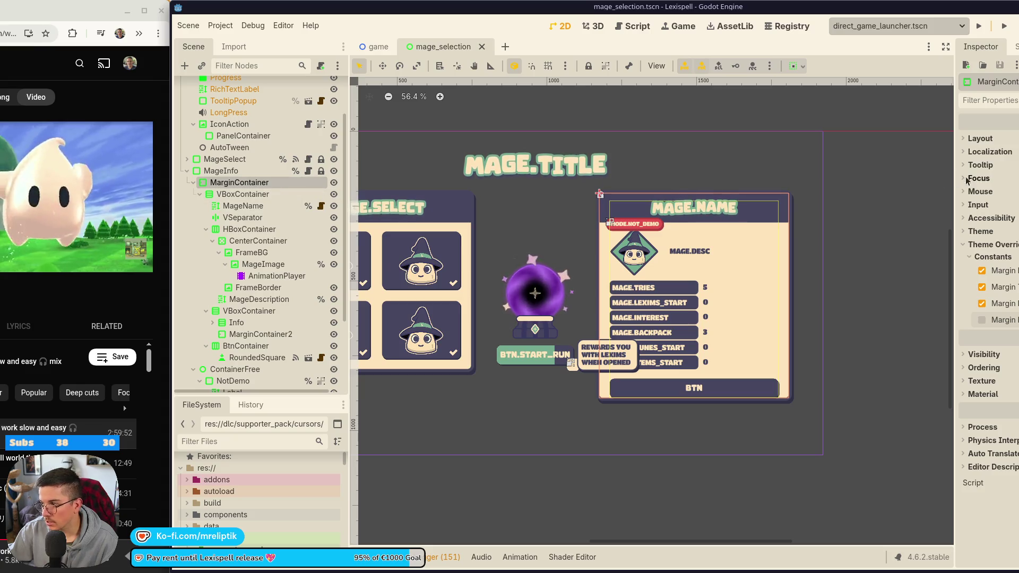
Review the MarginContainer and MageInfo layout, transform and grow direction settings, then save.
click(980, 138)
click(990, 269)
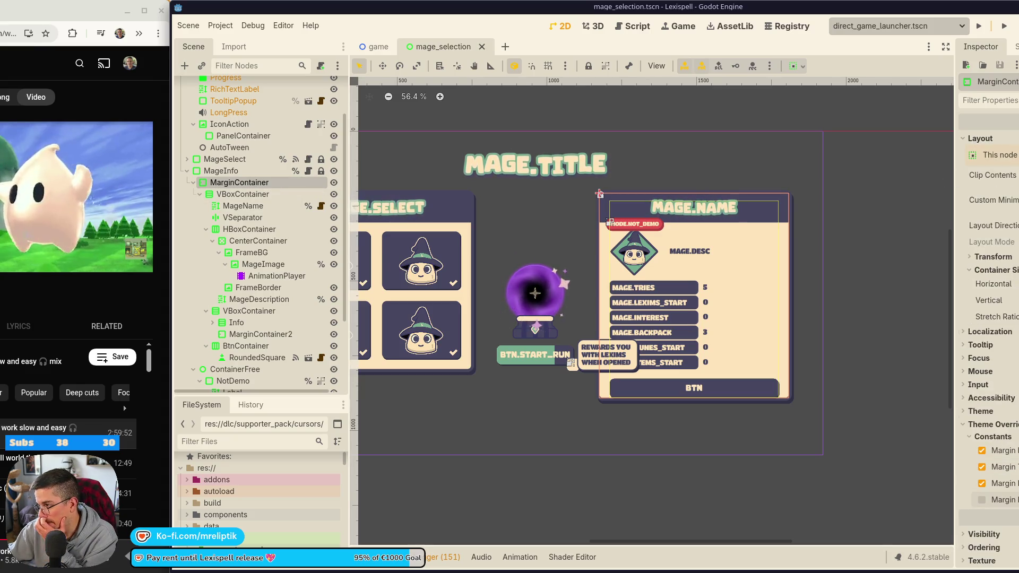
click(992, 270)
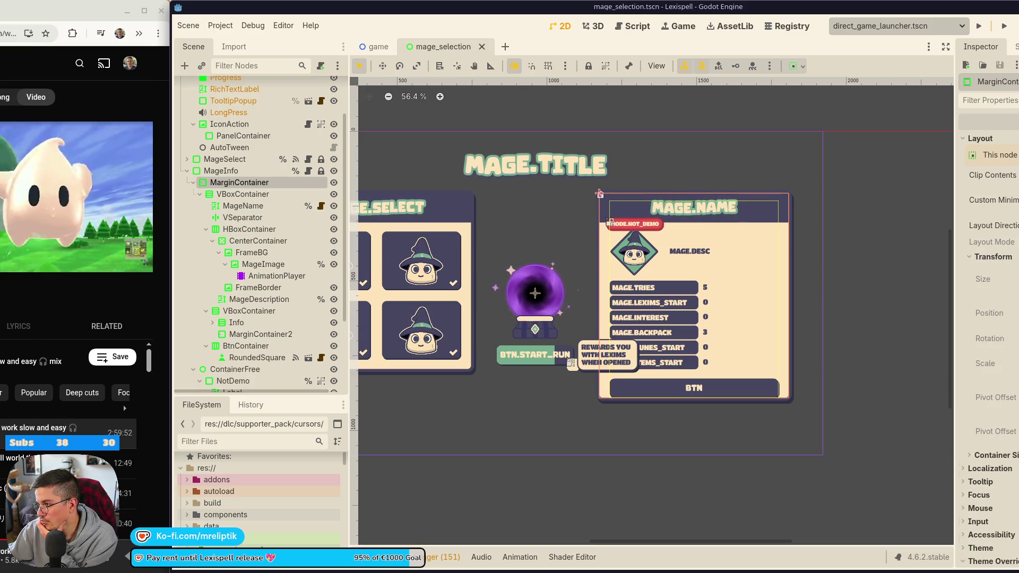
click(992, 256)
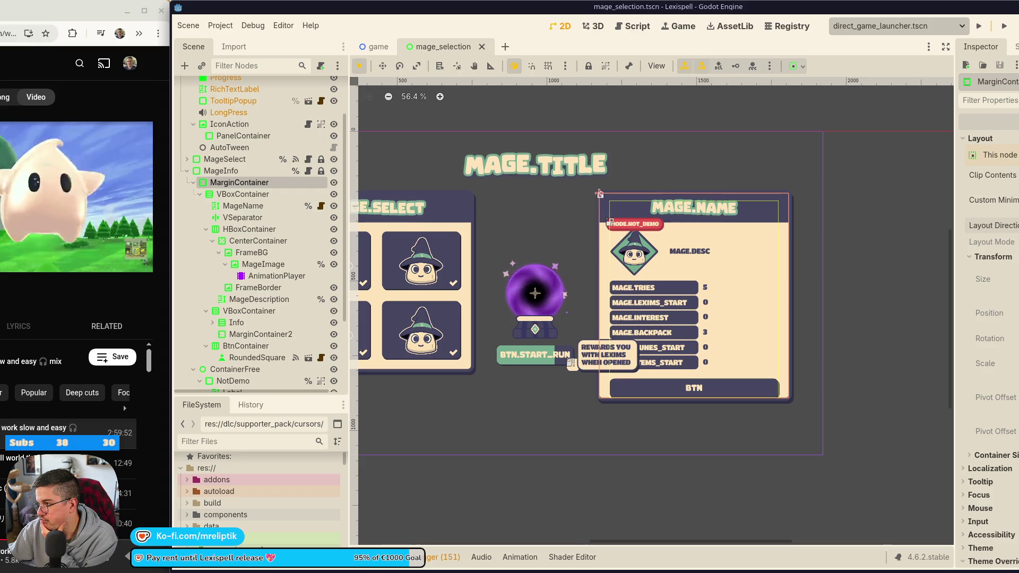
click(238, 173)
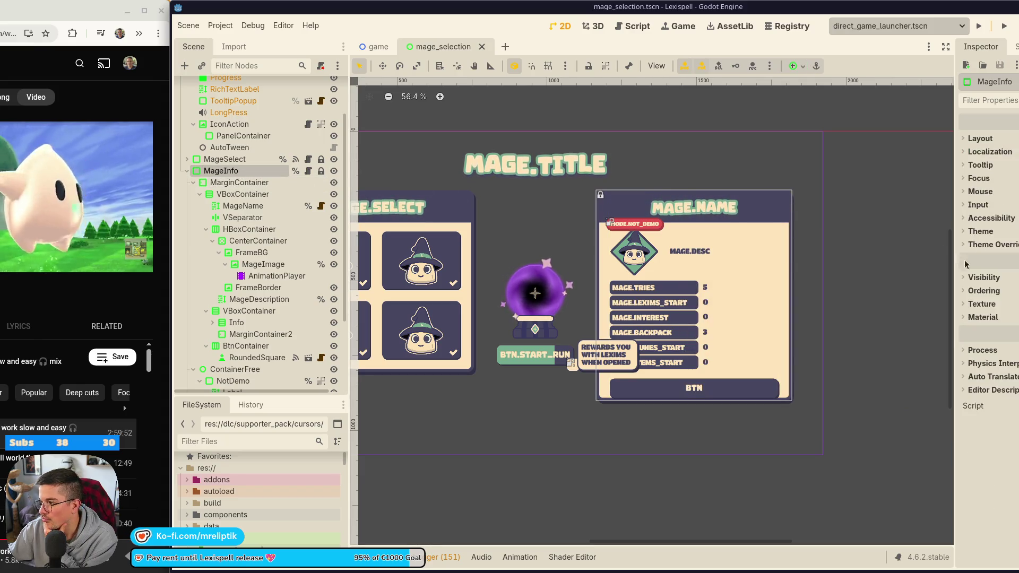
click(980, 138)
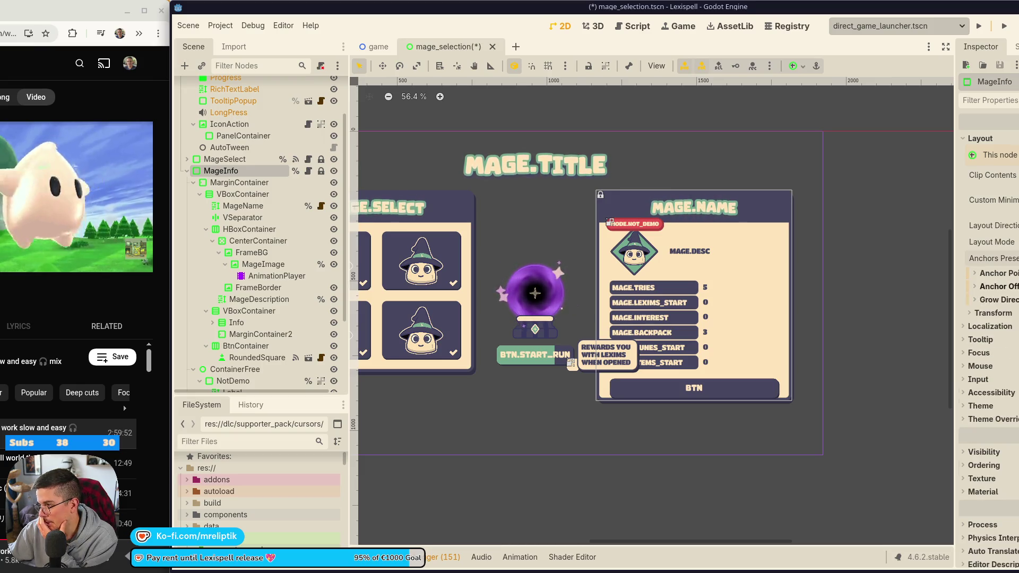
click(1015, 301)
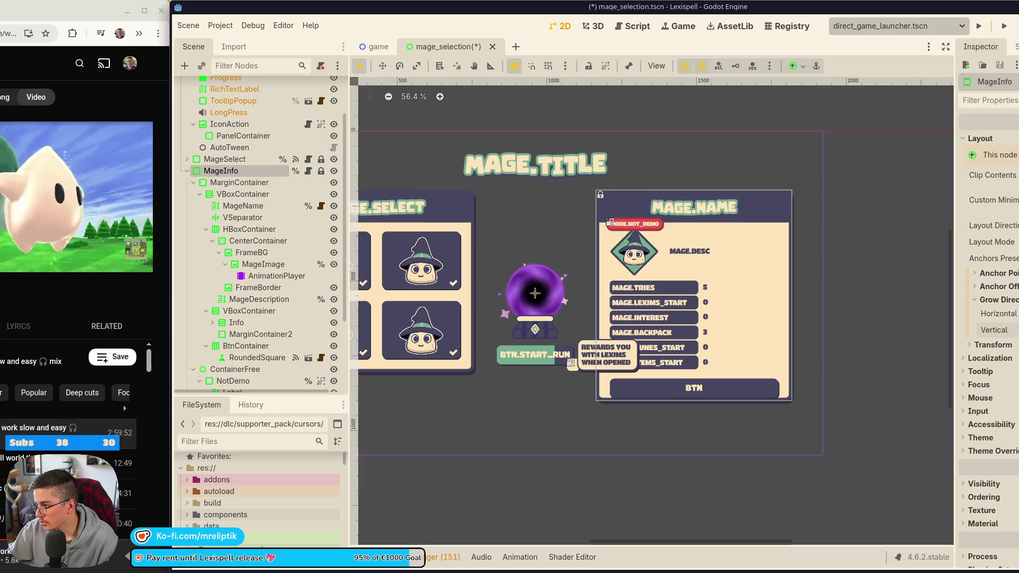
key(ctrl+s)
Enable the fourth (bottom) margin constant override on the mage info MarginContainer.
click(238, 182)
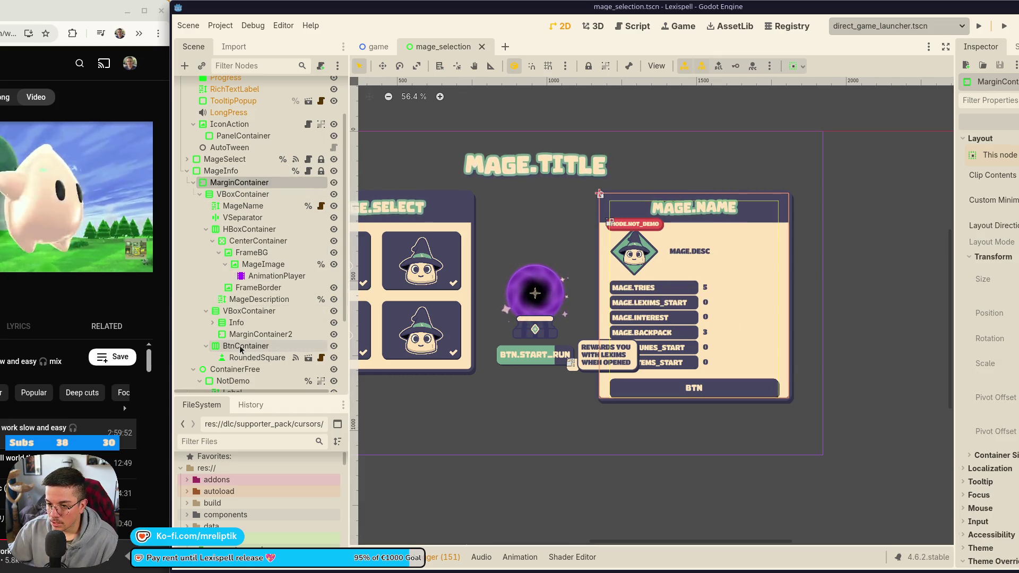
scroll(987, 319, down, 5)
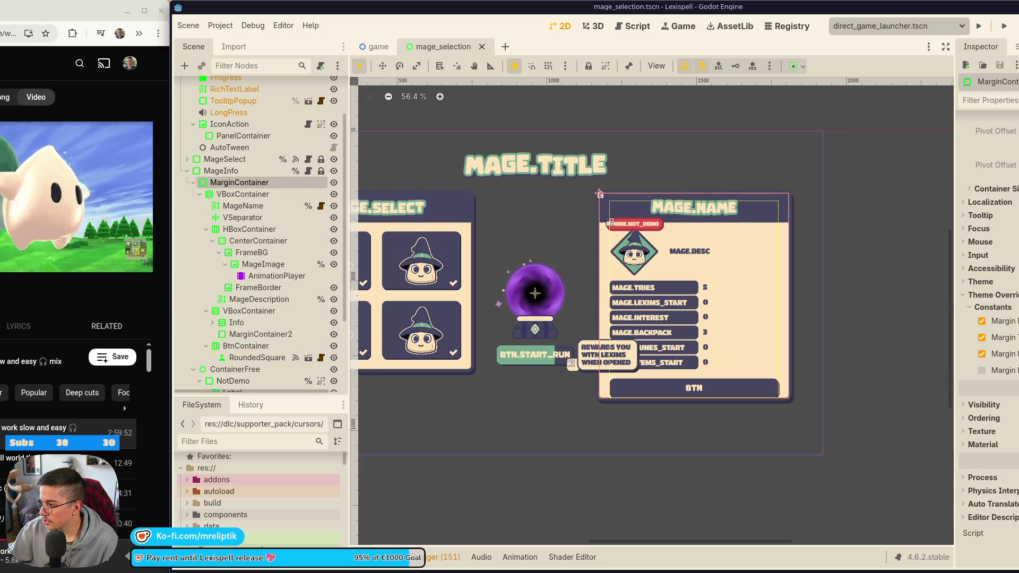
click(982, 370)
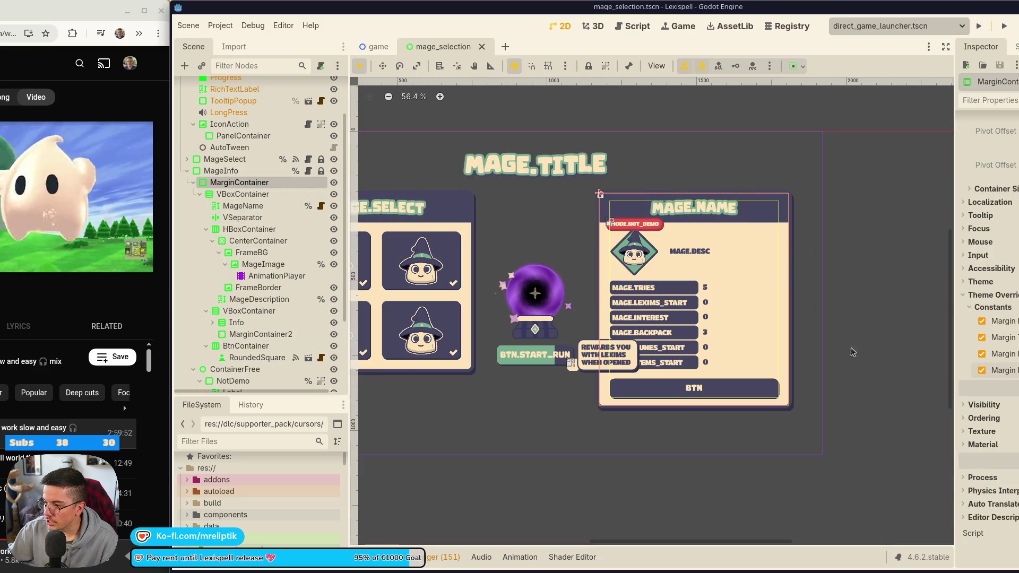
scroll(853, 353, down, 1)
click(699, 369)
scroll(736, 374, up, 2)
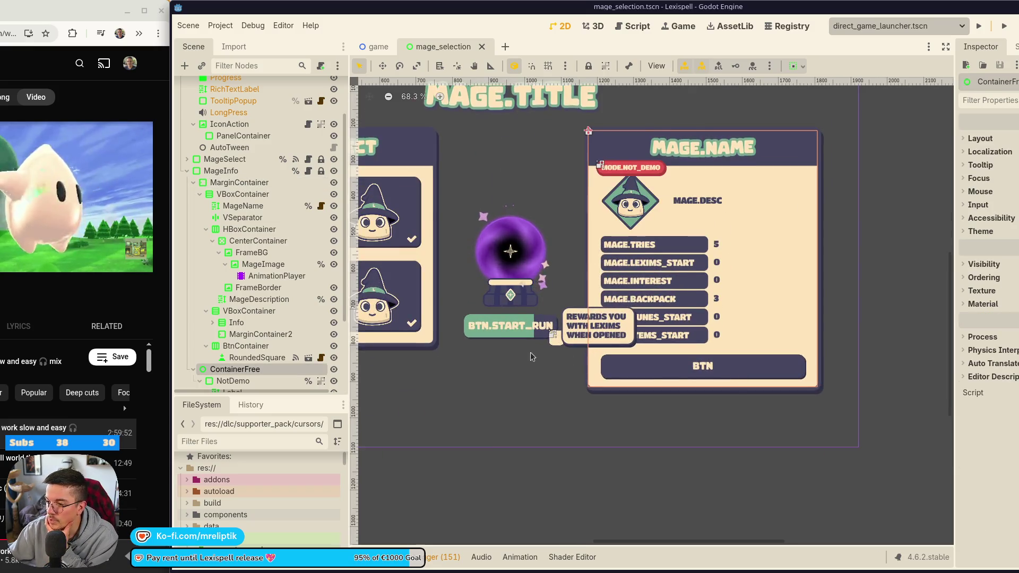
Rename the RoundedSquare button node to UnlockBtn.
click(257, 357)
key(F2)
text(U)
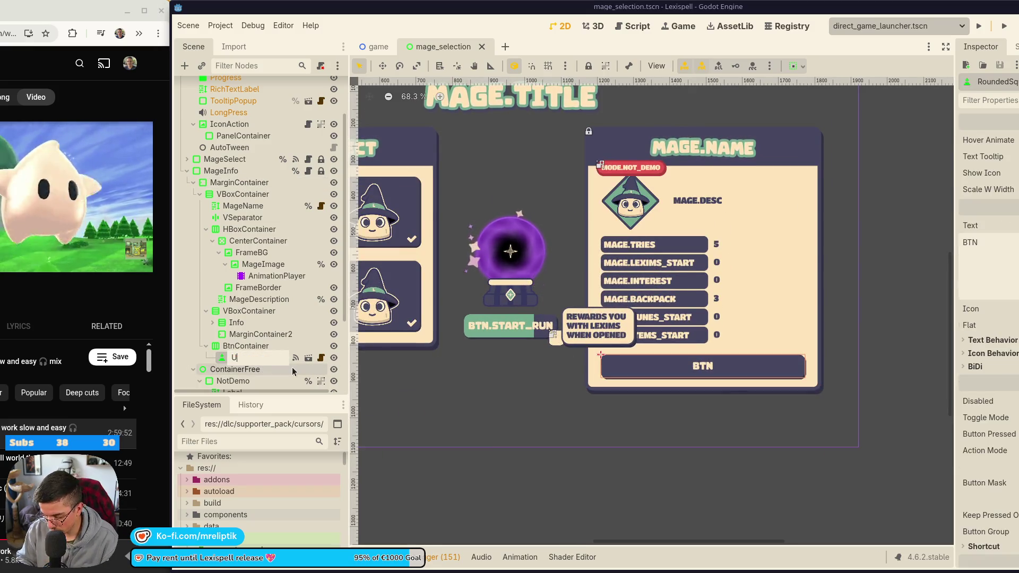
text(nlockBtn)
key(Return)
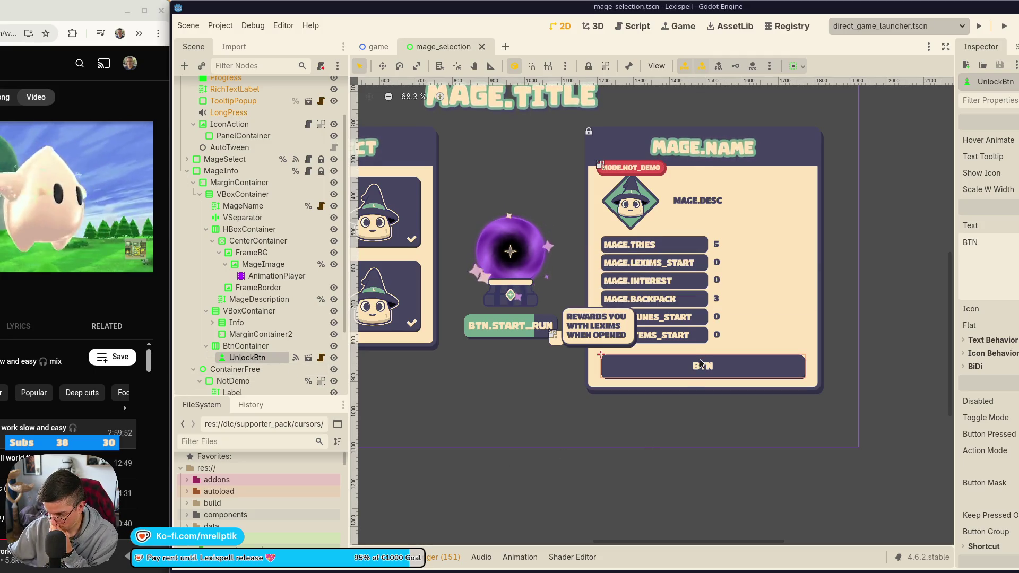
Set the button's label text to BTN.MAGE_LOCKED and save the scene.
click(982, 242)
key(BackSpace)
key(BackSpace)
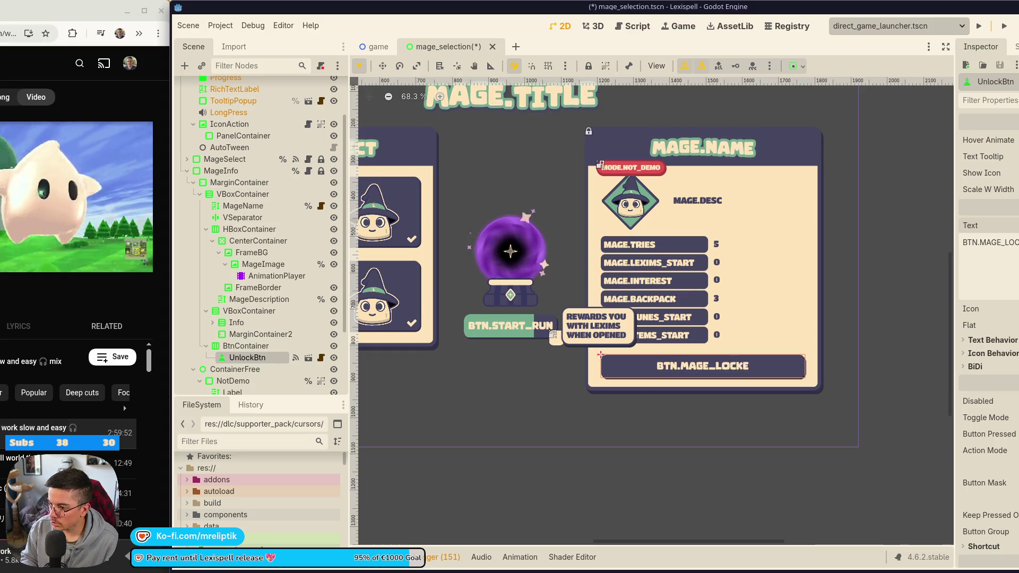
text(D)
key(ctrl+s)
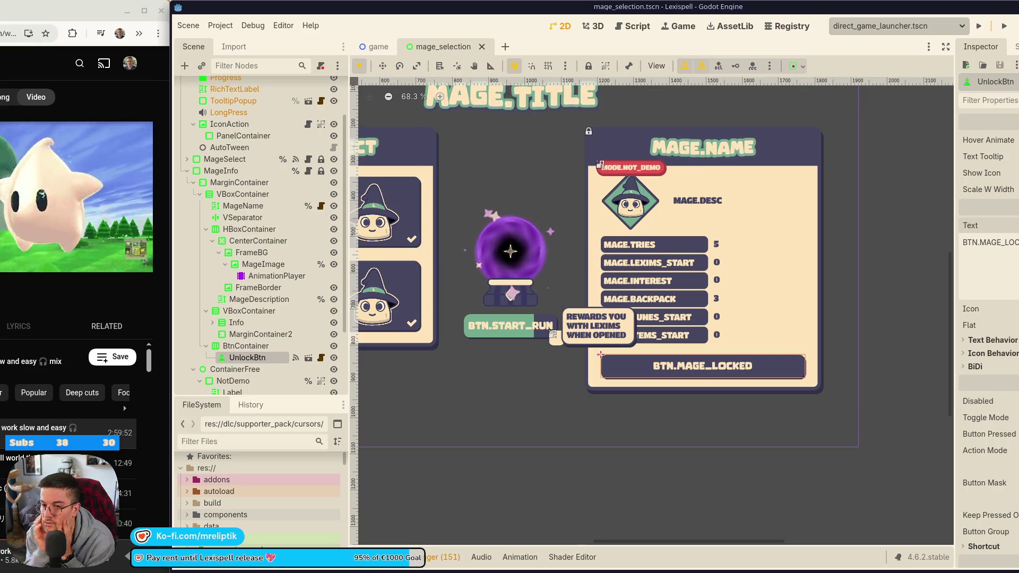
Toggle UnlockBtn's visibility off and back on, leaving it visible.
click(333, 357)
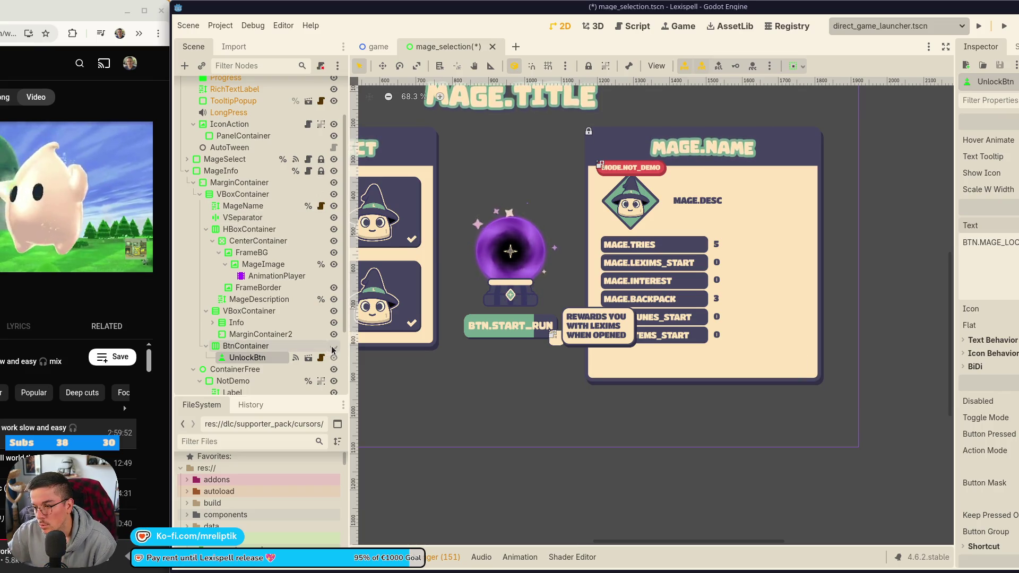
click(334, 350)
click(334, 350)
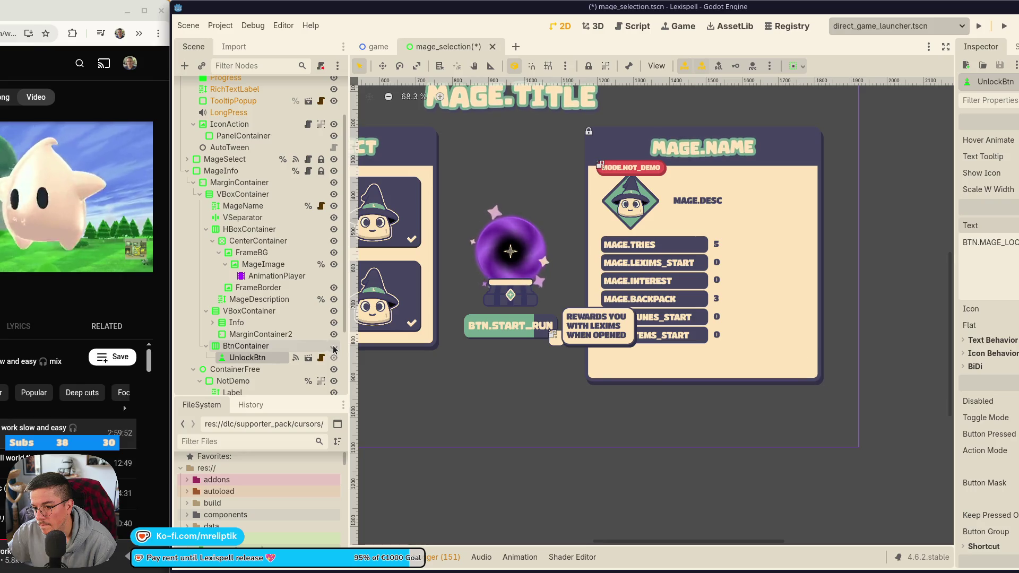
click(334, 350)
Remove the bottom margin override from the info panel's MarginContainer and save.
click(261, 347)
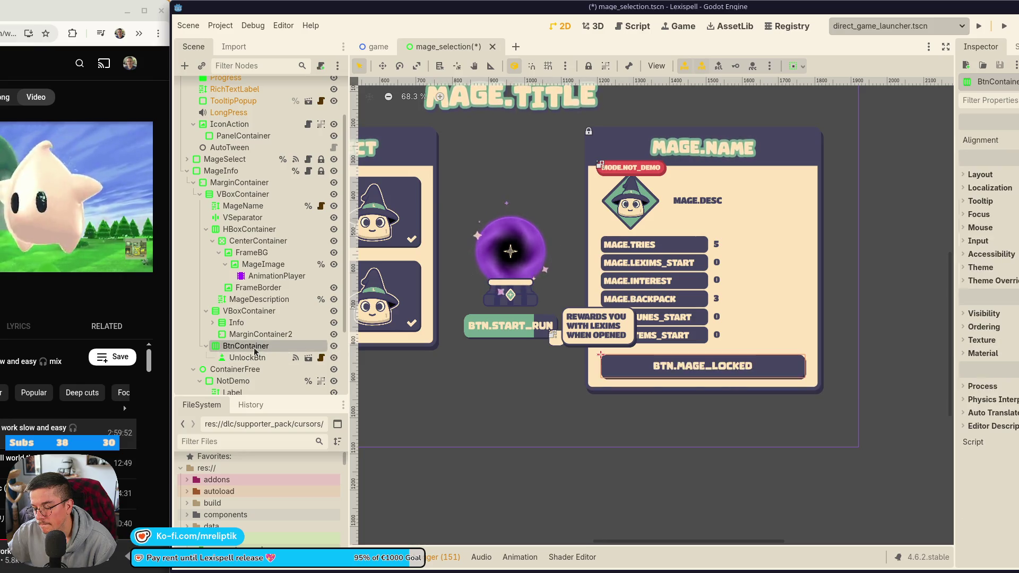
click(260, 333)
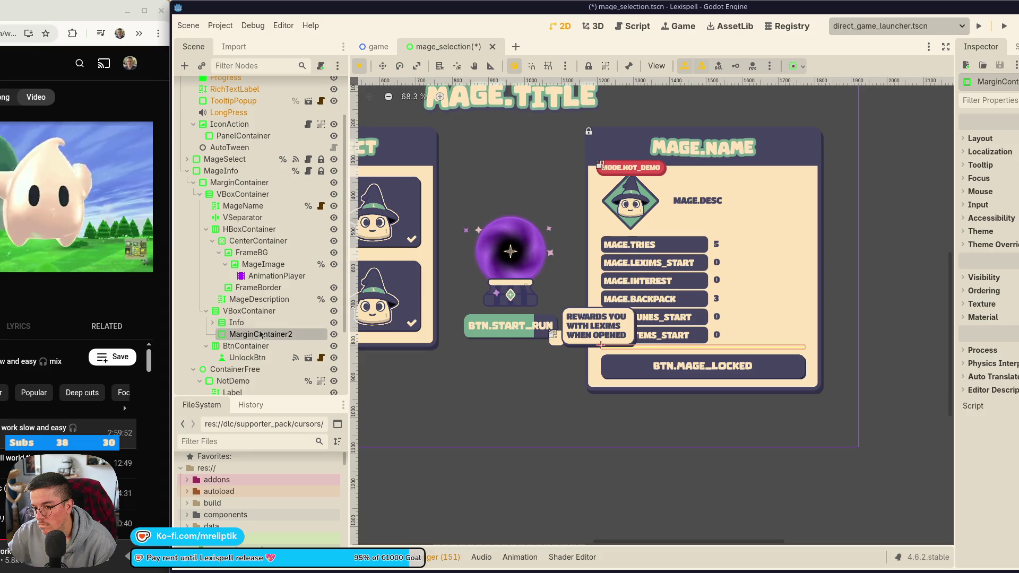
click(265, 206)
click(262, 220)
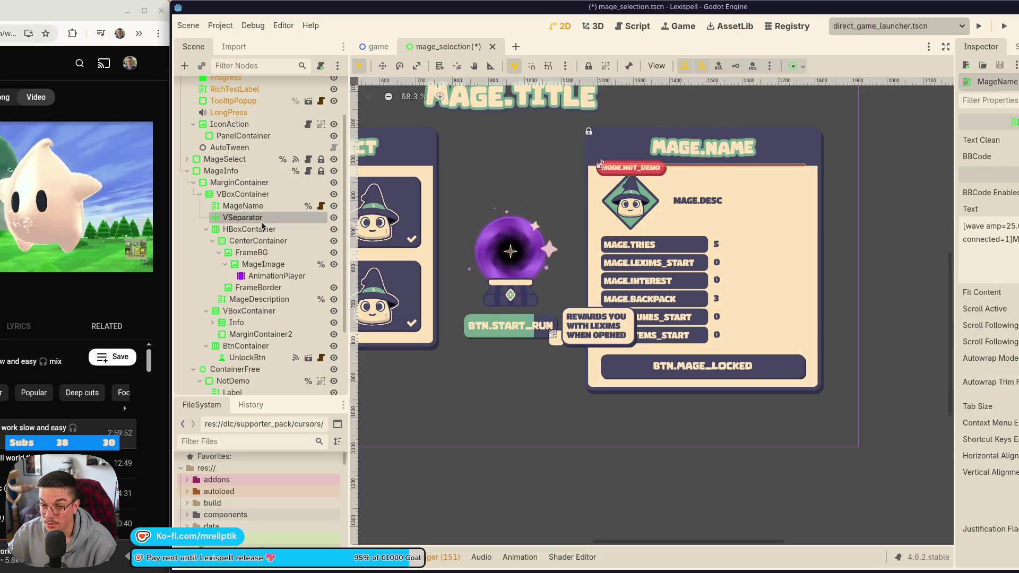
click(264, 194)
click(265, 184)
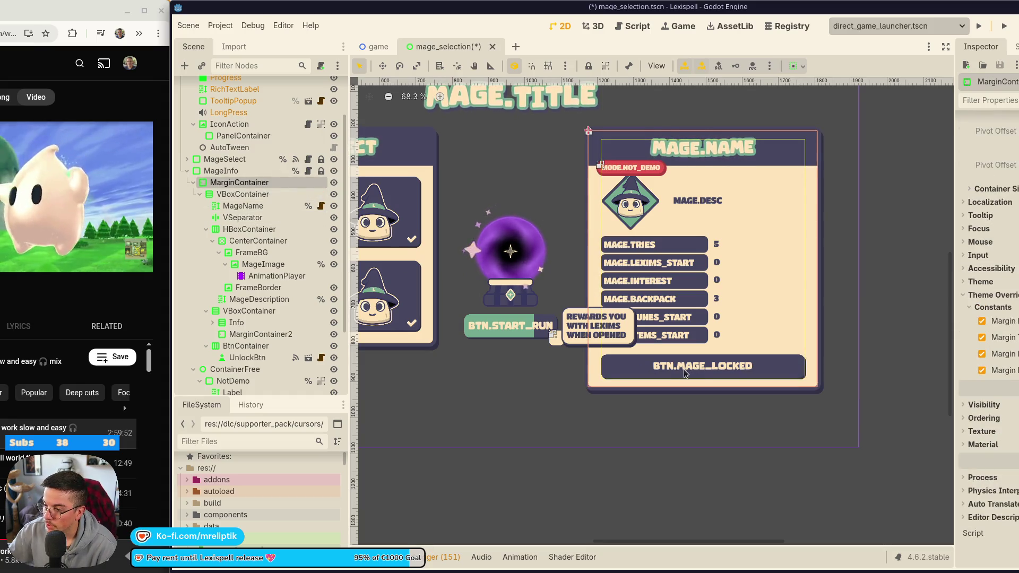
click(981, 370)
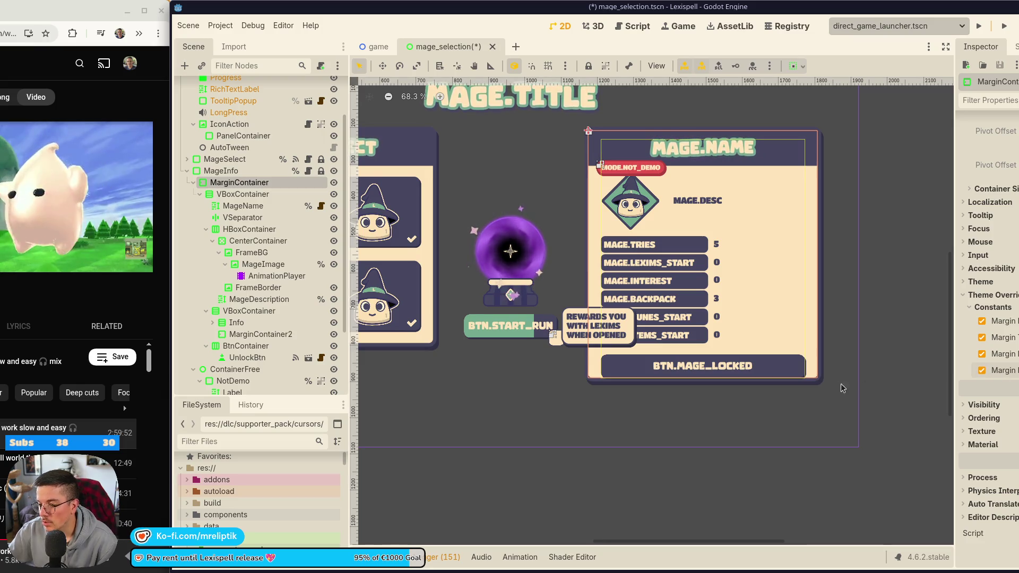
key(ctrl+s)
Hide BtnContainer and its button, then select the MageInfo panel.
click(260, 312)
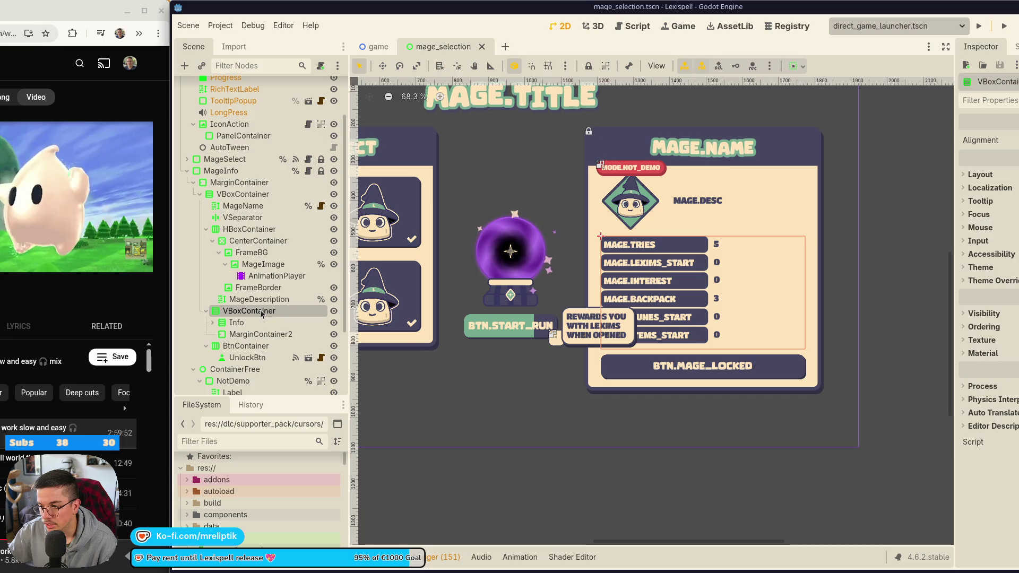
click(252, 348)
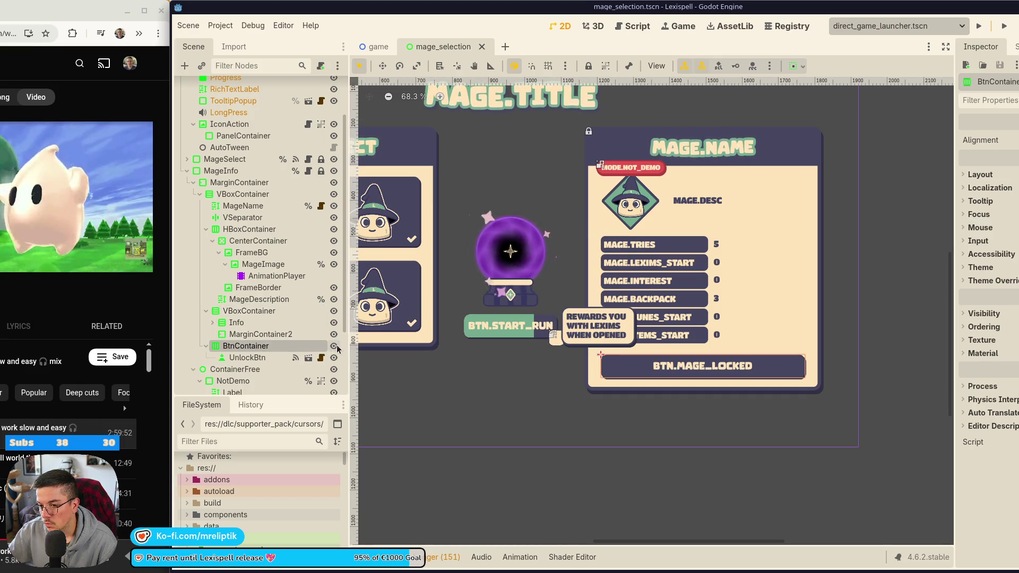
click(334, 346)
click(249, 311)
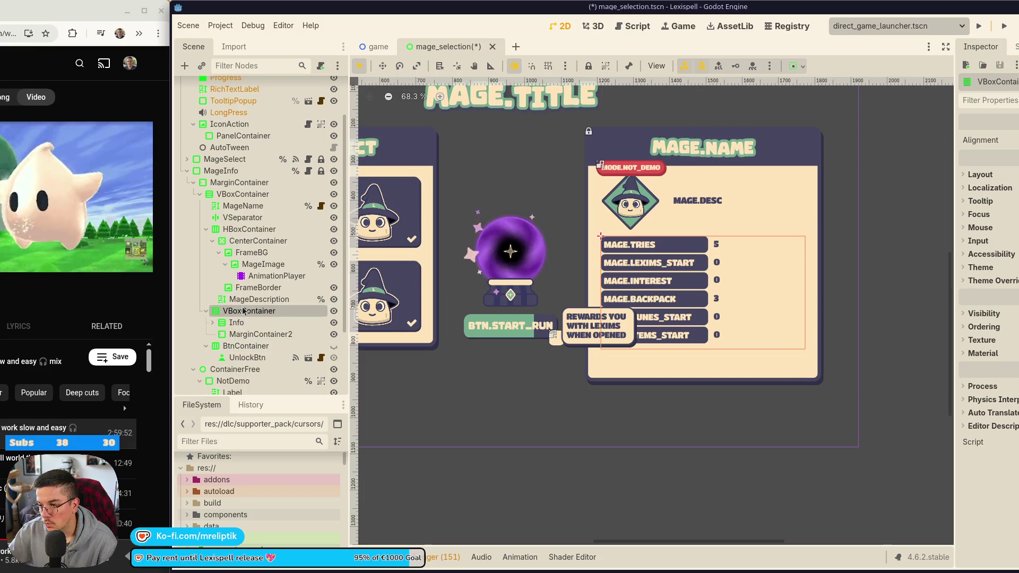
click(232, 172)
click(254, 184)
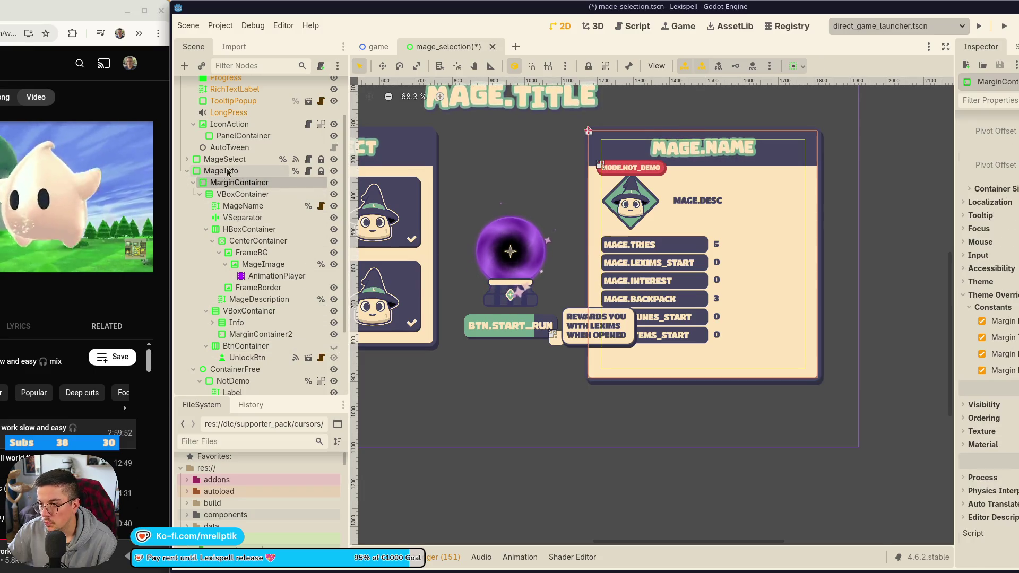
click(233, 171)
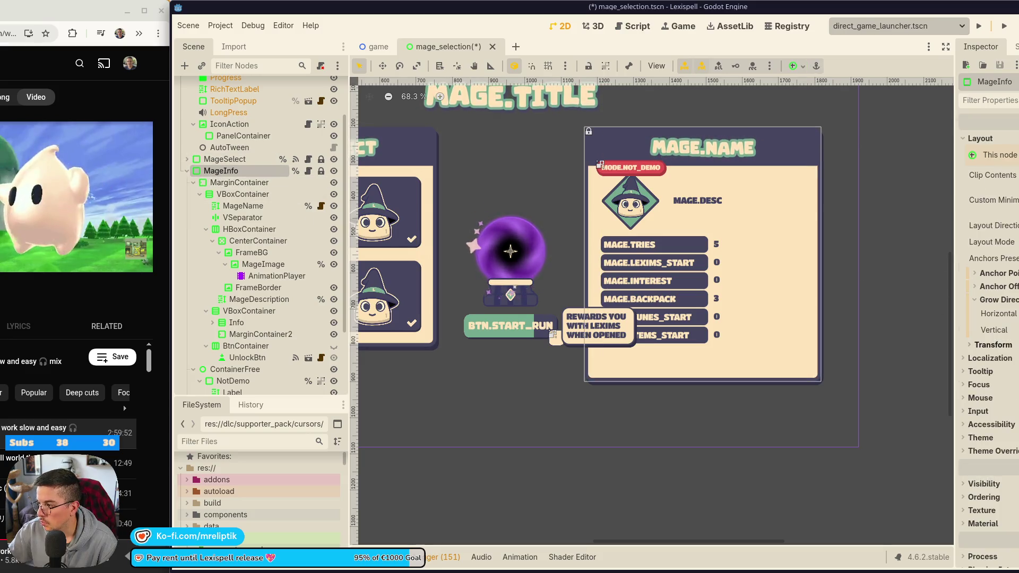
click(240, 182)
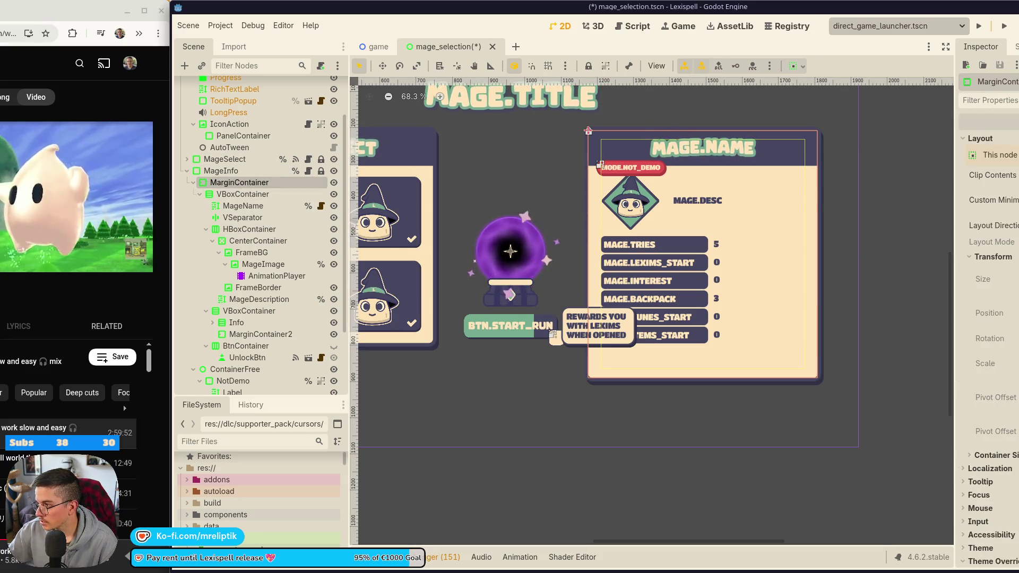
scroll(1013, 295, down, 5)
key(Up)
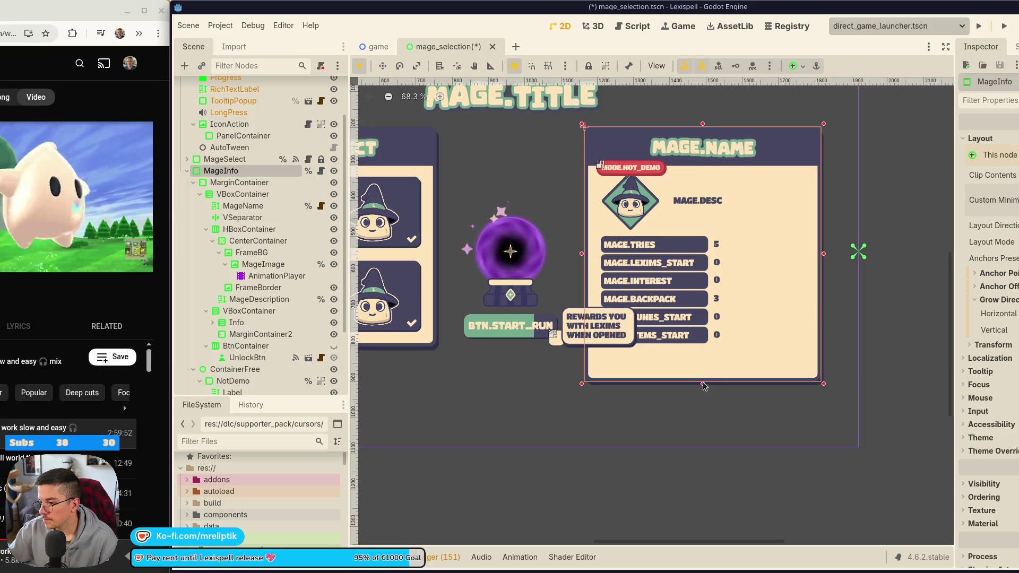
Shrink the MageInfo panel to its minimum height, save, and lock it.
drag(702, 383, 705, 339)
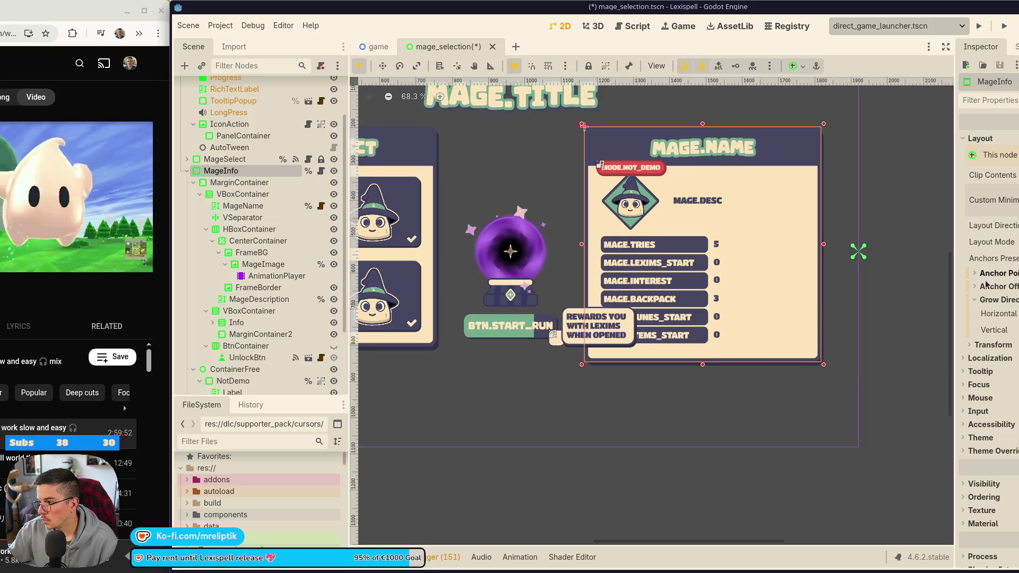
click(983, 348)
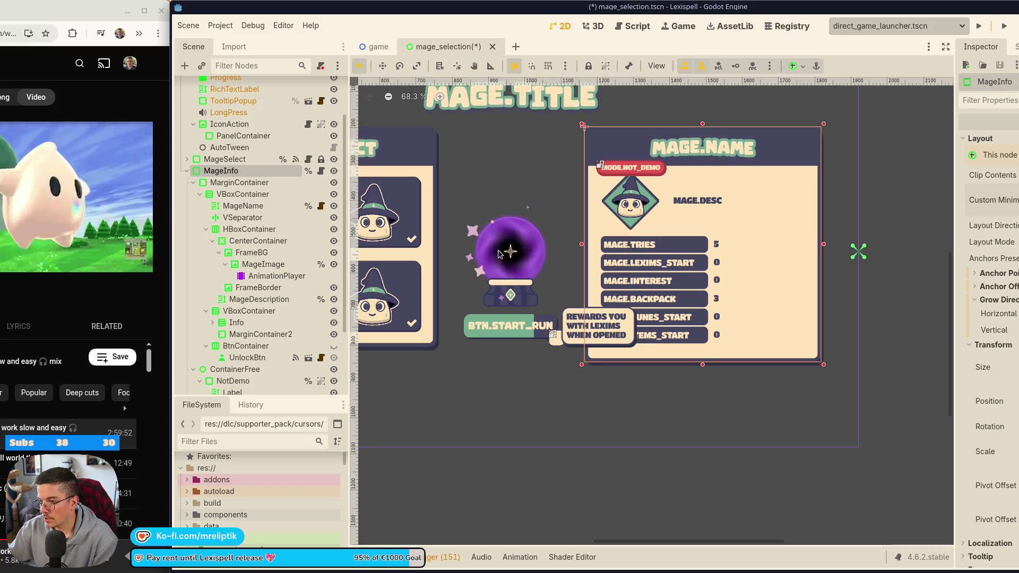
key(ctrl+s)
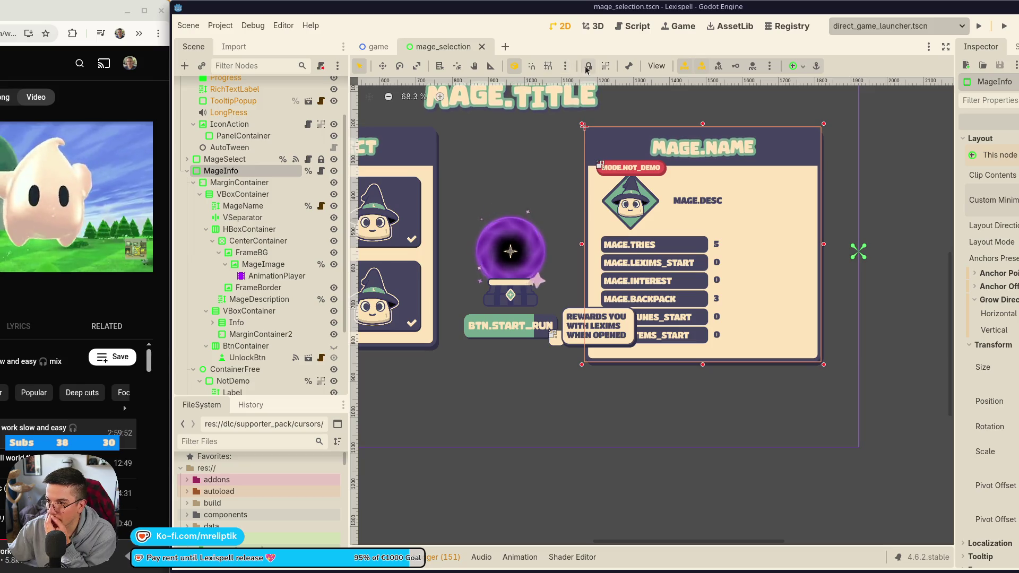
click(587, 67)
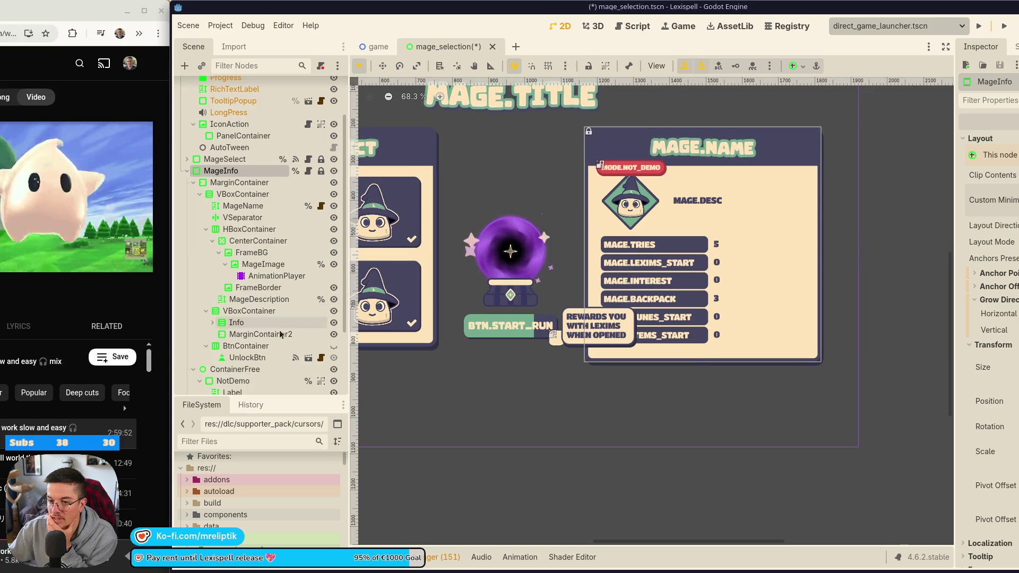
Make BtnContainer visible again so BTN.MAGE_LOCKED shows, save, and select UnlockBtn.
click(334, 346)
click(334, 346)
click(334, 346)
click(334, 345)
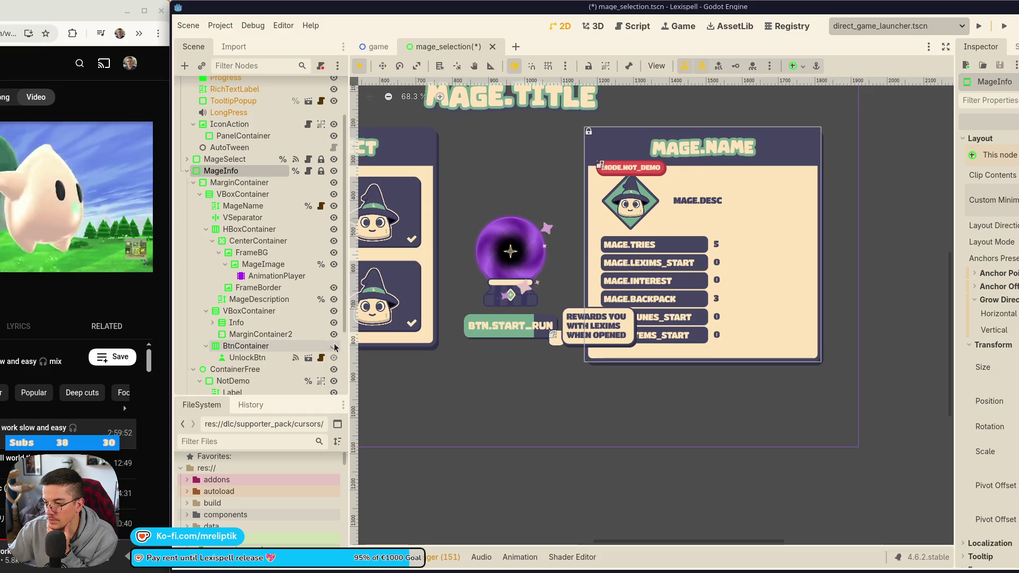
click(334, 346)
click(334, 346)
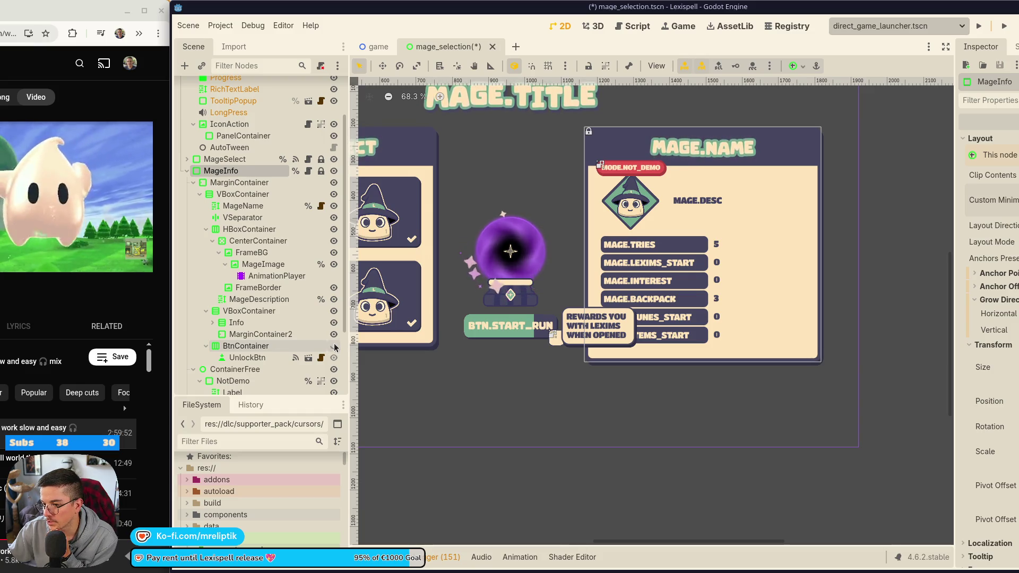
click(333, 346)
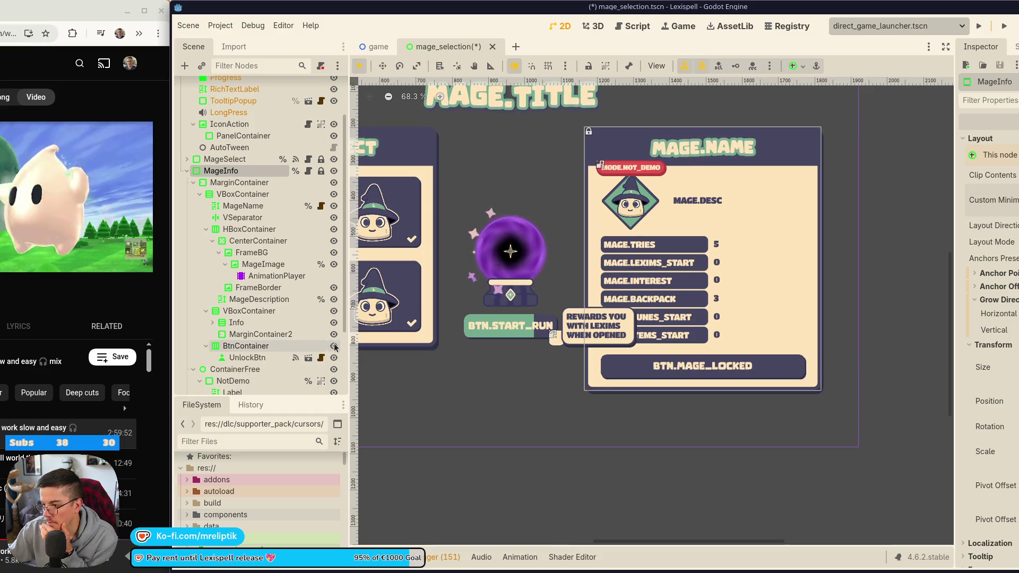
click(249, 346)
key(ctrl+s)
click(276, 357)
scroll(612, 344, down, 5)
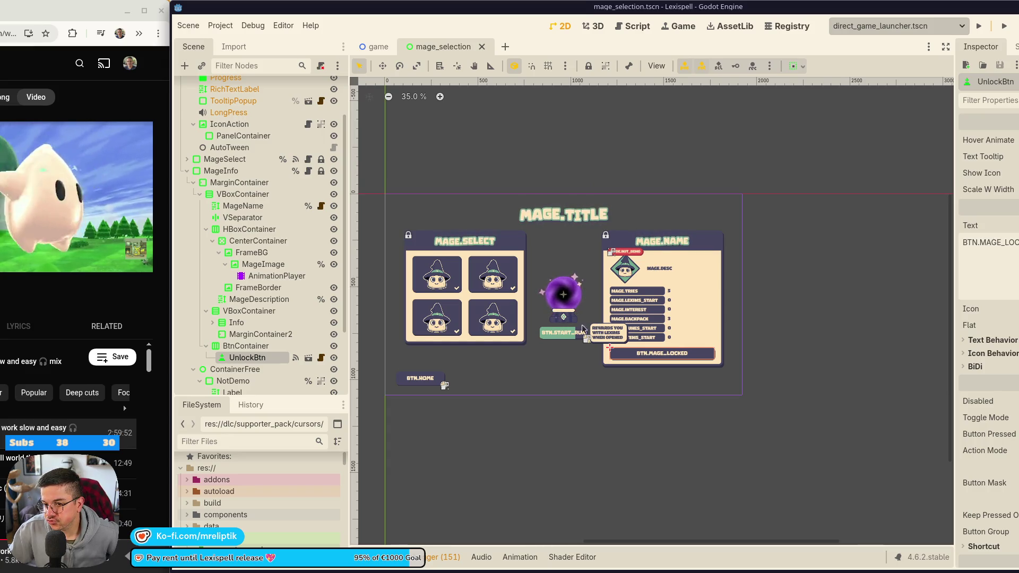
Open the MageInfo node's script, mage_info.gd.
mouse_move(292, 395)
mouse_down()
mouse_move(292, 265)
mouse_move(292, 413)
mouse_move(292, 352)
mouse_up()
scroll(281, 289, down, 5)
scroll(272, 253, up, 5)
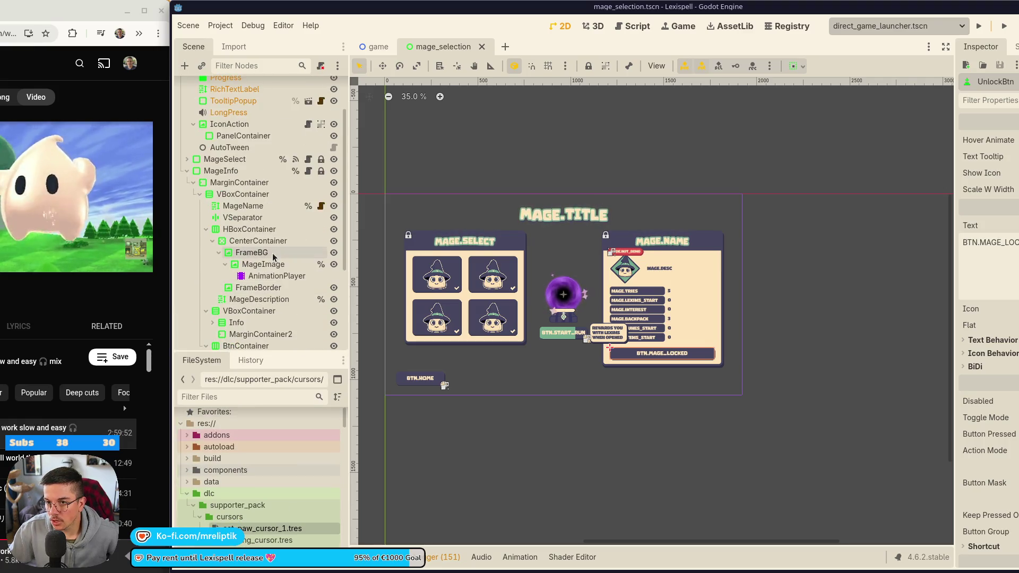
click(231, 170)
click(307, 170)
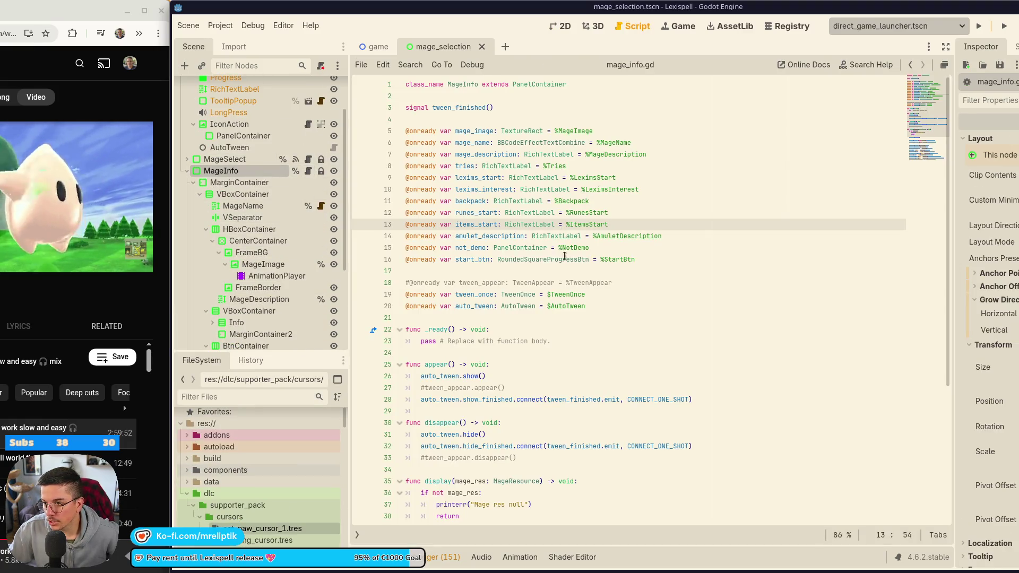
scroll(285, 268, down, 3)
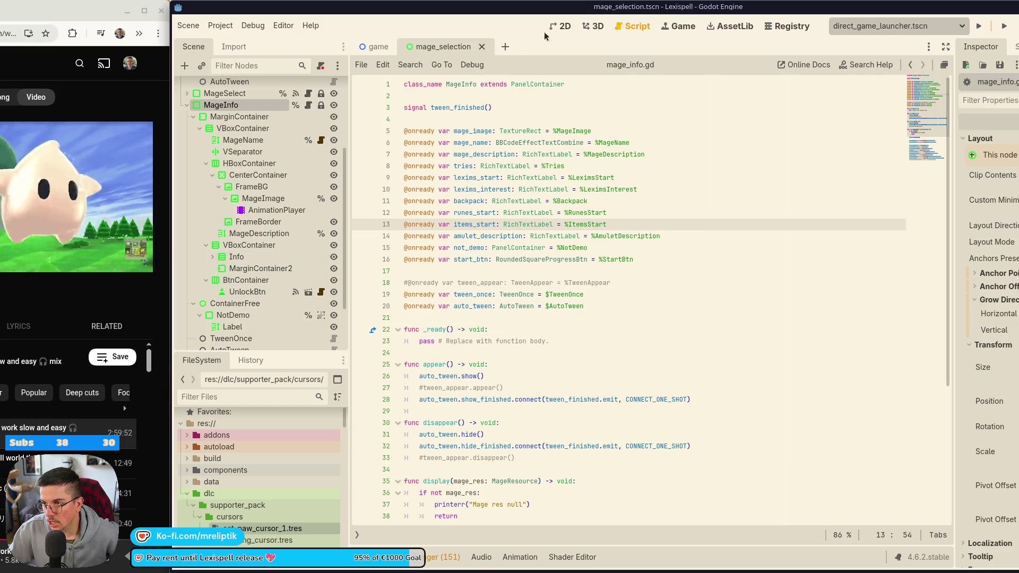
Make the unlock button visible in the 2D view, then return to mage_info.gd.
key(ctrl+F1)
click(334, 292)
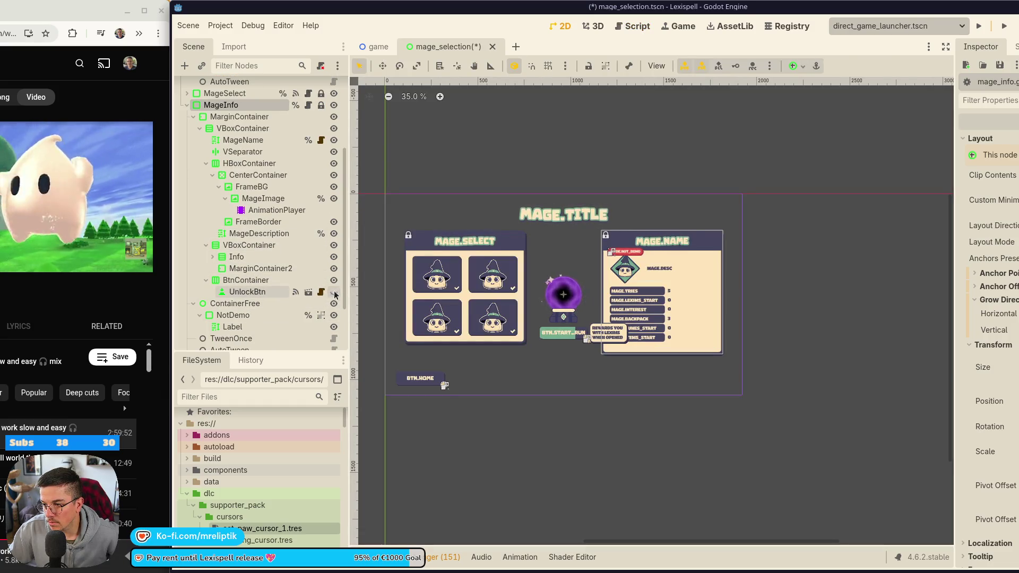
click(334, 292)
click(334, 292)
click(334, 292)
scroll(248, 252, up, 5)
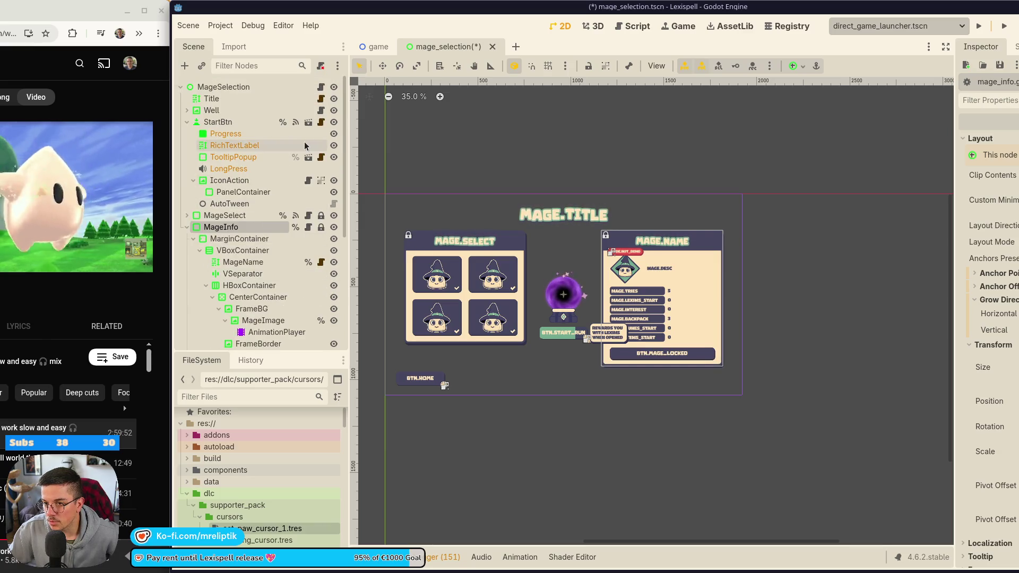
key(ctrl+F3)
Give UnlockBtn a scene-unique name and save the mage selection scene.
scroll(249, 239, down, 5)
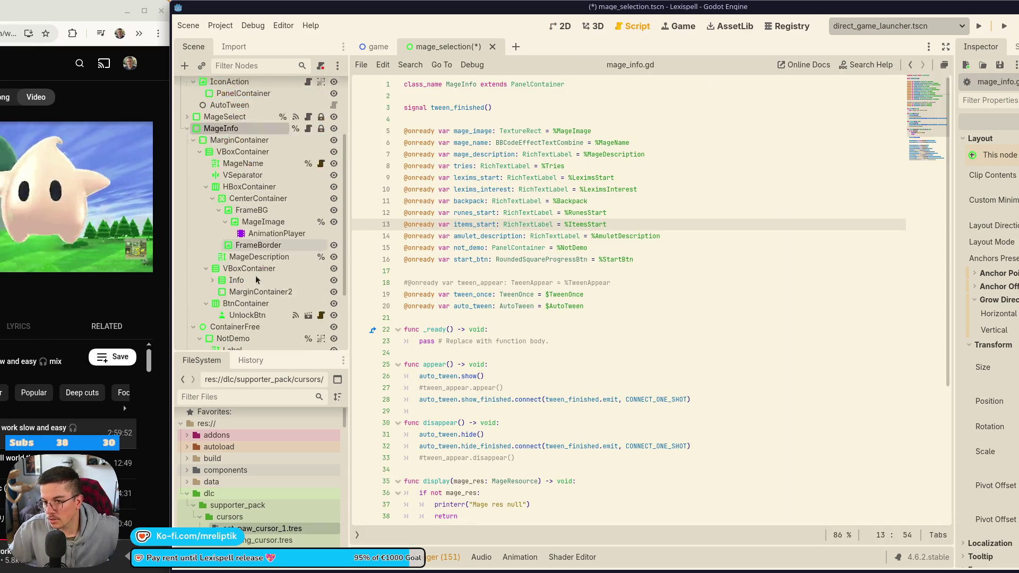
right_click(244, 281)
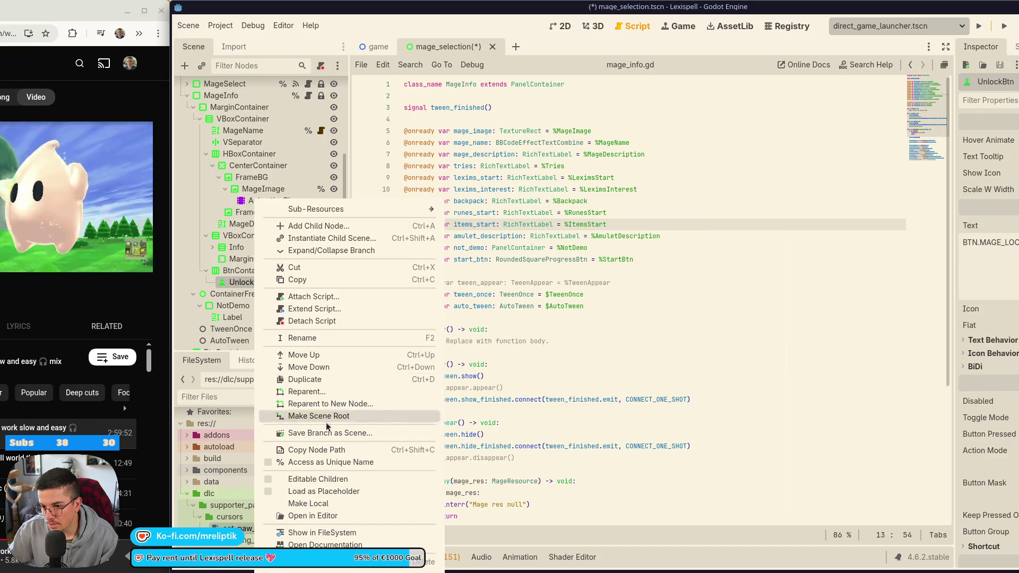
click(385, 465)
key(ctrl+s)
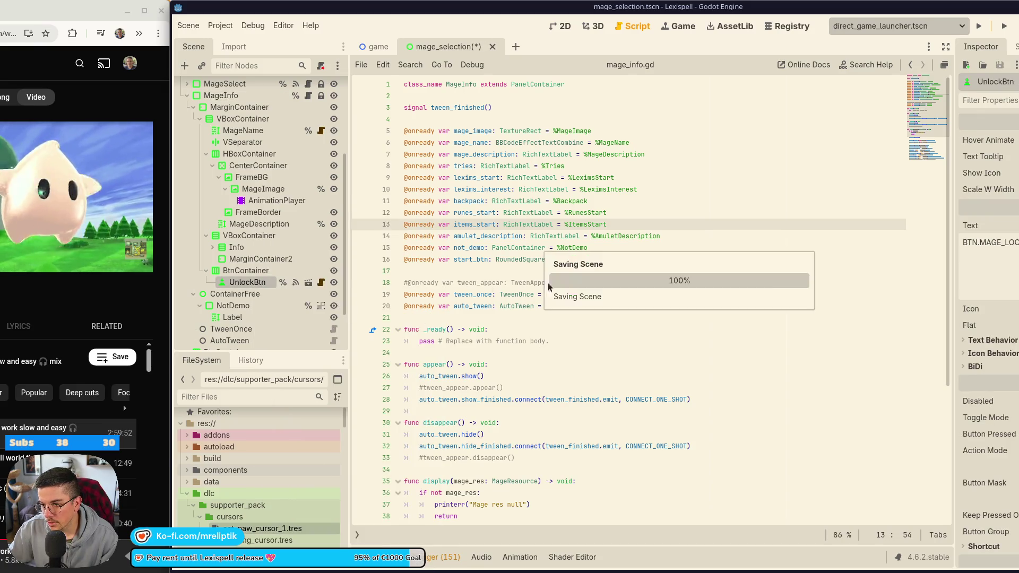
scroll(552, 271, down, 1)
click(653, 225)
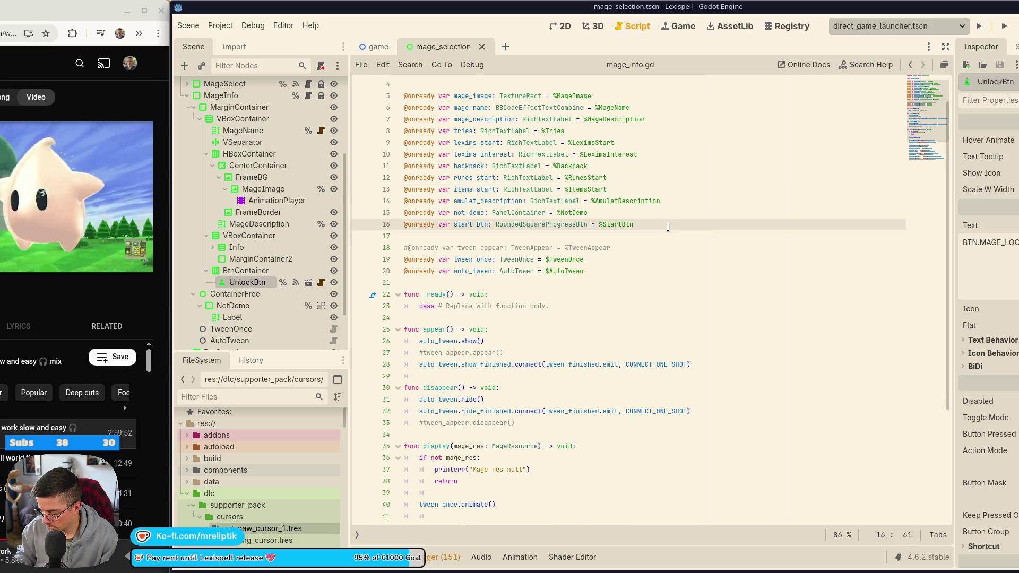
key(Return)
scroll(501, 293, up, 1)
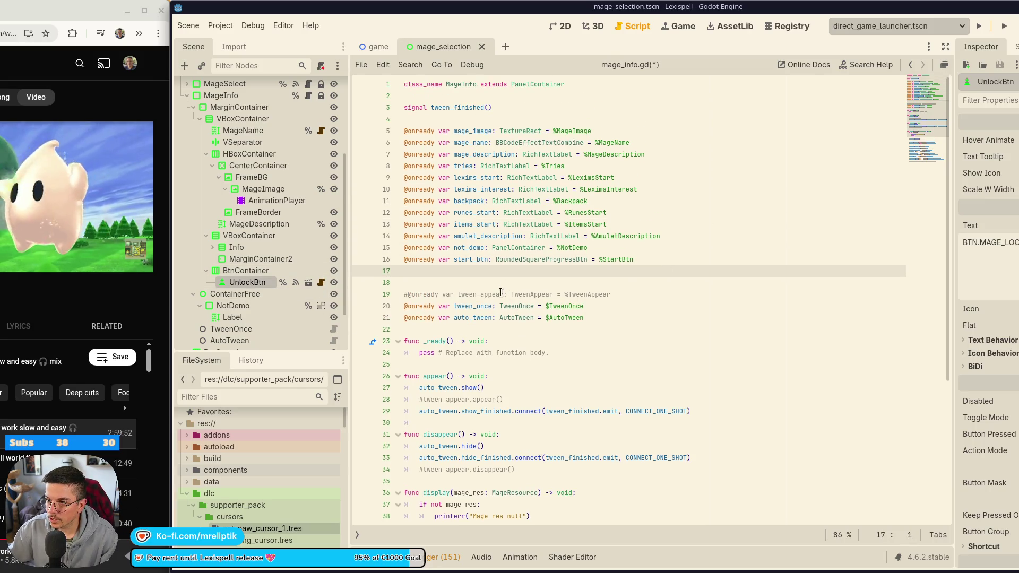
mouse_move(247, 281)
mouse_down()
mouse_move(375, 291)
mouse_move(461, 284)
mouse_move(457, 271)
mouse_up()
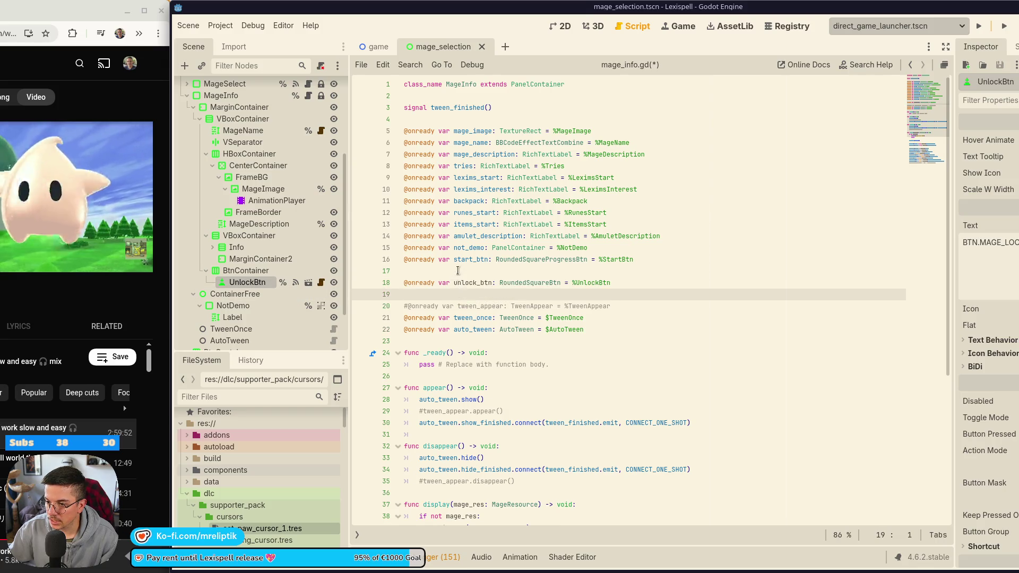
click(457, 271)
key(Delete)
key(ctrl+s)
double_click(480, 271)
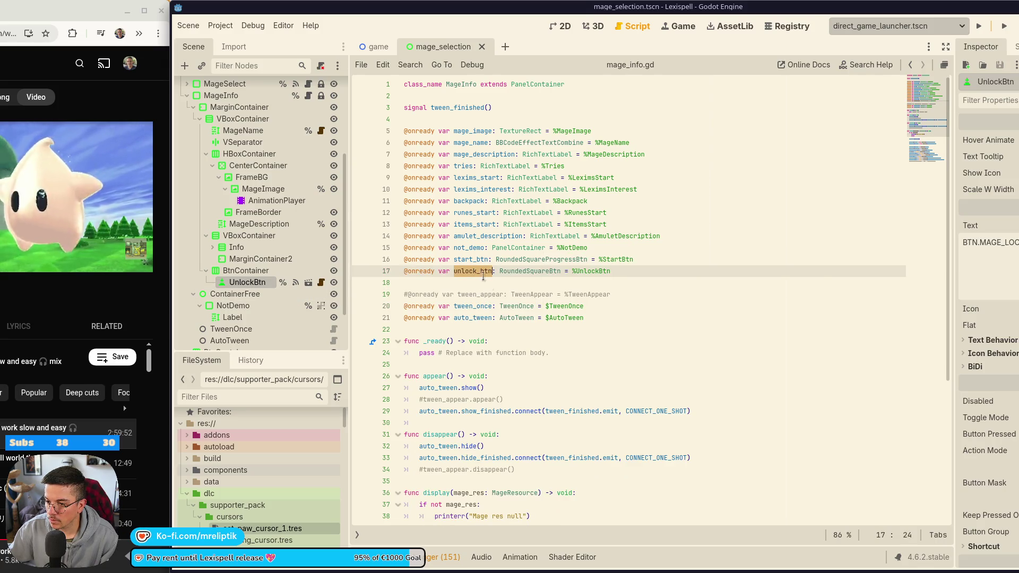
Collapse the enchantments folder, expand resources/mages, and inspect mage_0.tres.
scroll(510, 308, down, 5)
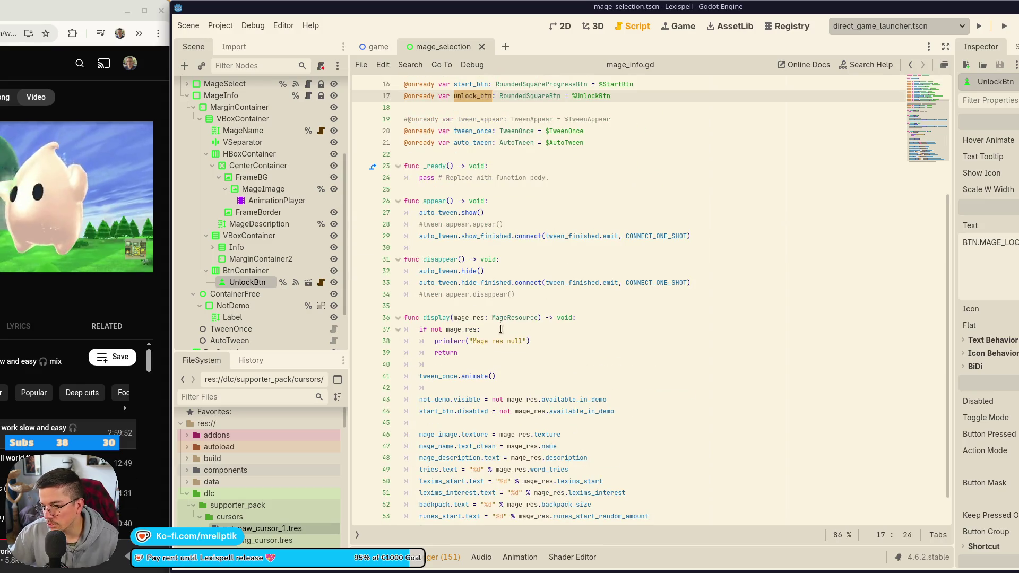
scroll(459, 377, down, 1)
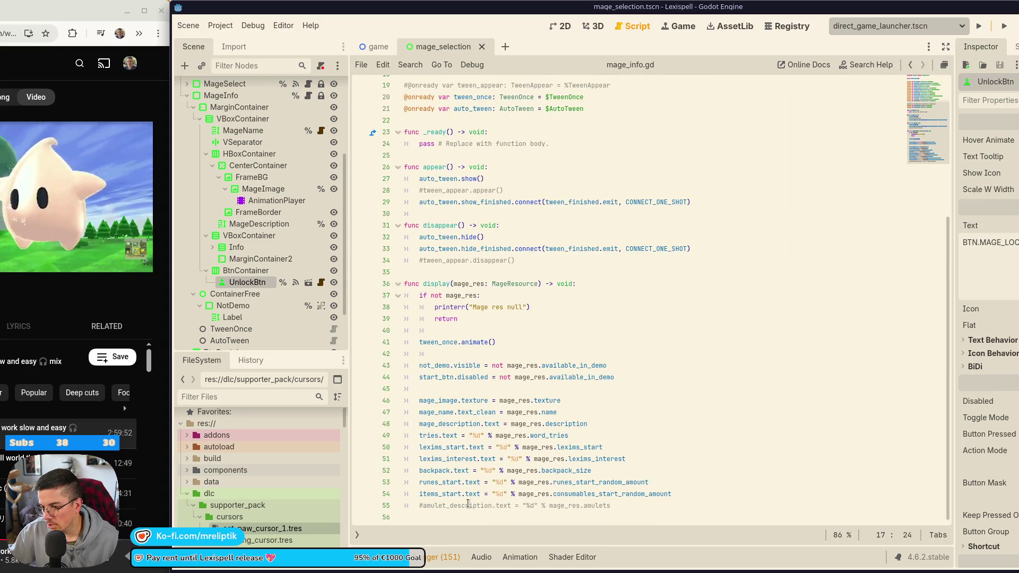
scroll(257, 482, down, 5)
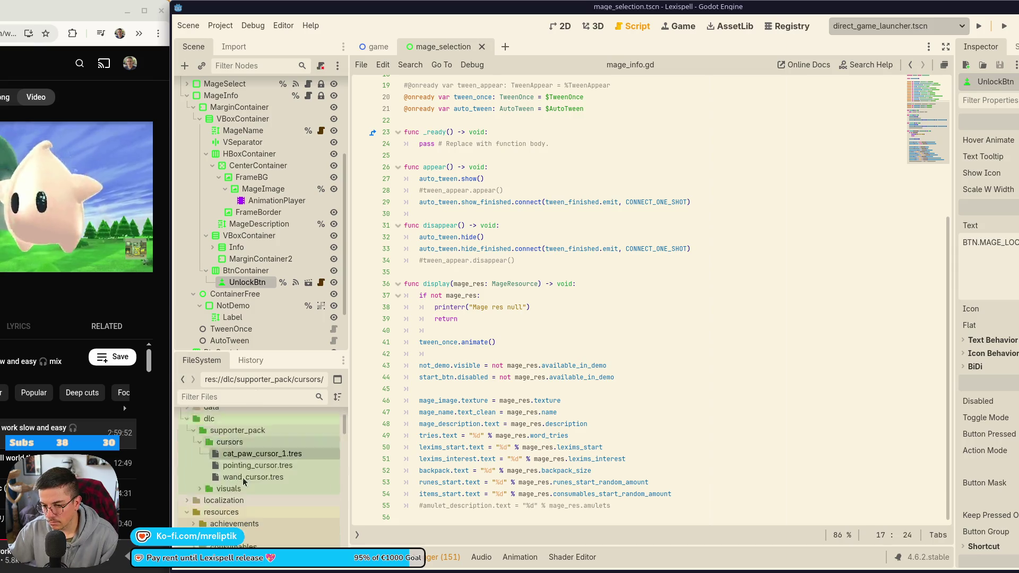
scroll(250, 477, down, 1)
scroll(222, 475, up, 1)
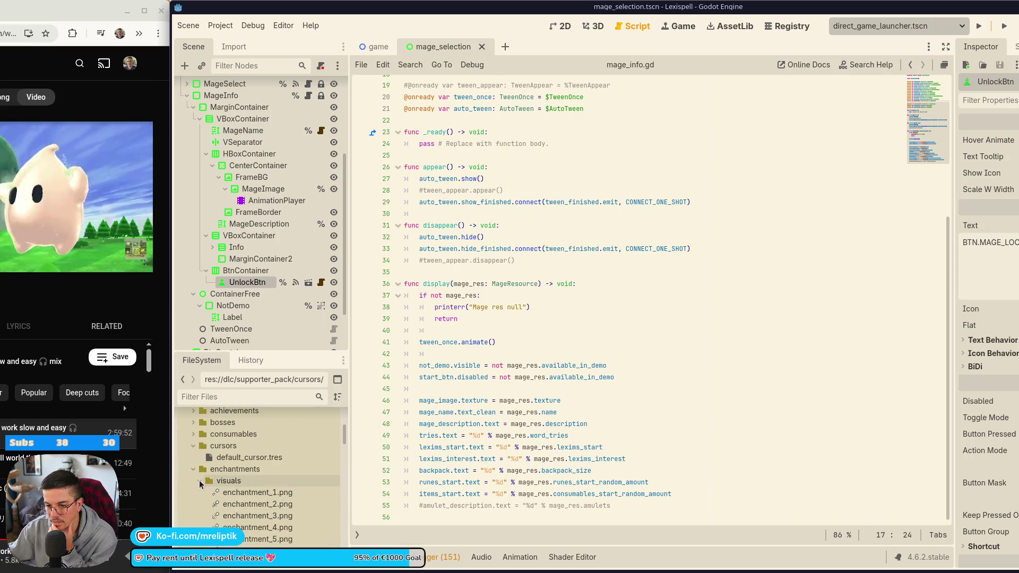
click(194, 470)
click(194, 493)
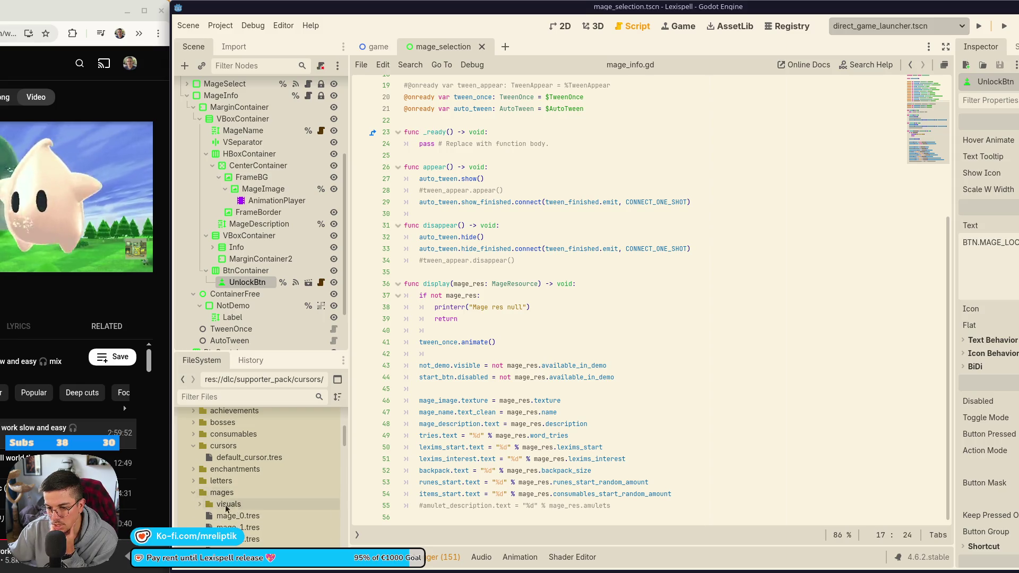
scroll(208, 509, down, 3)
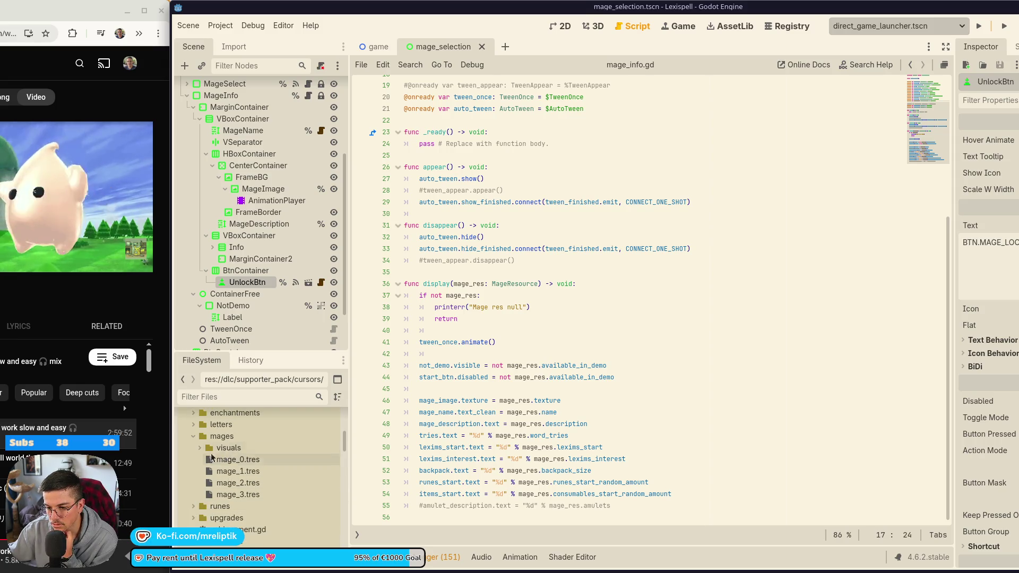
click(221, 462)
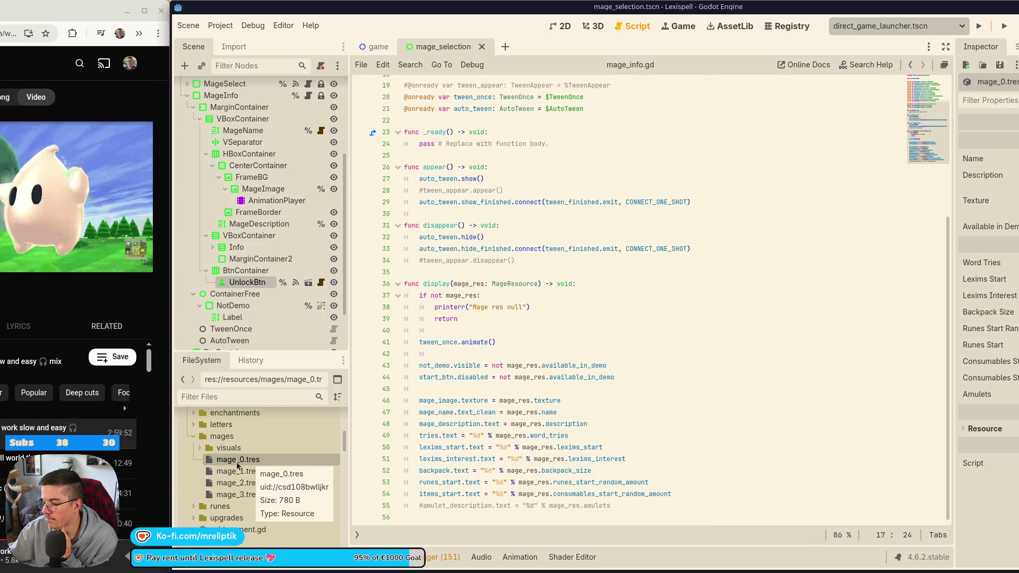
Inspect another mage resource and expand then collapse the mage visuals folder.
click(243, 475)
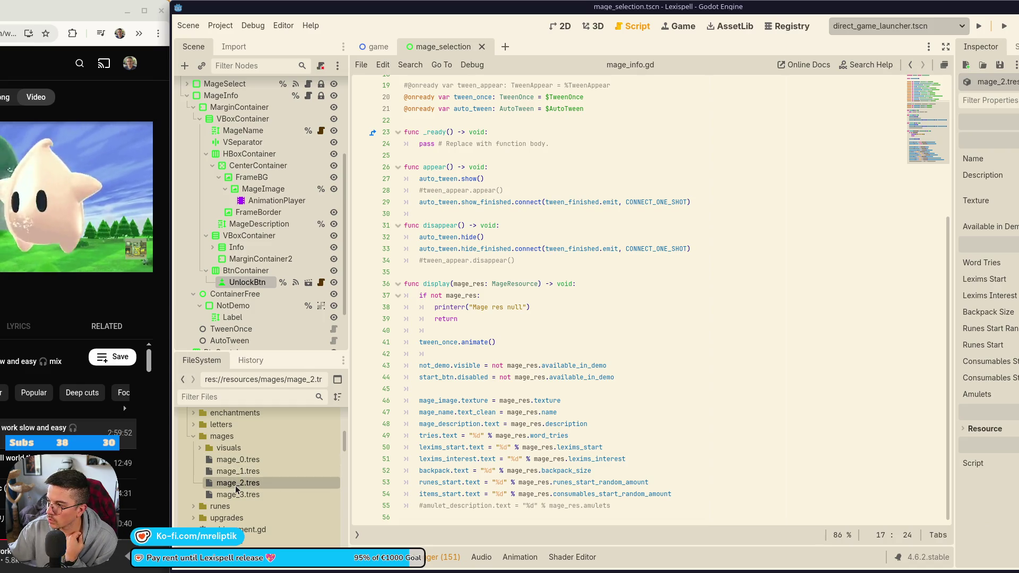
double_click(247, 449)
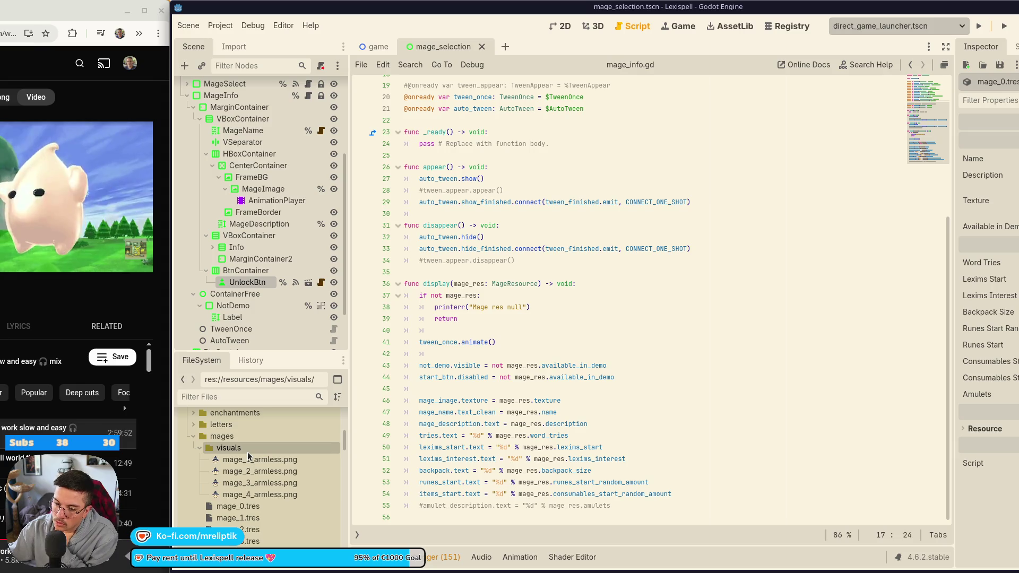
double_click(247, 449)
click(235, 437)
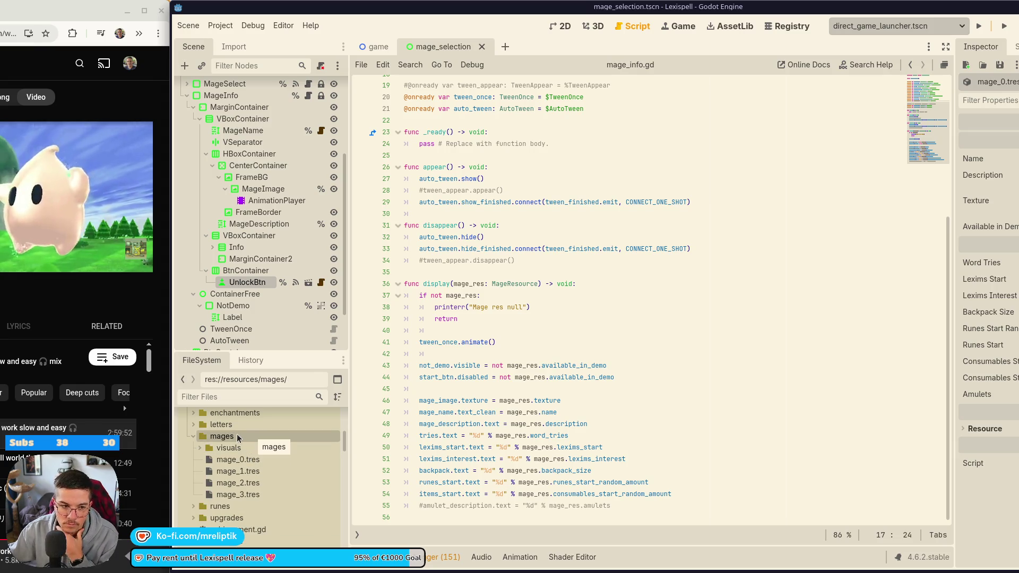
click(499, 341)
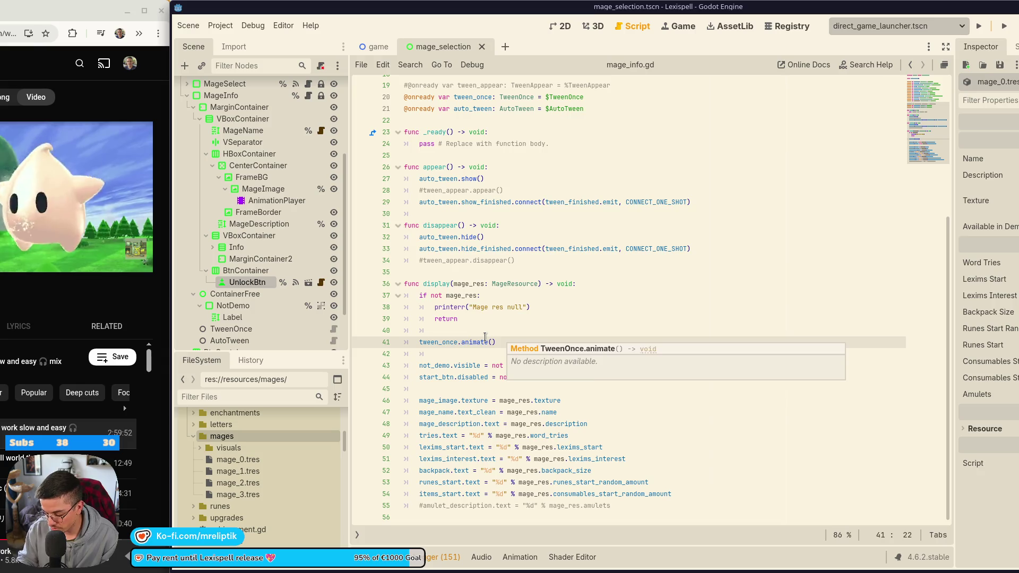
Search the quick scene finder for 'mage_c', 'ma' and 'progress', then close it.
key(ctrl+shift+o)
text(mage_c)
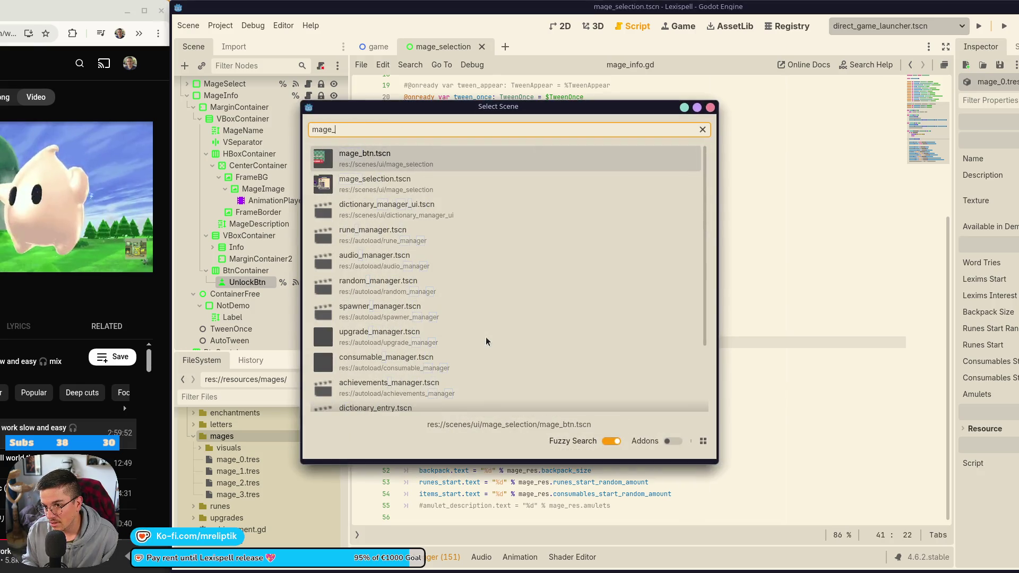
key(Escape)
key(ctrl+shift+o)
text(mage_c)
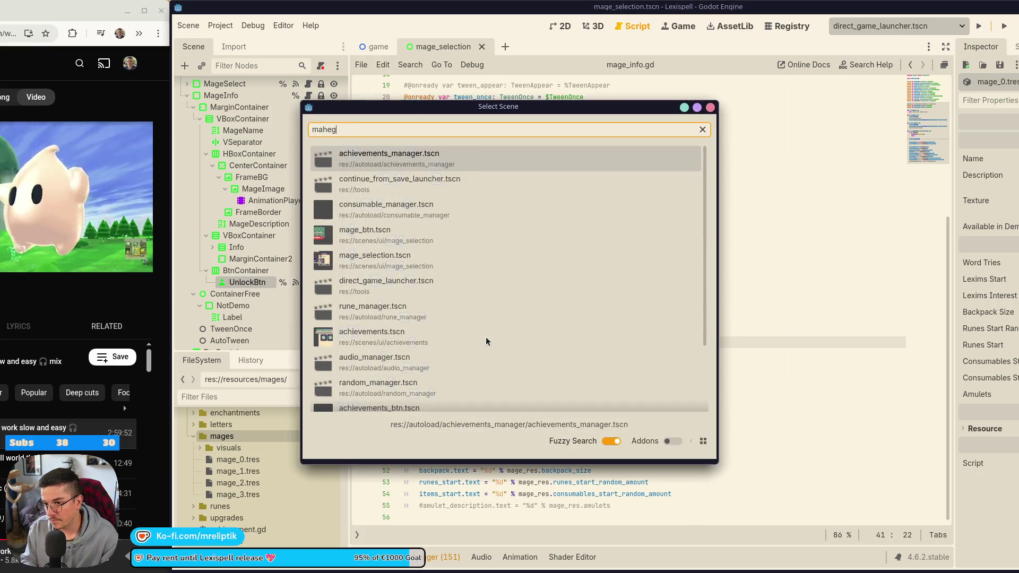
key(BackSpace)
text(man)
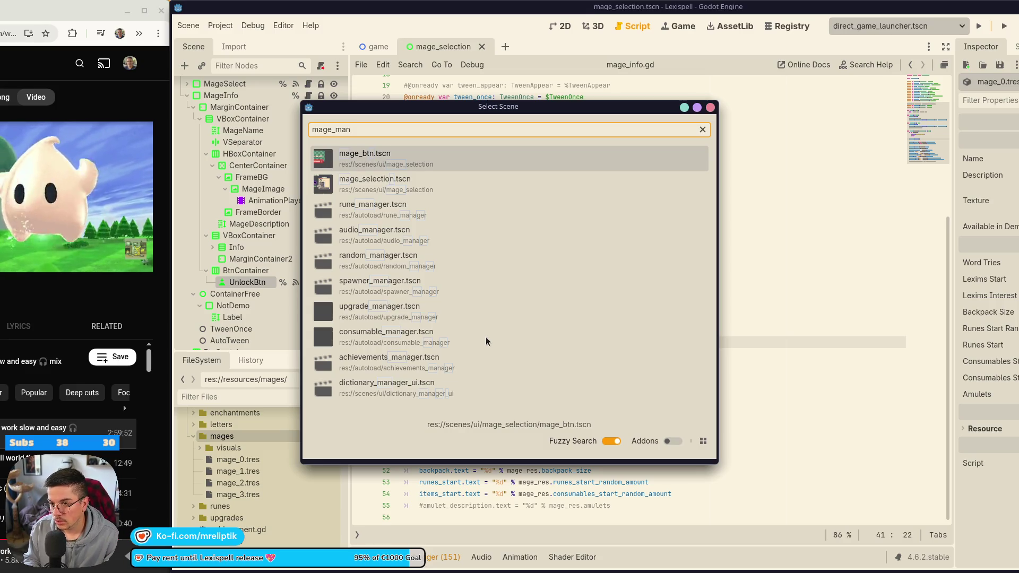
key(ctrl+a)
text(progress)
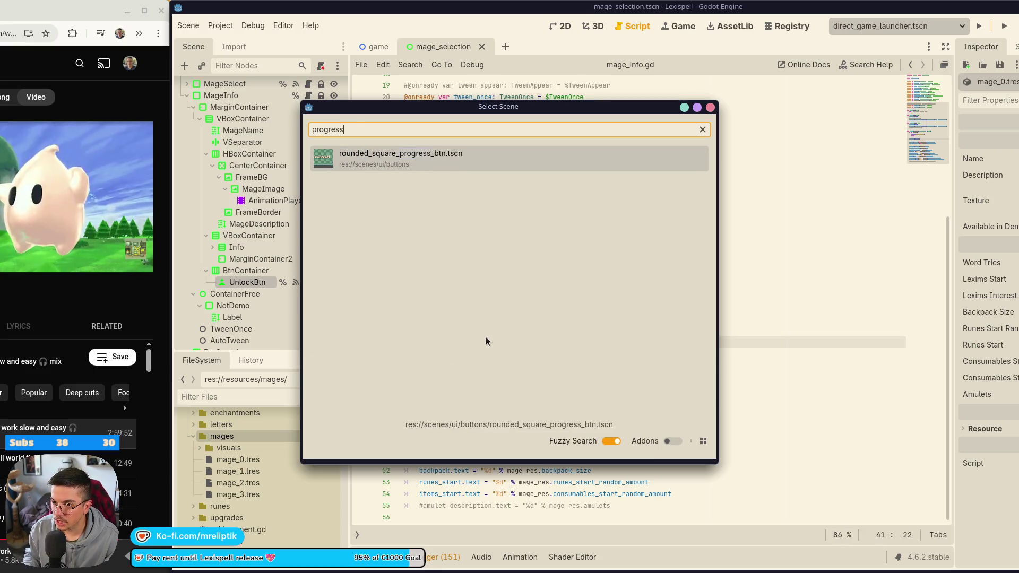
key(Escape)
Open Quick Open Script and filter the script list by 'mage_'.
key(ctrl+alt+o)
text(prog)
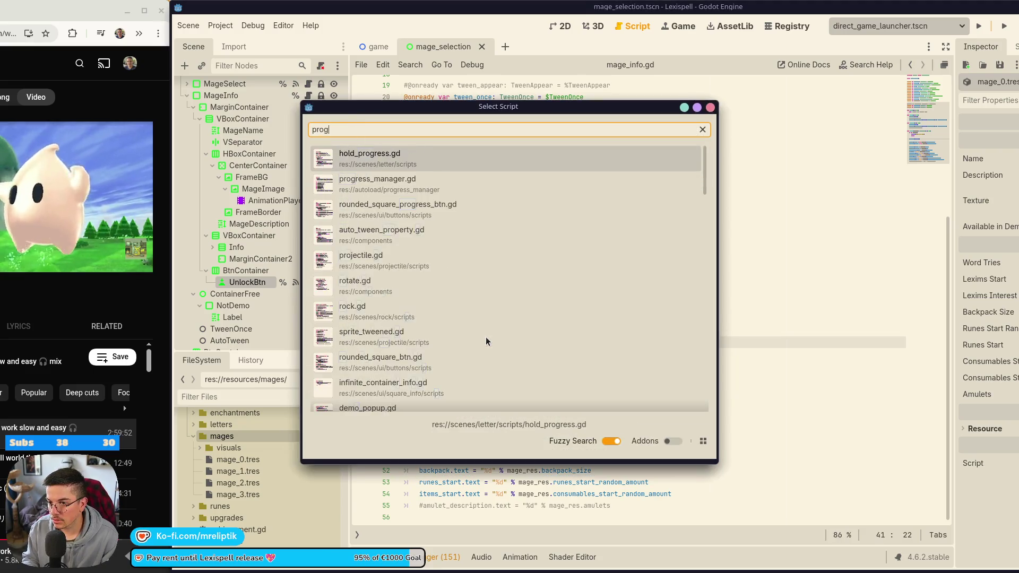
text(ressa)
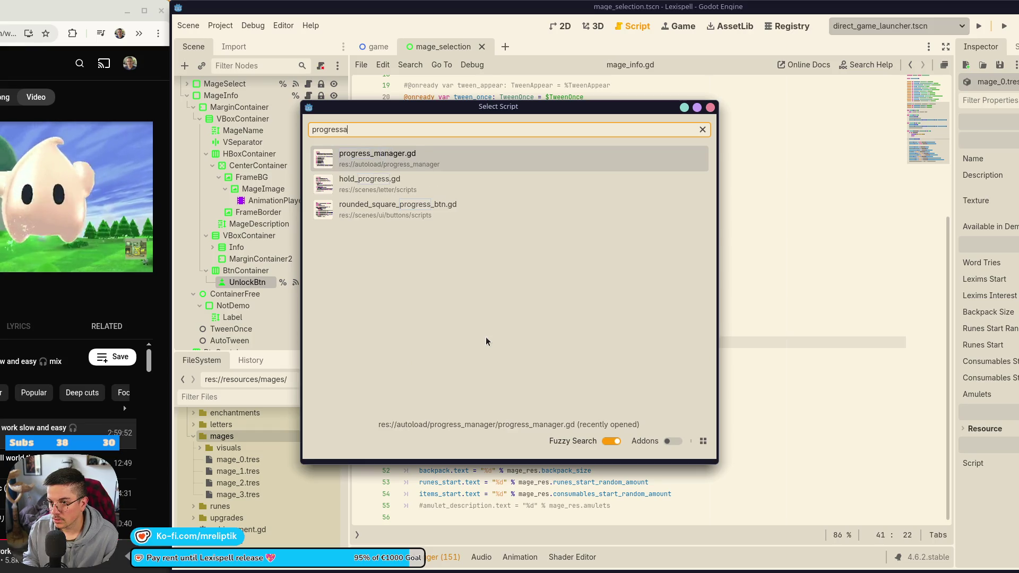
key(BackSpace)
key(ctrl+a)
text(mang)
key(BackSpace)
key(BackSpace)
text(ge_)
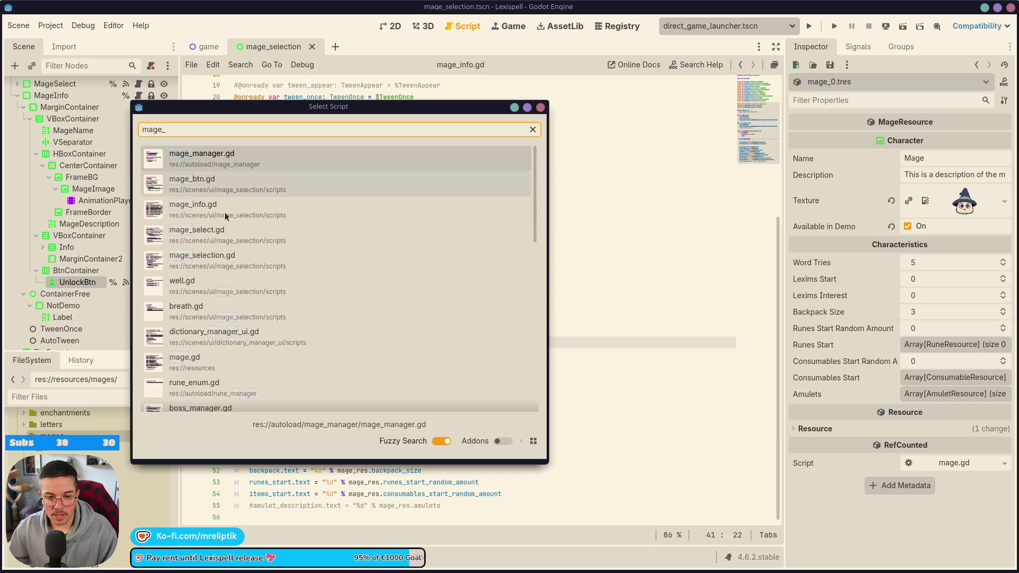
In mage_manager.gd, add a 'func is_mage_unlocked() -> void:' line after the reset function.
click(270, 156)
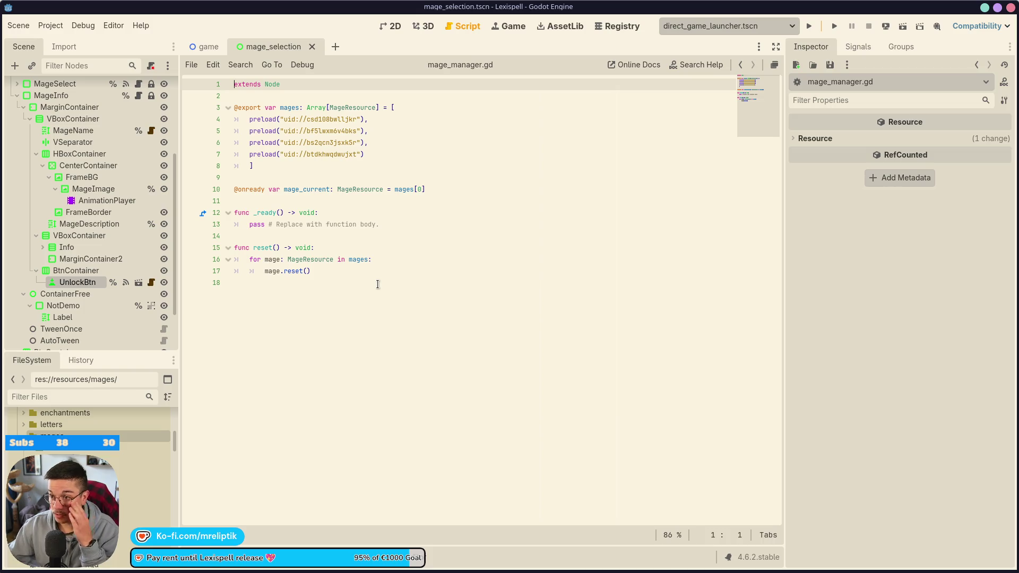
click(373, 260)
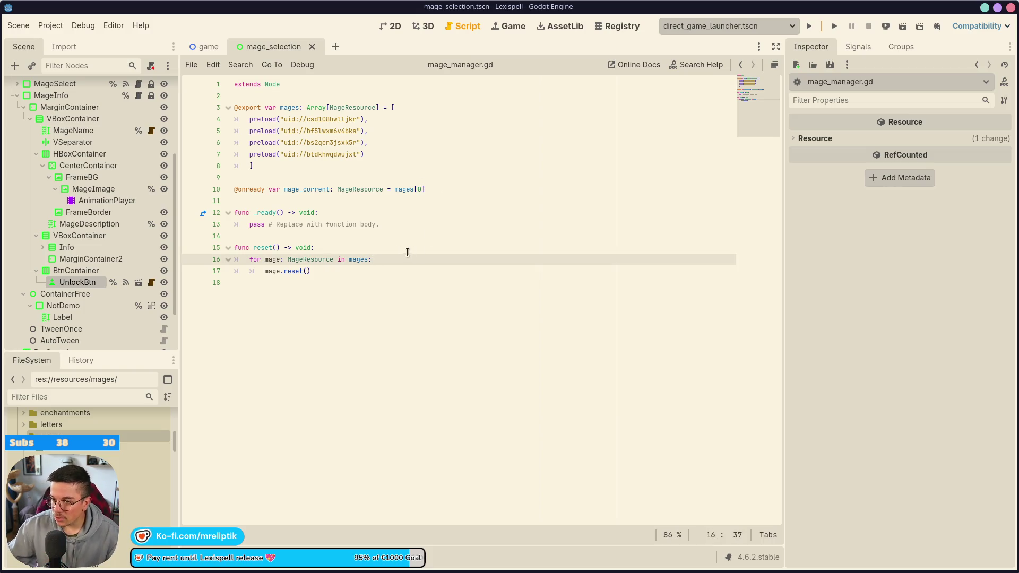
click(324, 293)
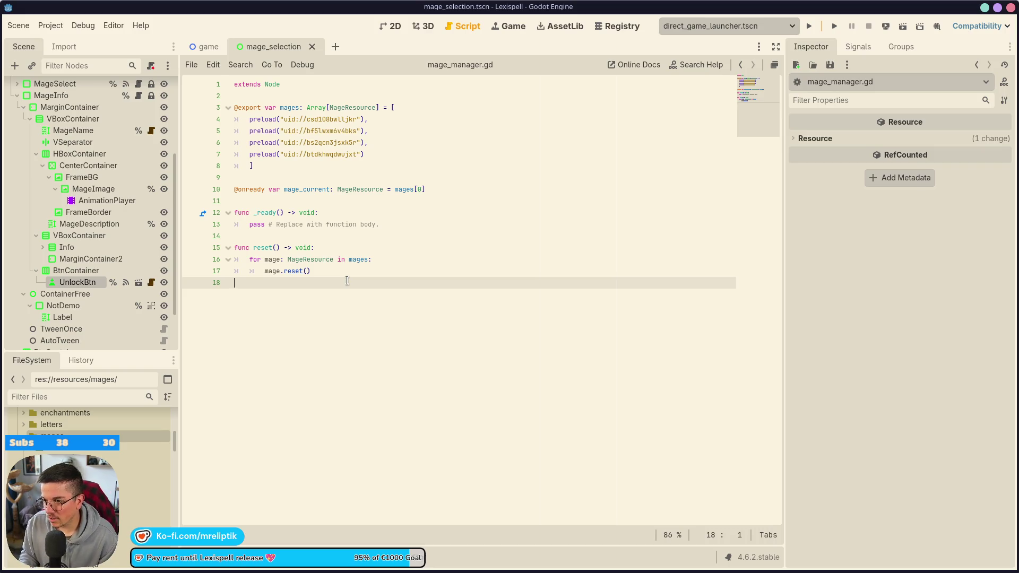
key(Up)
key(Up)
key(Up)
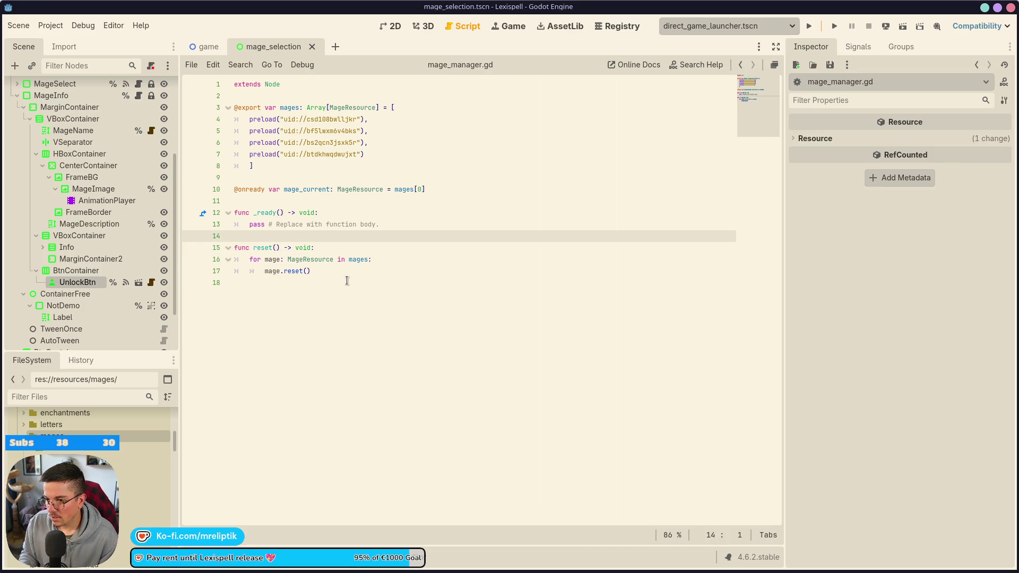
key(Down)
key(Down)
key(Down)
key(Return)
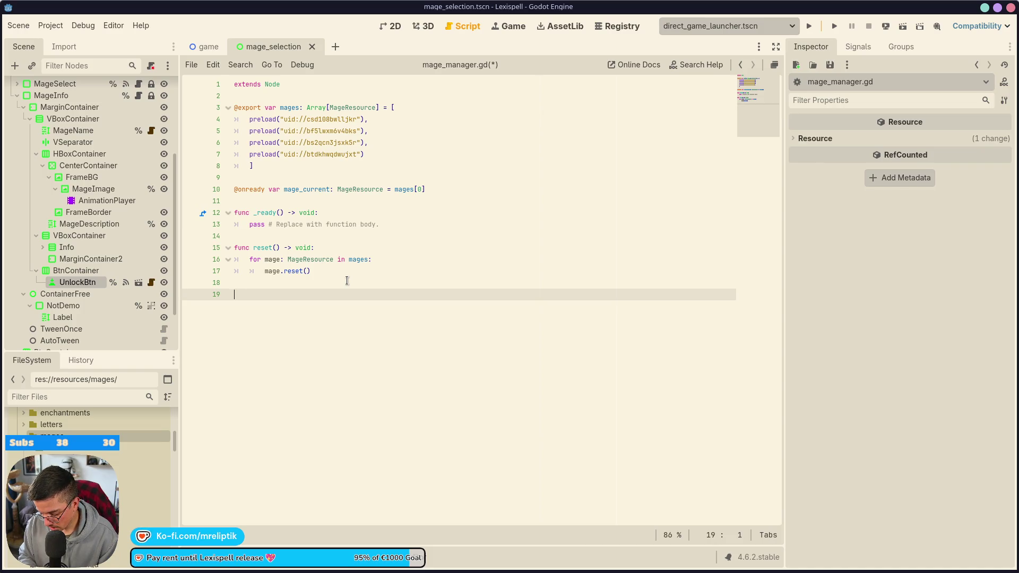
text(func )
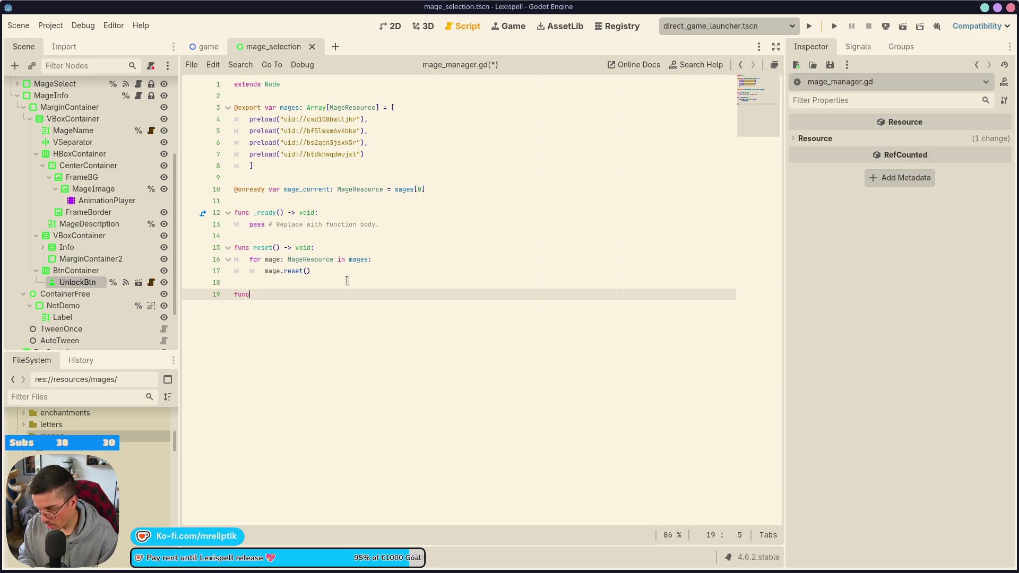
text(is_mage_)
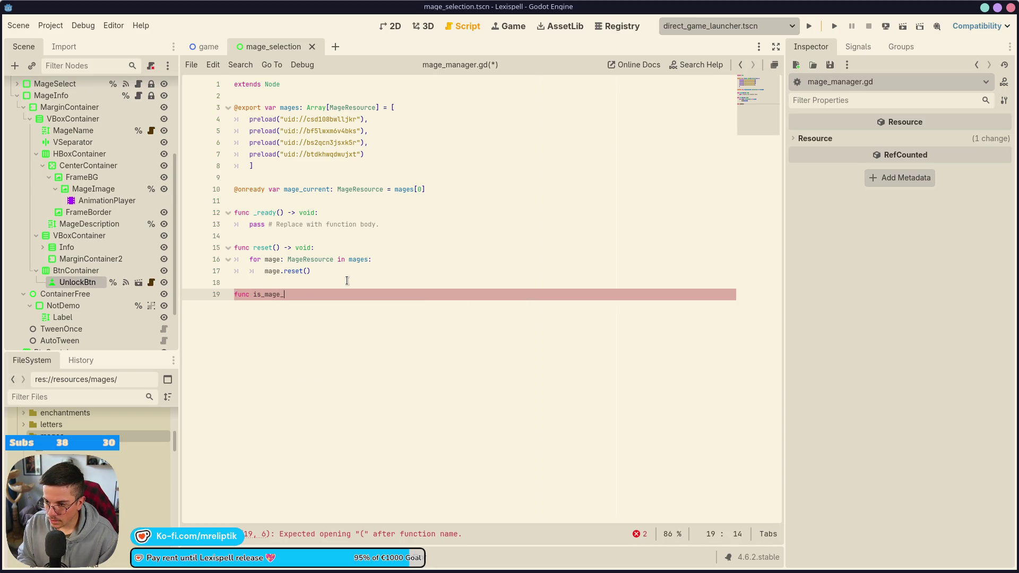
text(unlocked()
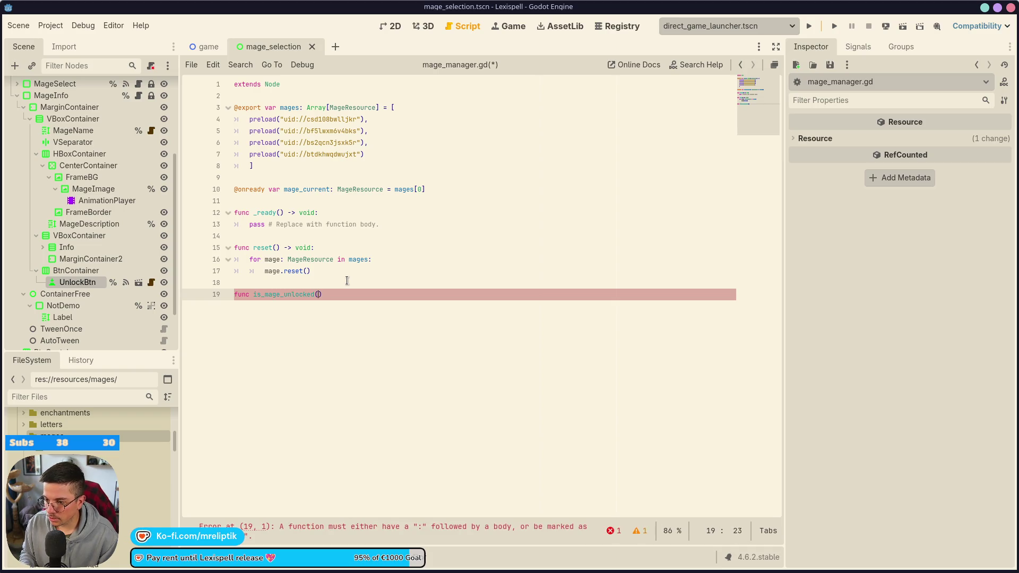
text() -> void:)
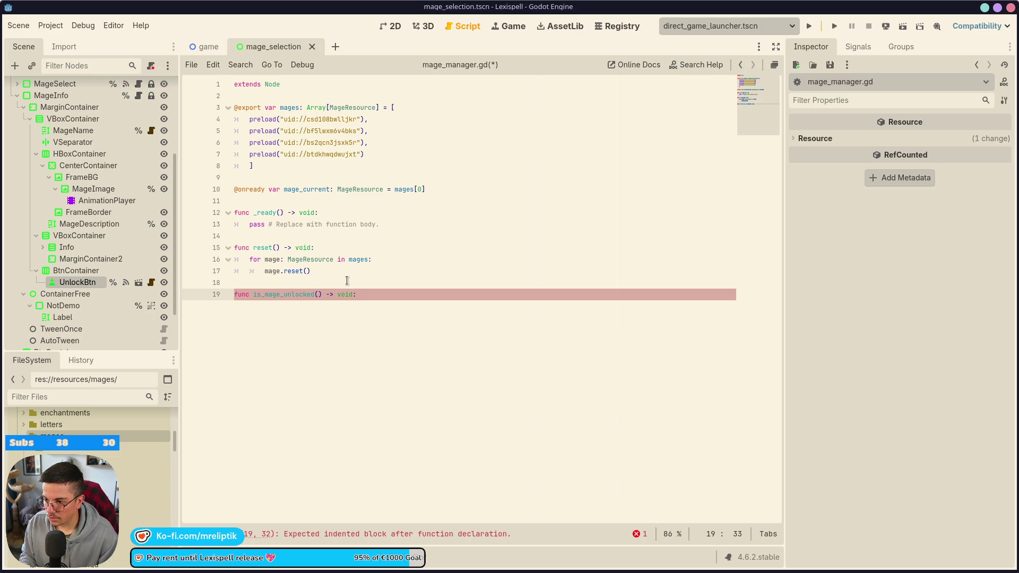
Make it return bool, take a 'mage_res: MageResource' parameter with a pass body, and save.
key(Left)
key(ctrl+shift+Left)
text(bool)
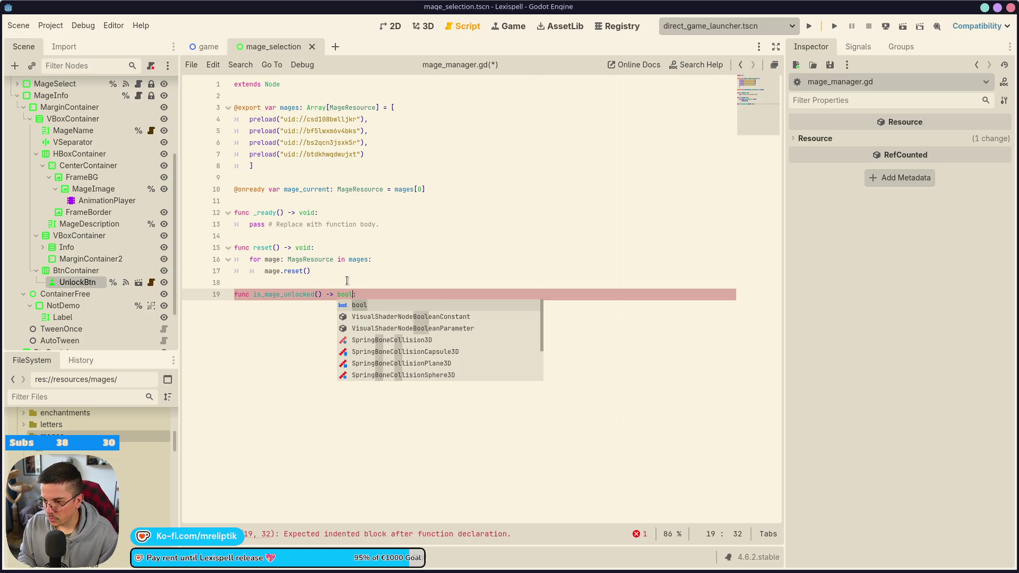
key(ctrl+Right)
key(Right)
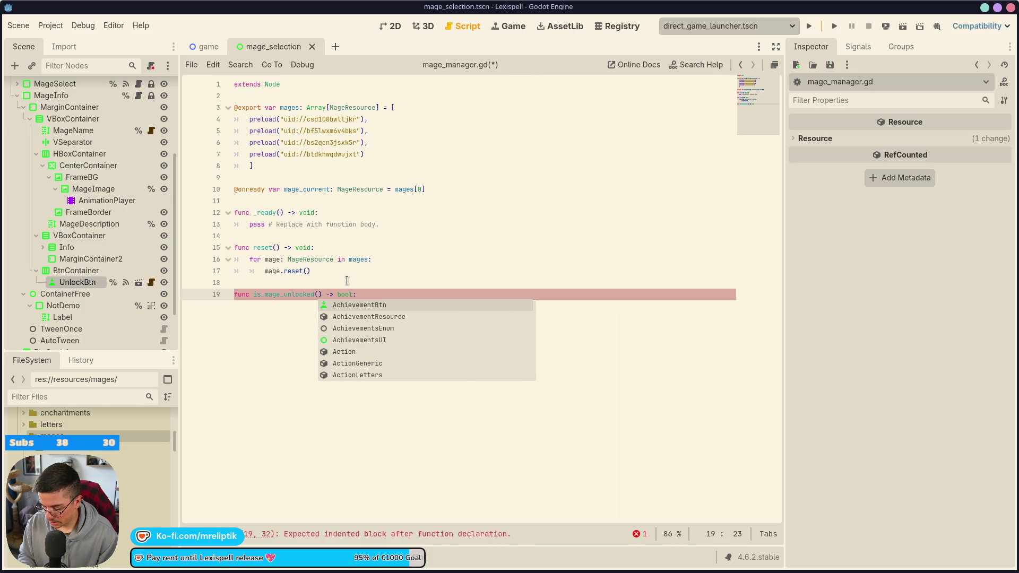
text(mage)
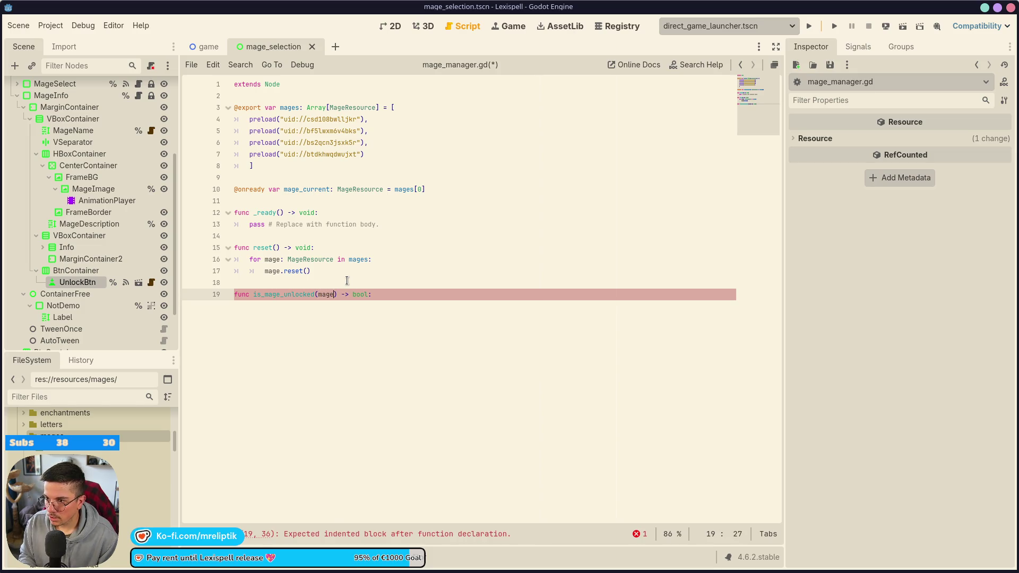
text(_res)
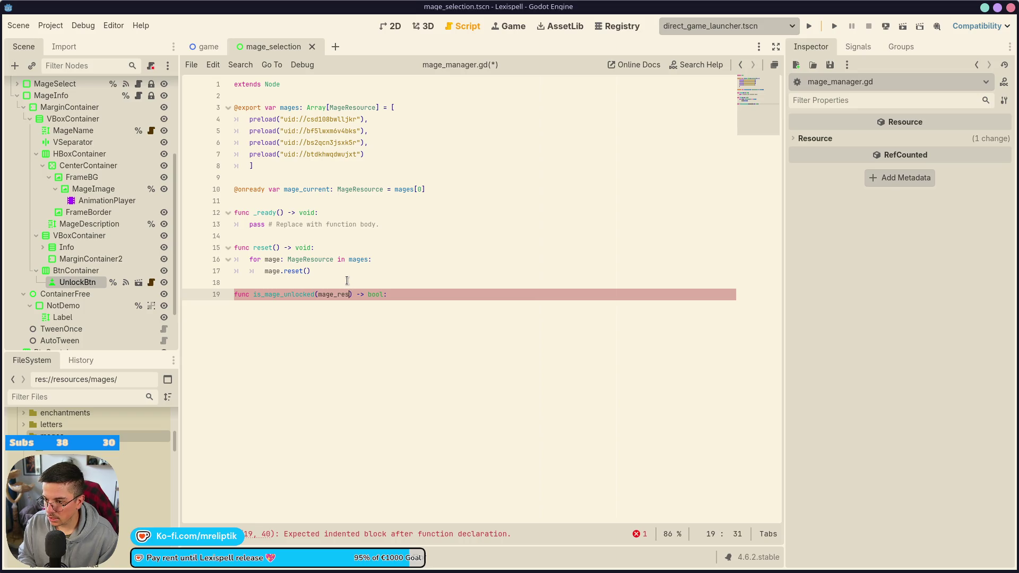
text(: MageRes)
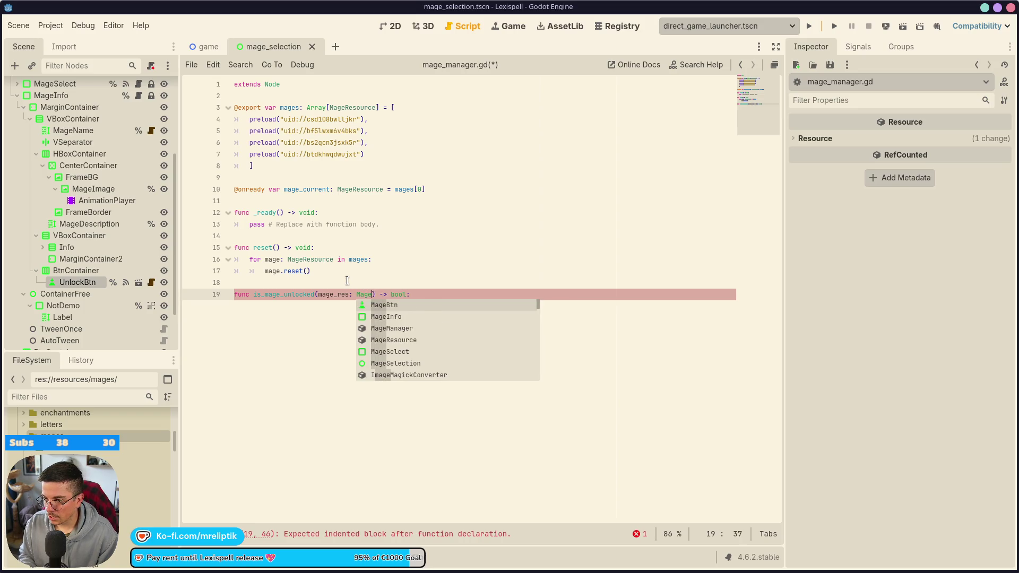
key(Return)
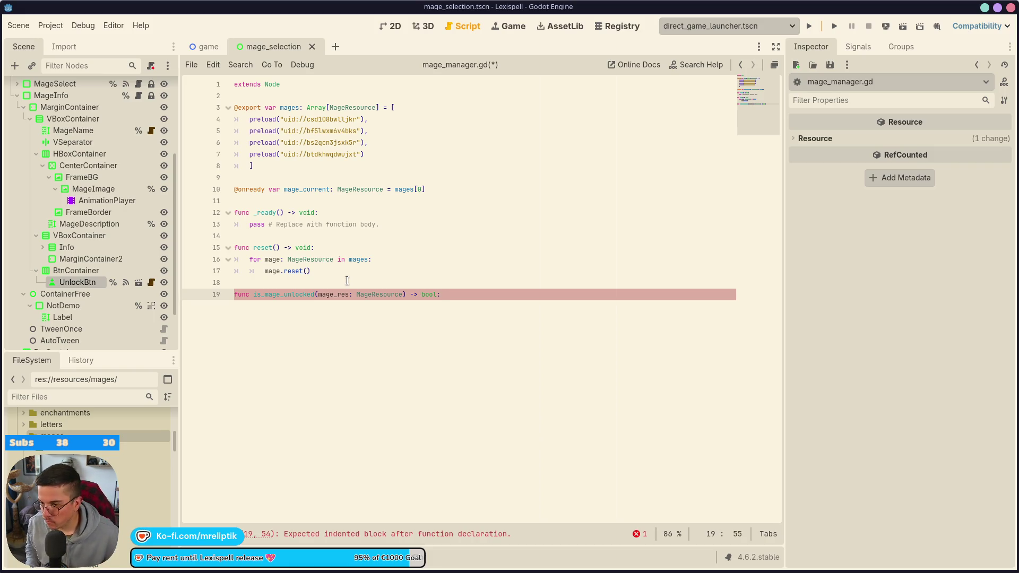
key(Return)
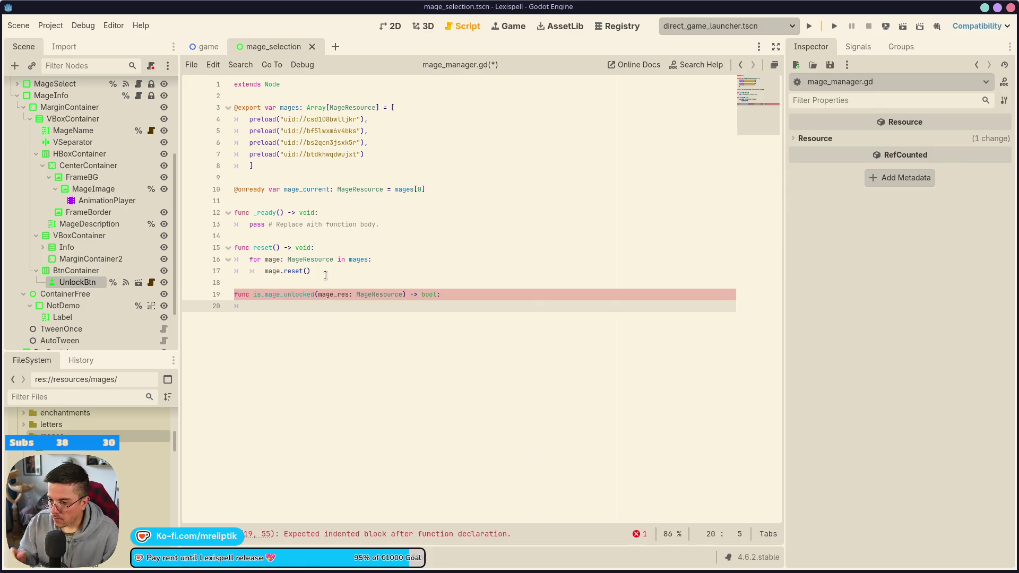
text(pass)
key(ctrl+s)
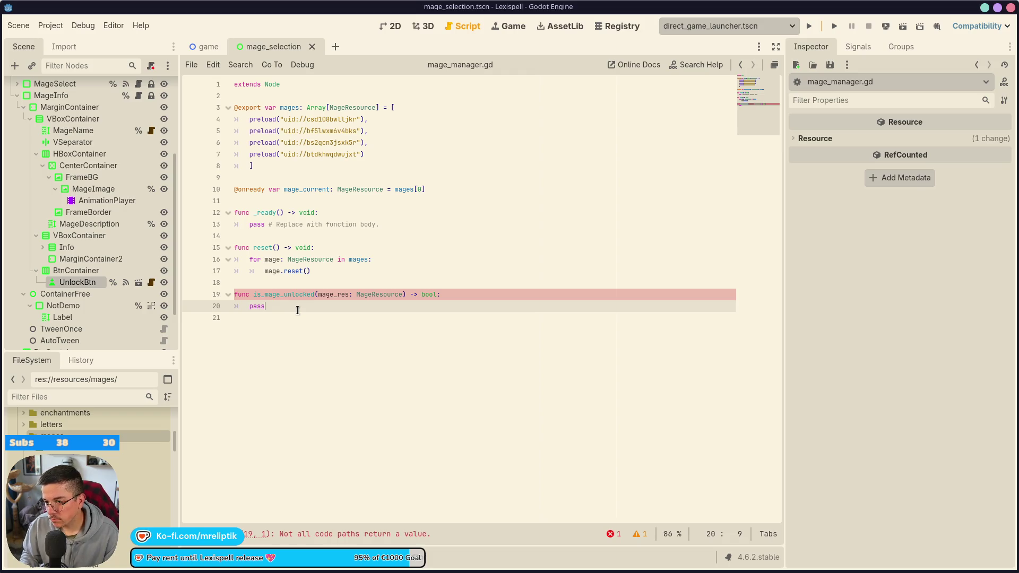
Replace the pass placeholder with 'return false' and save the script.
key(shift+Home)
key(BackSpace)
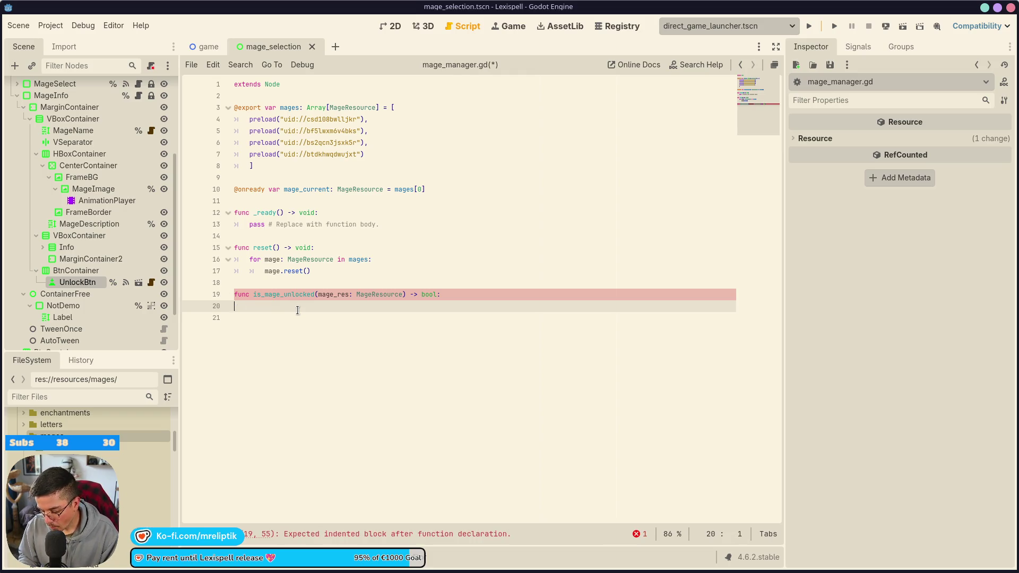
key(Return)
text(return false)
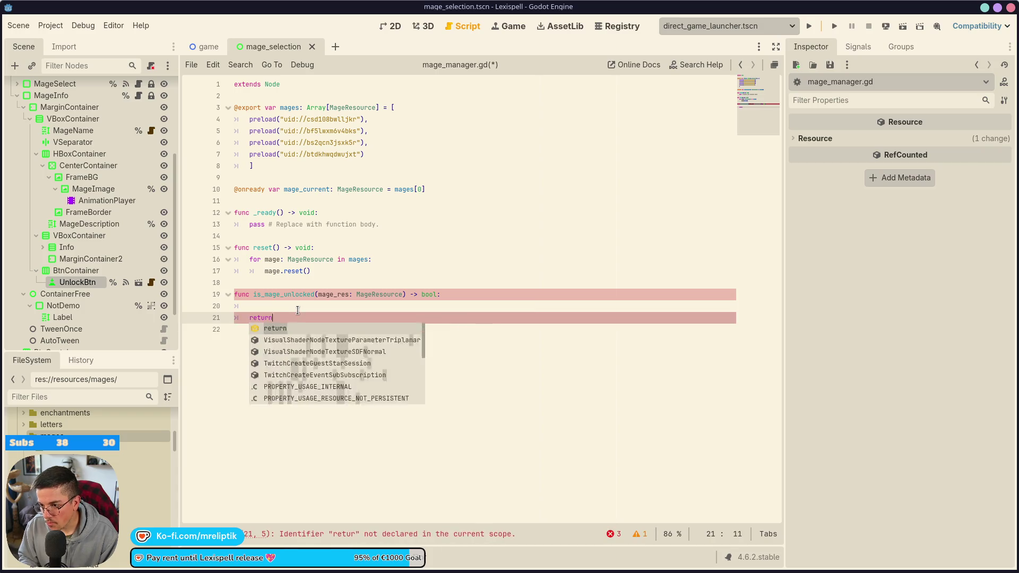
key(ctrl+s)
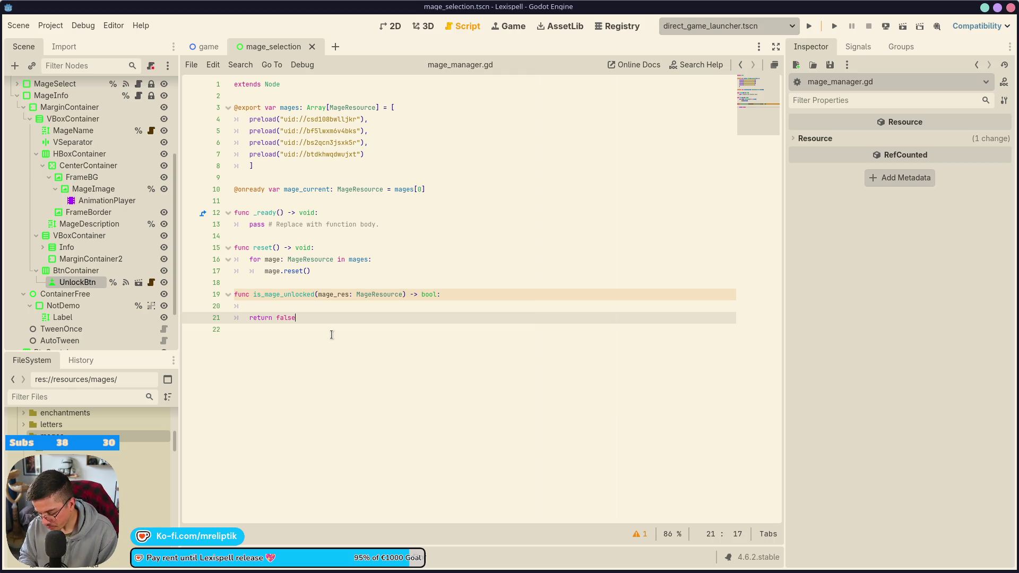
key(ctrl+shift+o)
Open progress_manager.gd through the 'progress' script search and scroll up to the file's top.
text(progres)
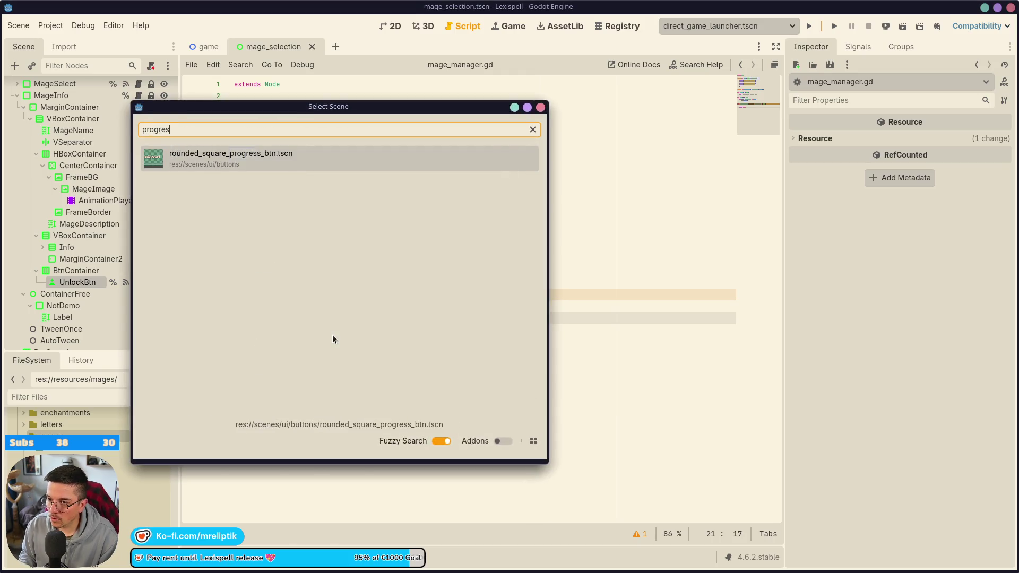
key(Escape)
key(ctrl+alt+o)
text(progress)
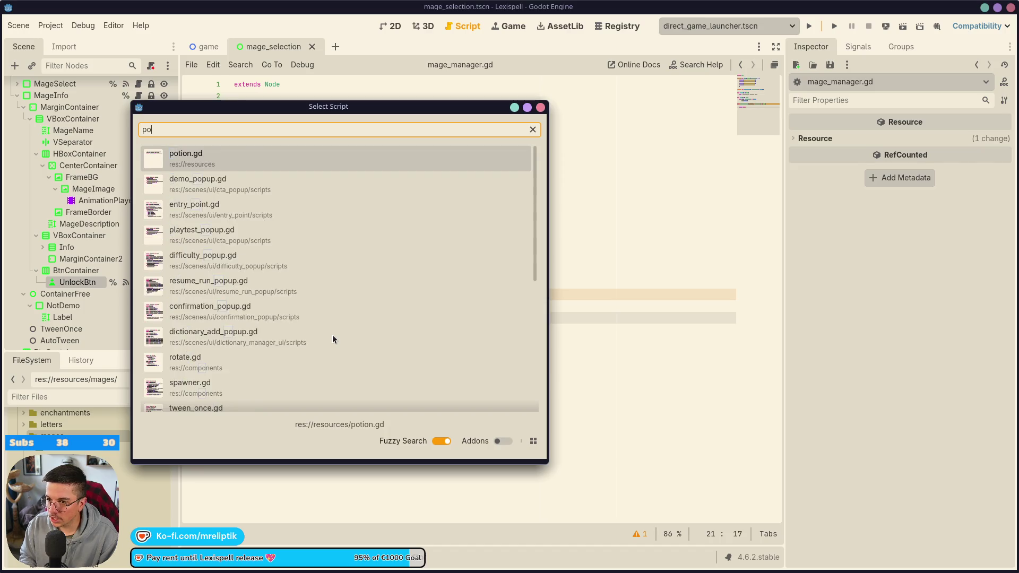
key(Down)
key(Return)
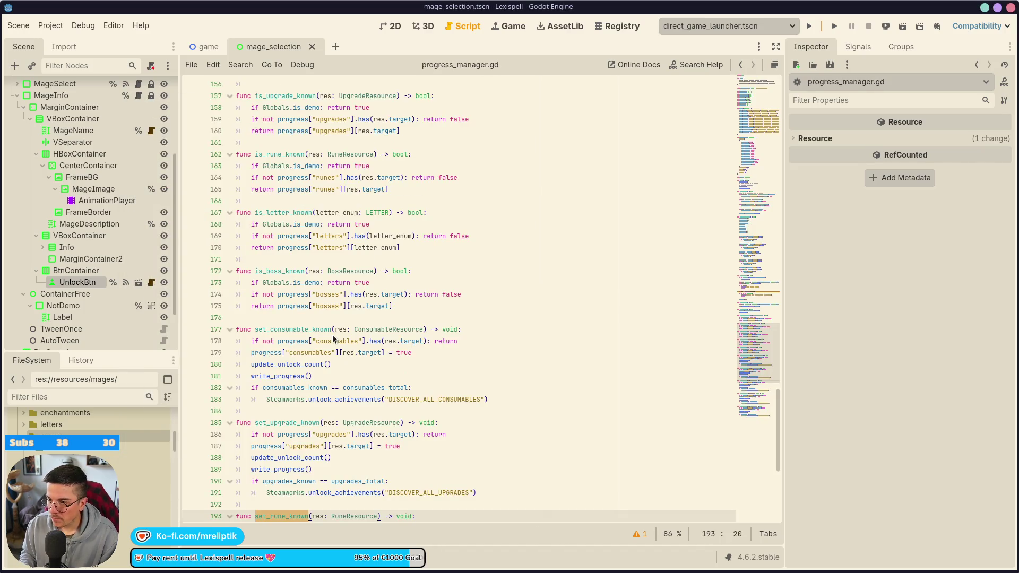
scroll(366, 423, up, 10)
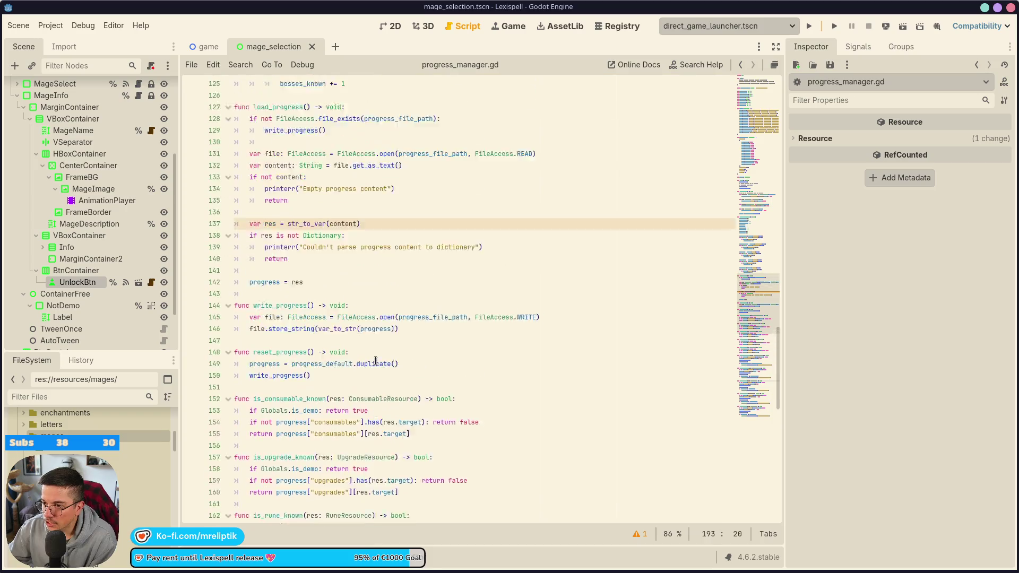
scroll(387, 315, up, 3)
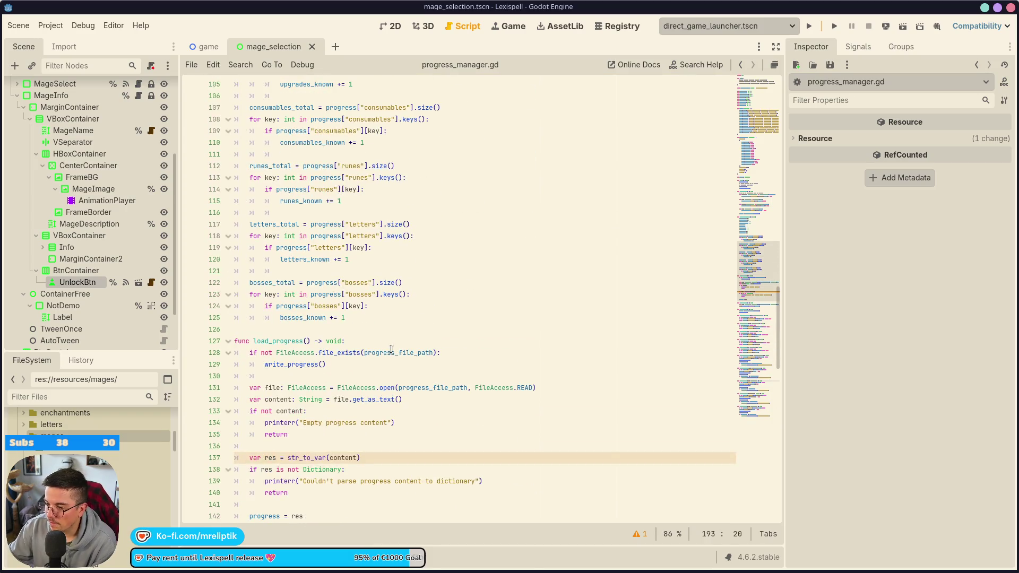
scroll(432, 345, up, 5)
scroll(453, 359, up, 10)
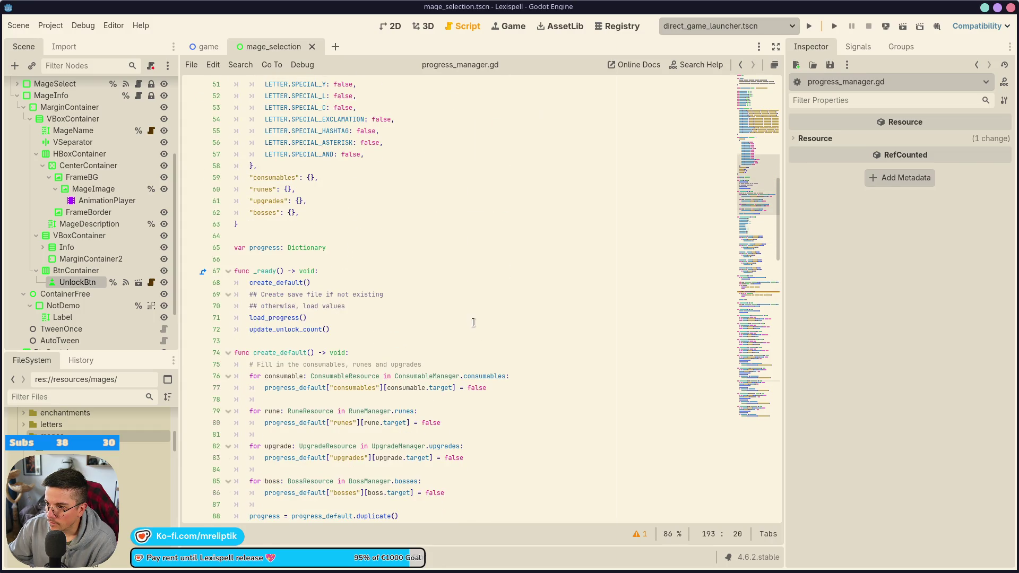
scroll(474, 331, up, 11)
scroll(477, 327, up, 2)
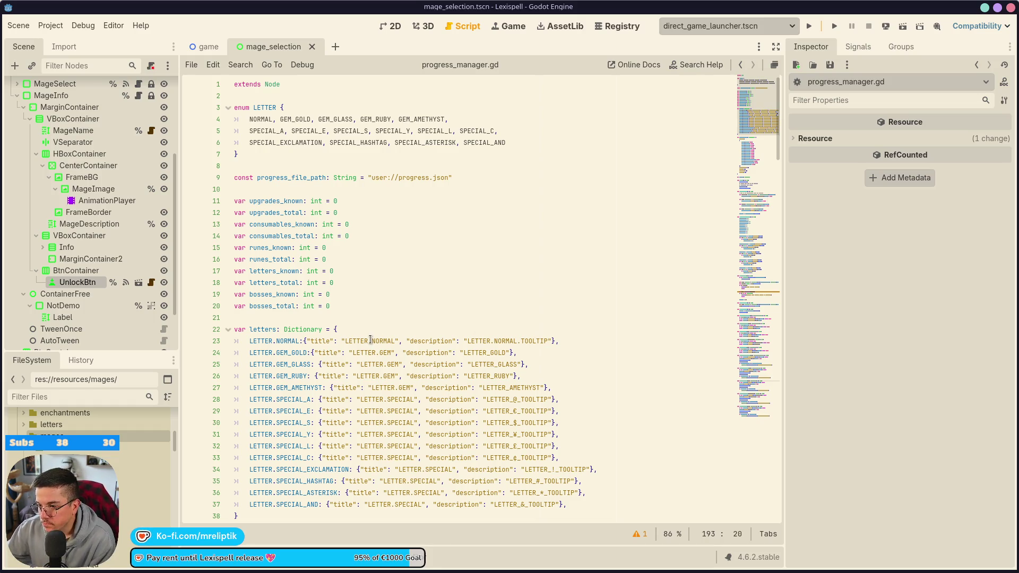
double_click(417, 178)
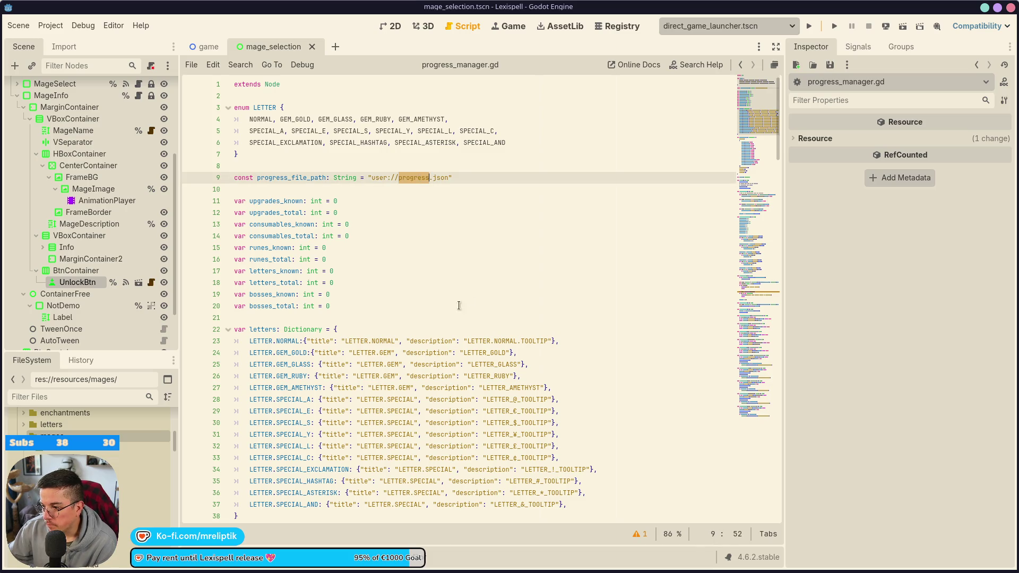
click(635, 531)
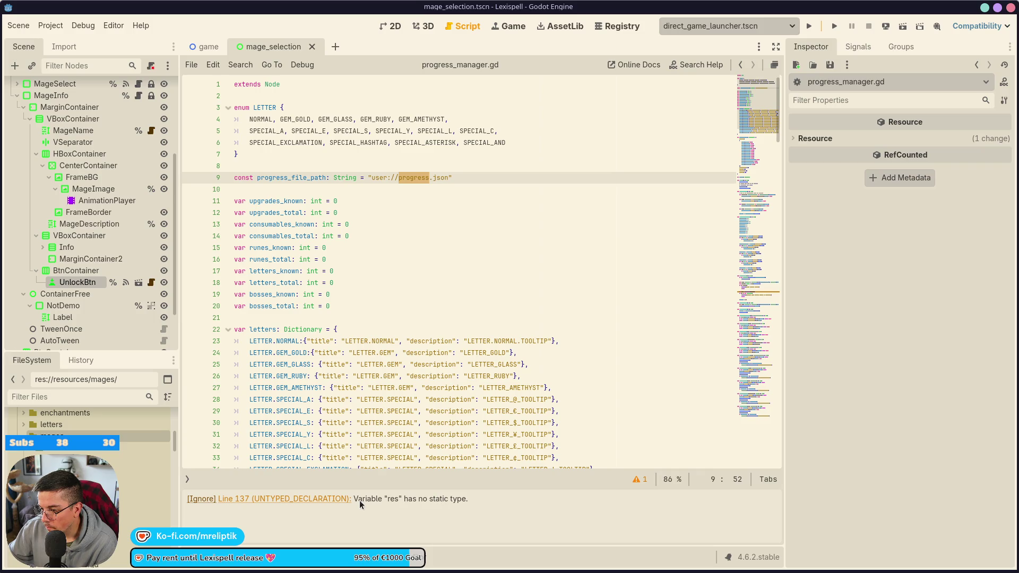
click(319, 499)
click(276, 271)
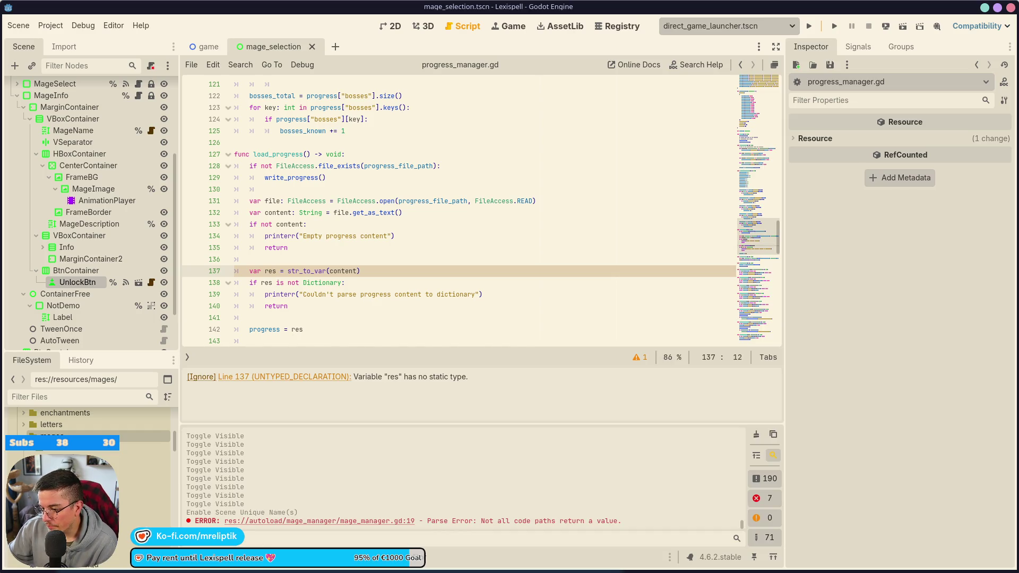
scroll(418, 313, up, 20)
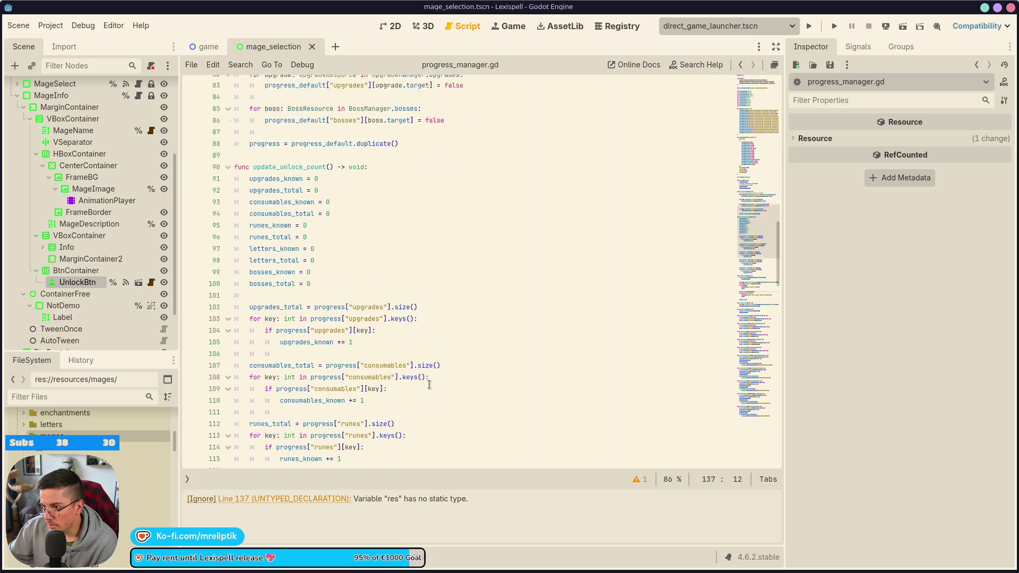
scroll(505, 373, up, 12)
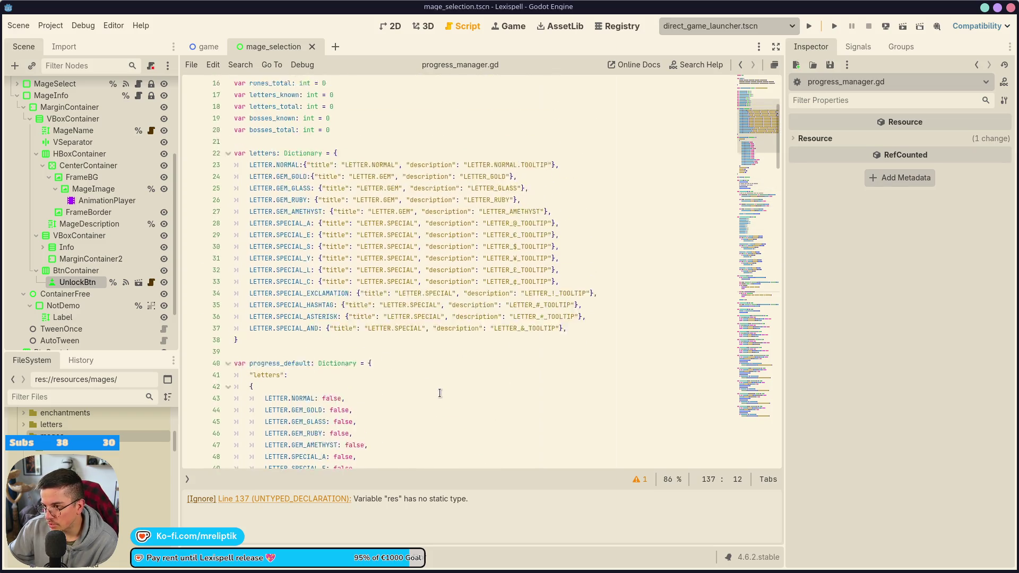
scroll(452, 383, up, 2)
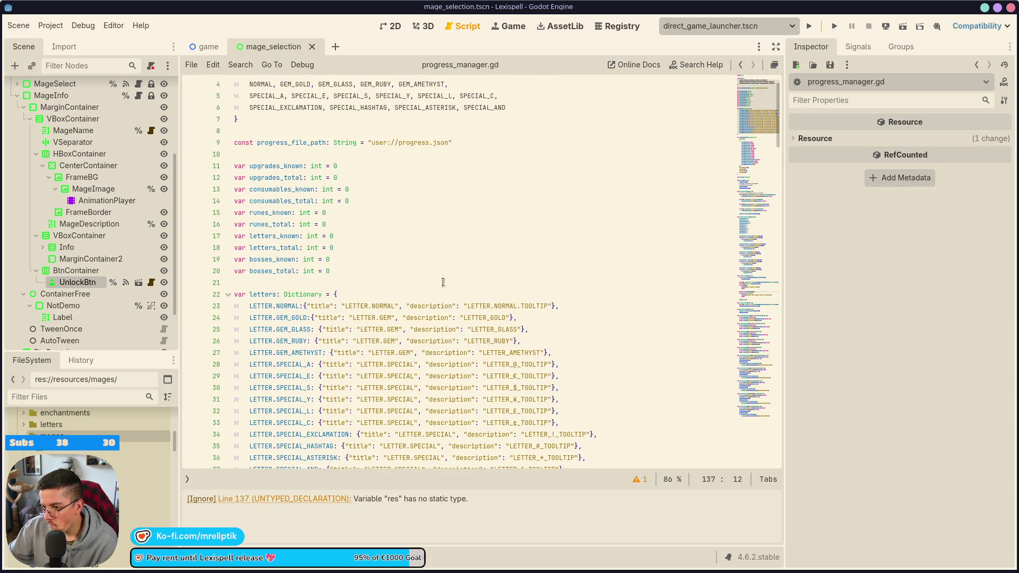
scroll(464, 299, up, 1)
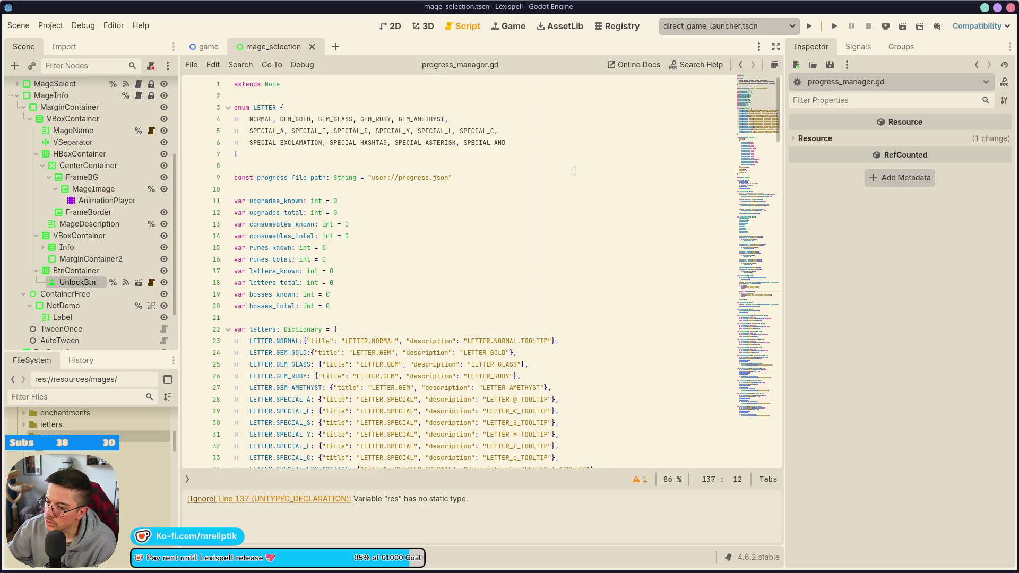
double_click(414, 177)
scroll(461, 253, down, 3)
scroll(460, 253, down, 10)
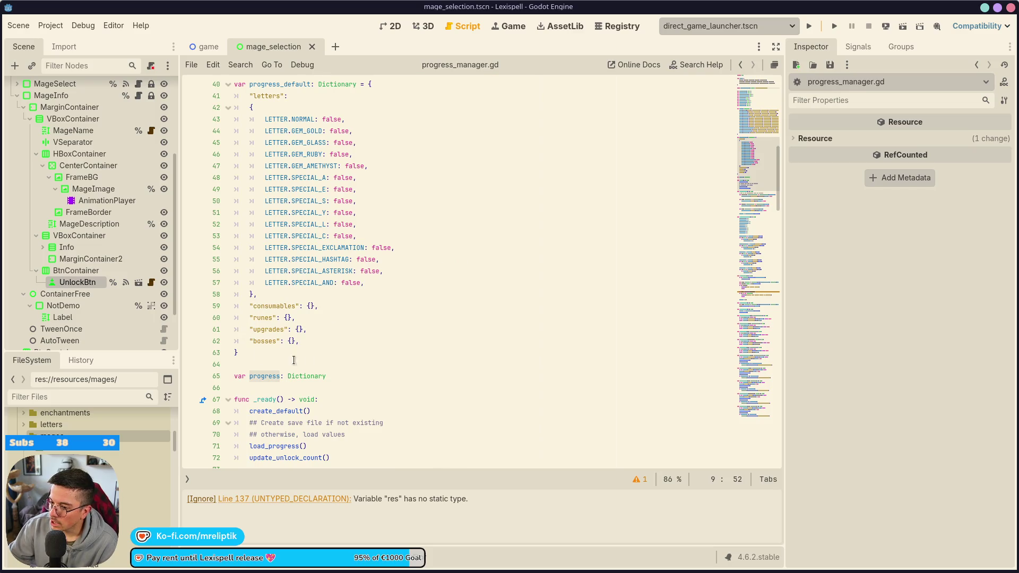
click(295, 341)
click(270, 317)
double_click(274, 305)
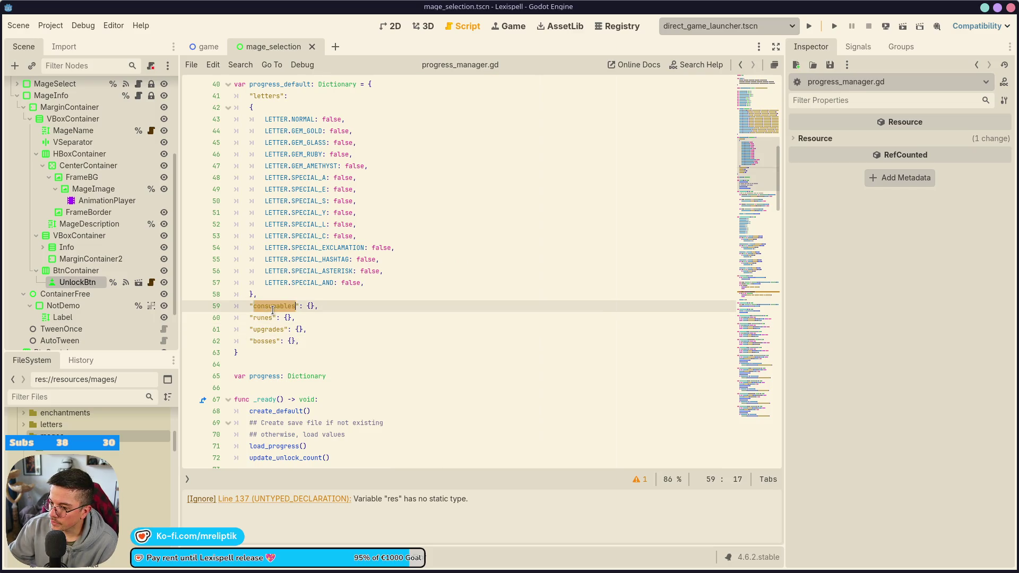
scroll(274, 306, up, 4)
scroll(270, 302, down, 5)
click(327, 306)
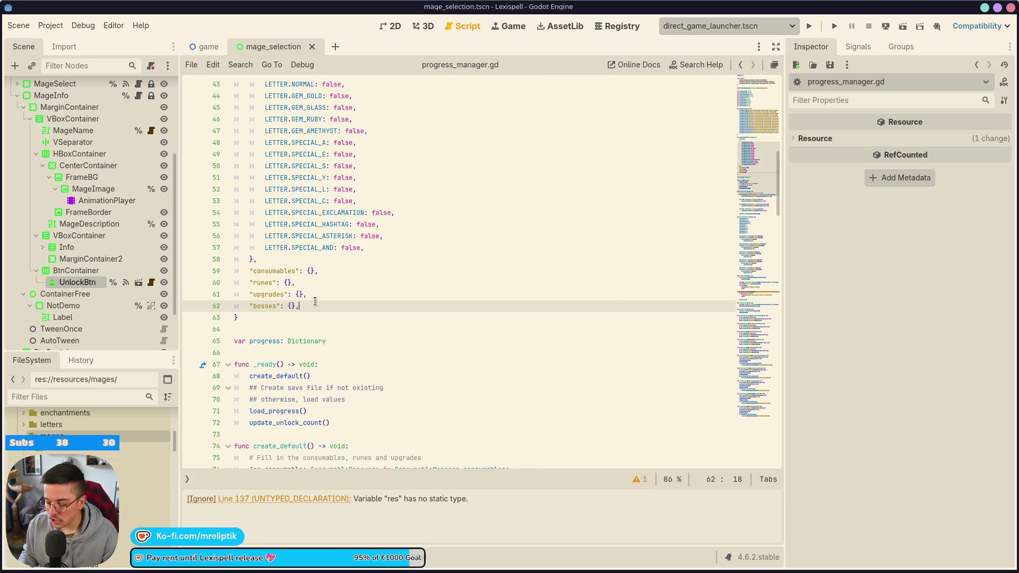
Add an "echantments": {}, entry after the bosses line in progress_default.
key(Return)
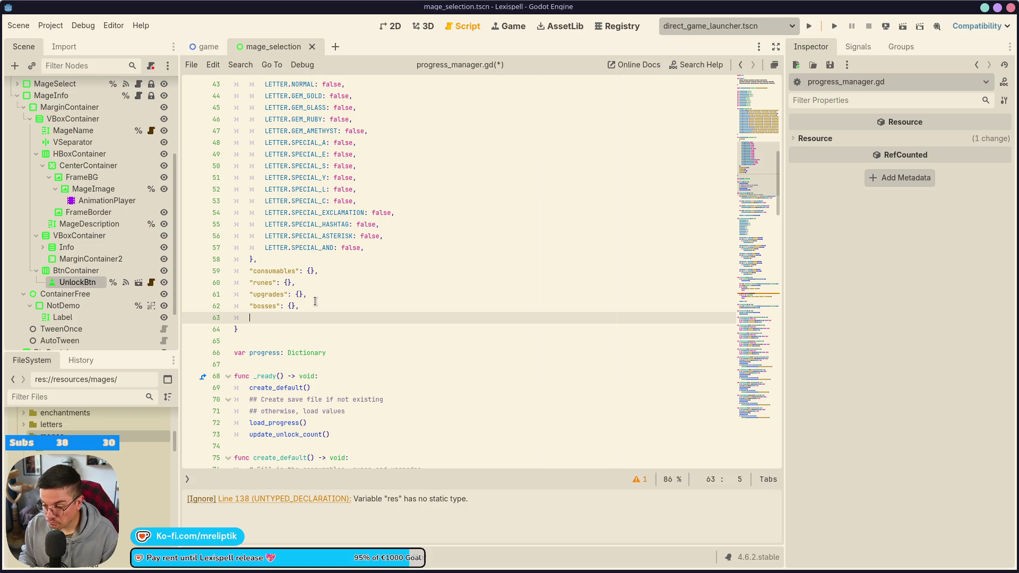
key(BackSpace)
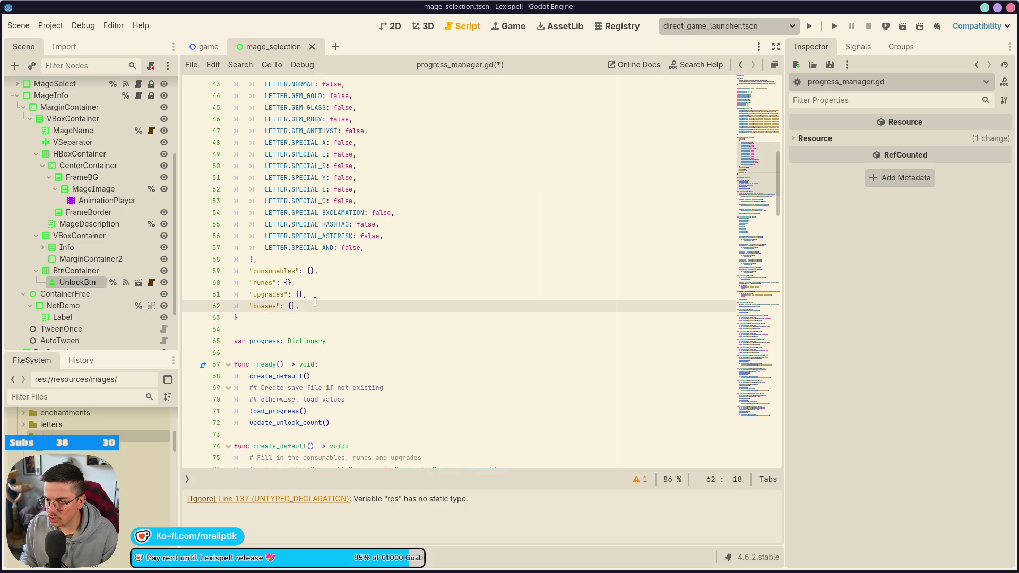
key(Return)
text("ech)
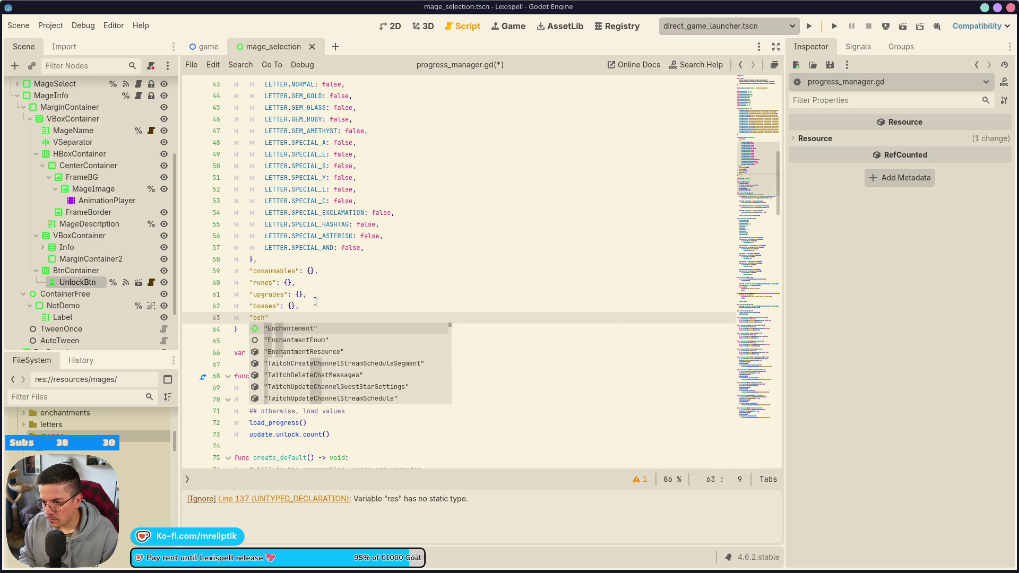
text(antments")
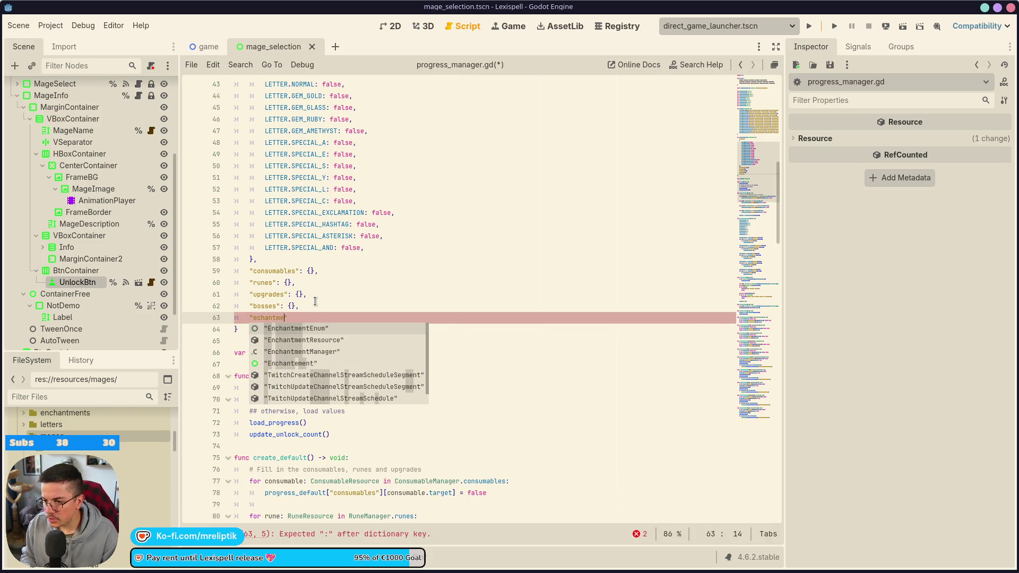
text(: {},)
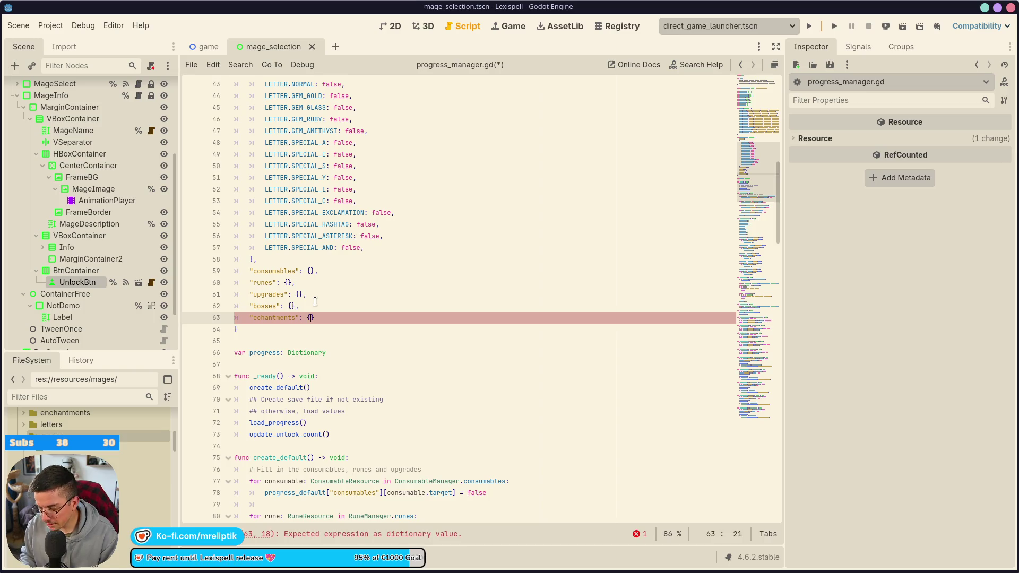
key(Return)
Add a "mages": {}, entry below it and save progress_manager.gd.
scroll(315, 301, up, 4)
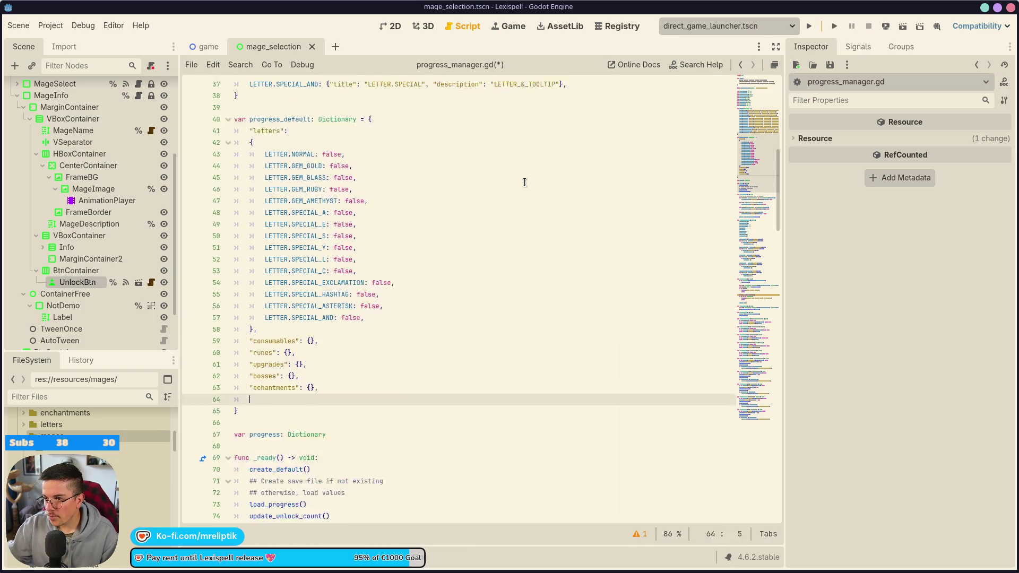
double_click(304, 189)
scroll(341, 229, down, 4)
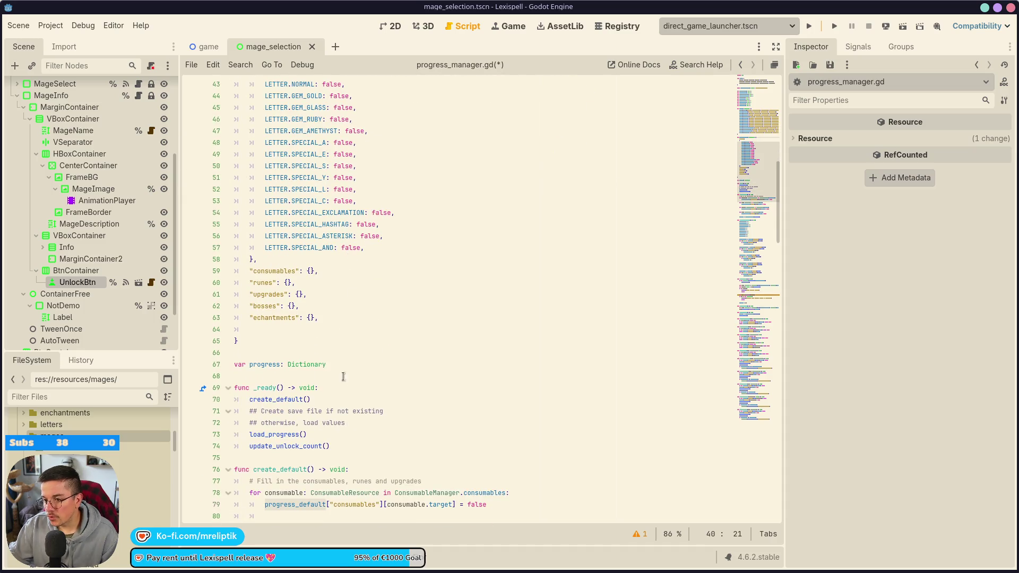
click(332, 328)
text(mages")
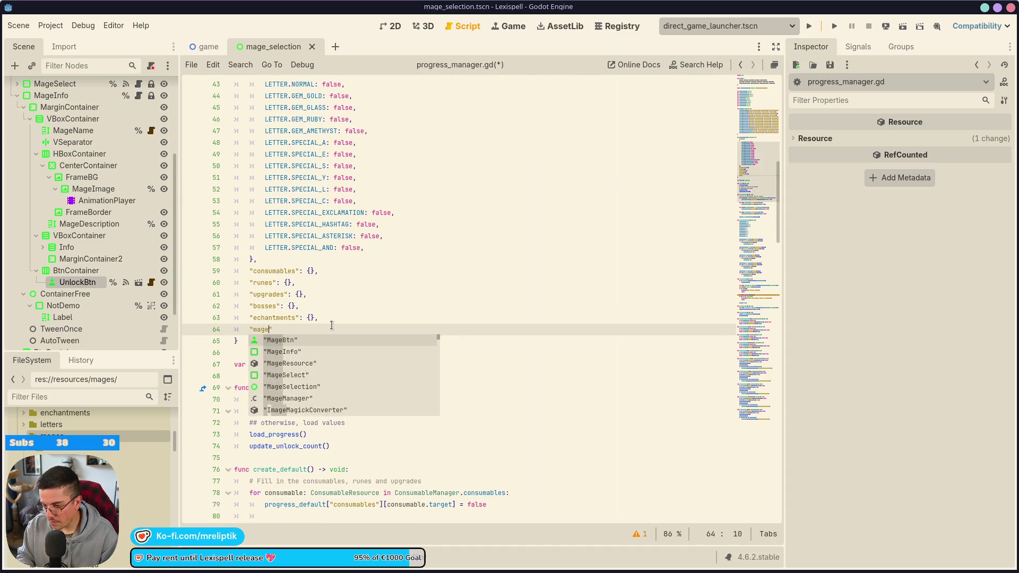
text(: )
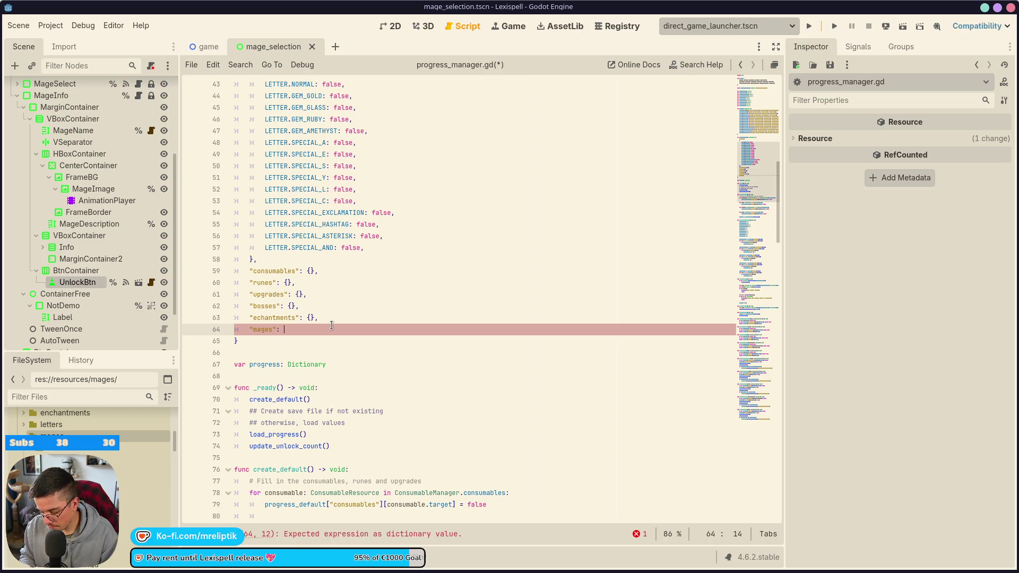
text({},)
key(ctrl+s)
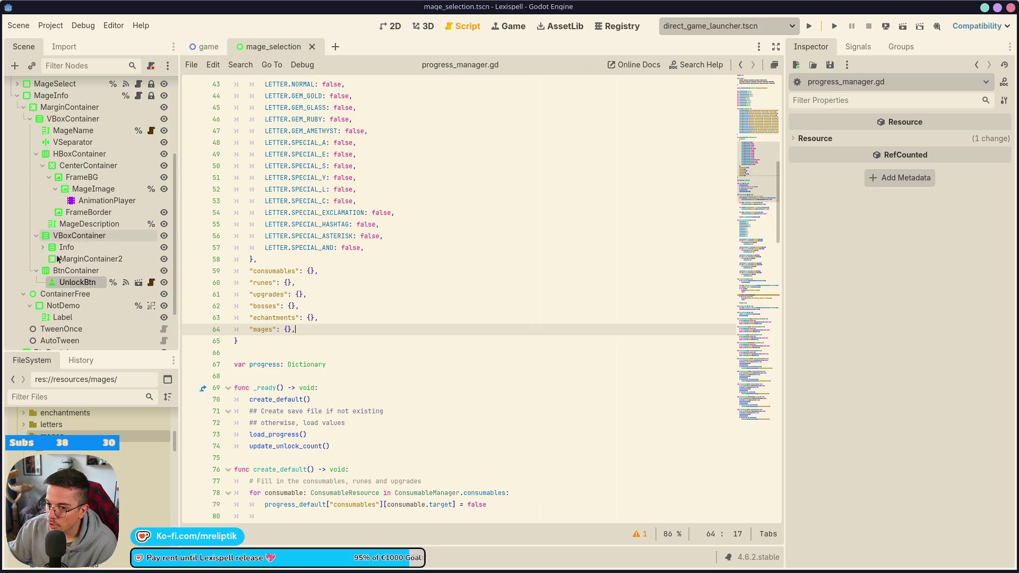
click(386, 352)
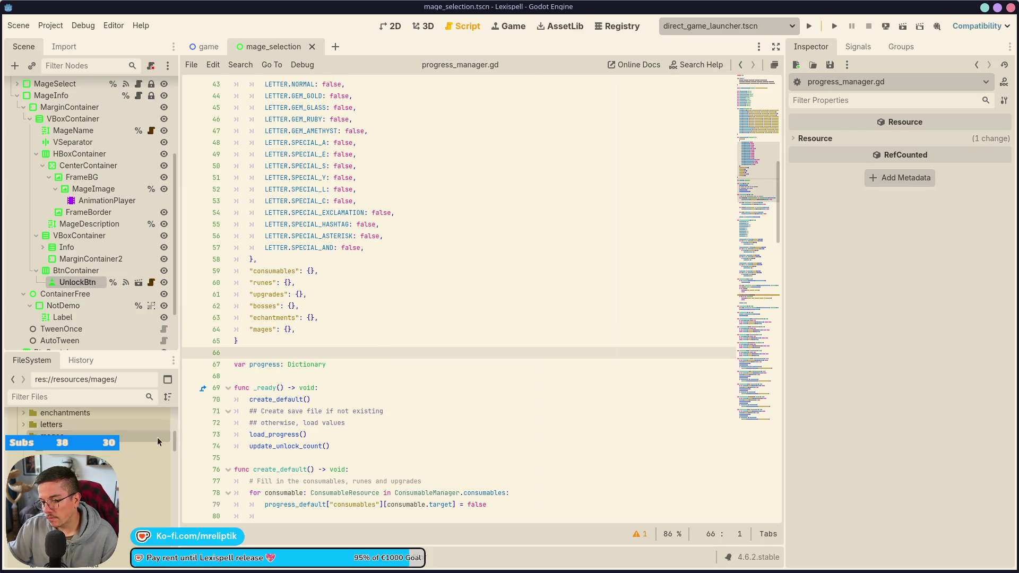
click(328, 295)
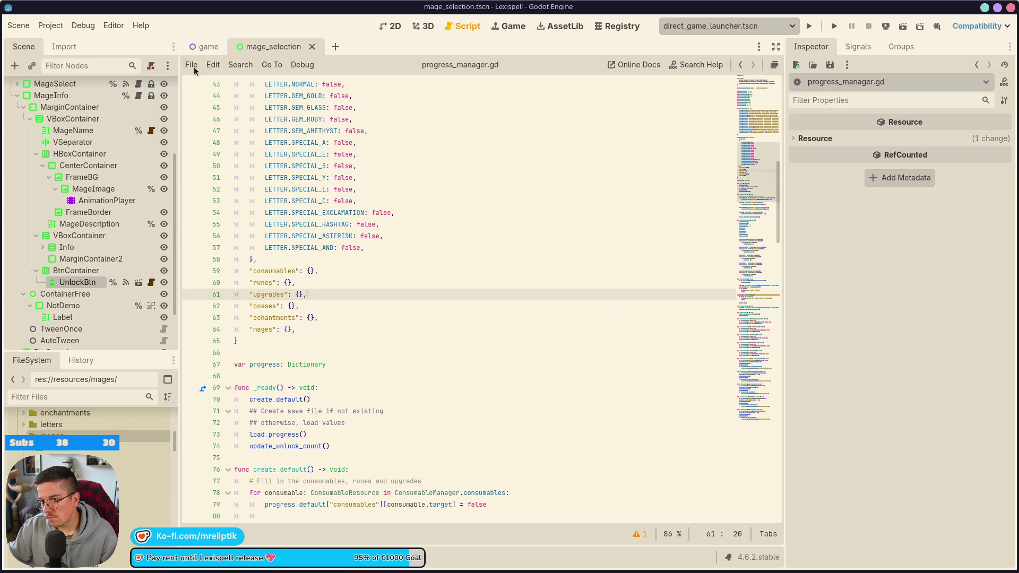
key(ctrl+alt+o)
Open mage_manager.gd from the 'mage' script search and place the caret inside is_mage_unlocked.
text(mage)
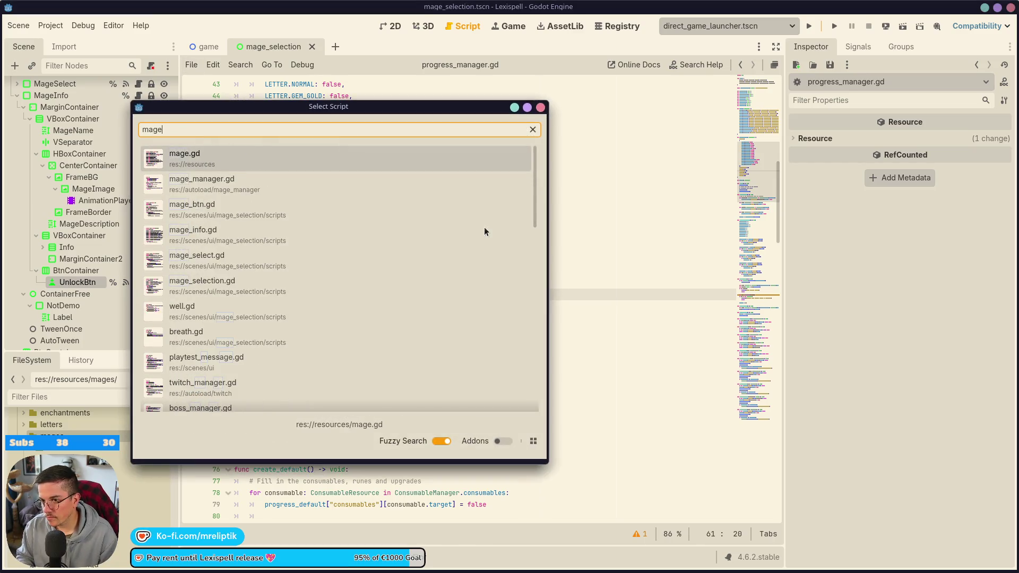
key(Down)
key(Return)
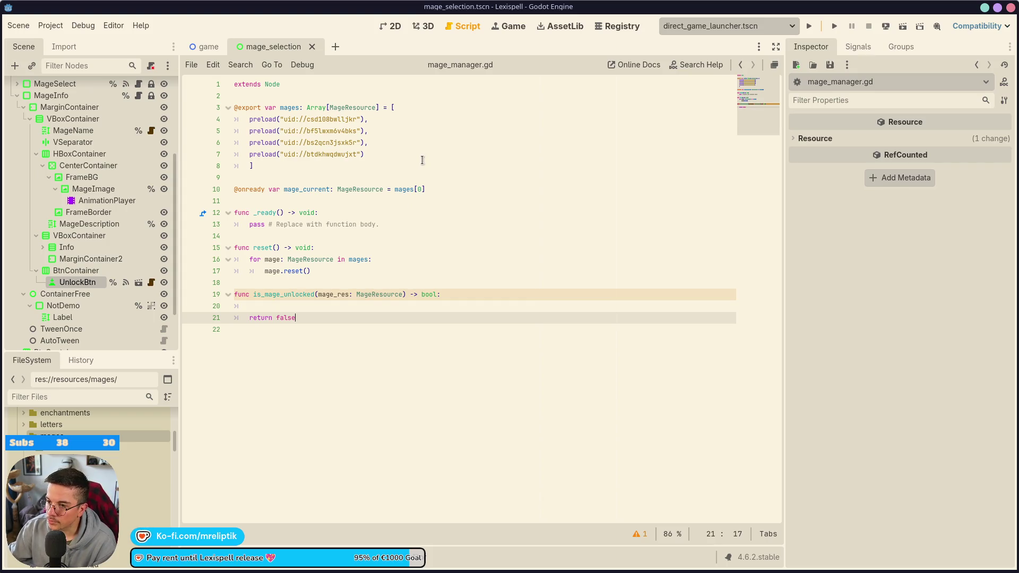
key(XF86AudioRaiseVolume)
key(XF86AudioRaiseVolume)
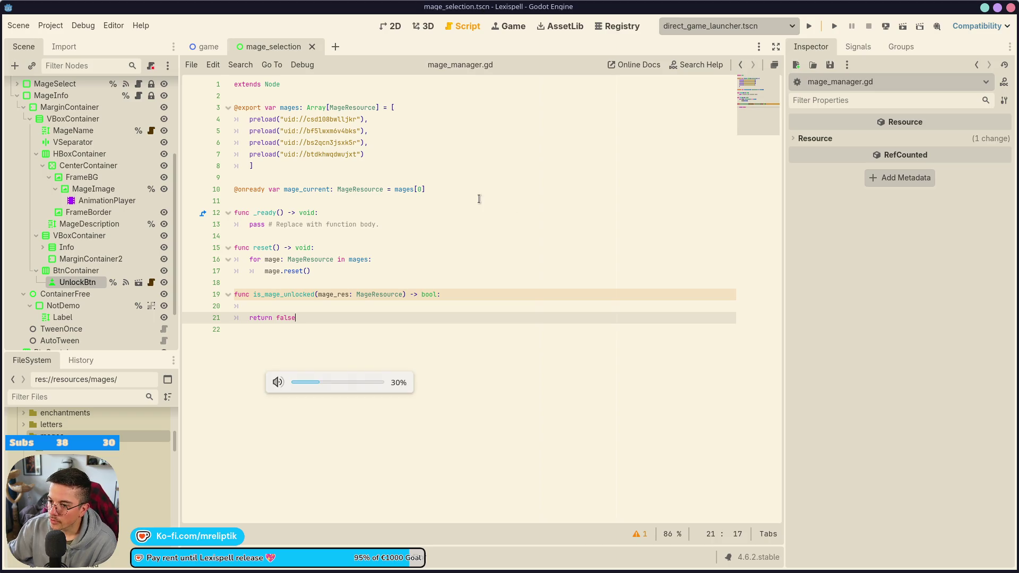
key(XF86AudioRaiseVolume)
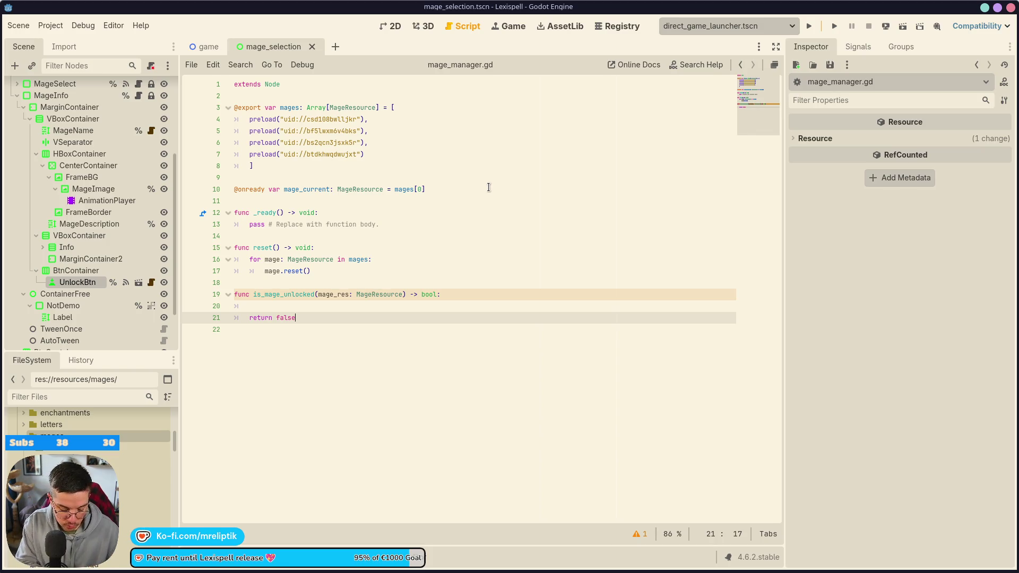
click(341, 303)
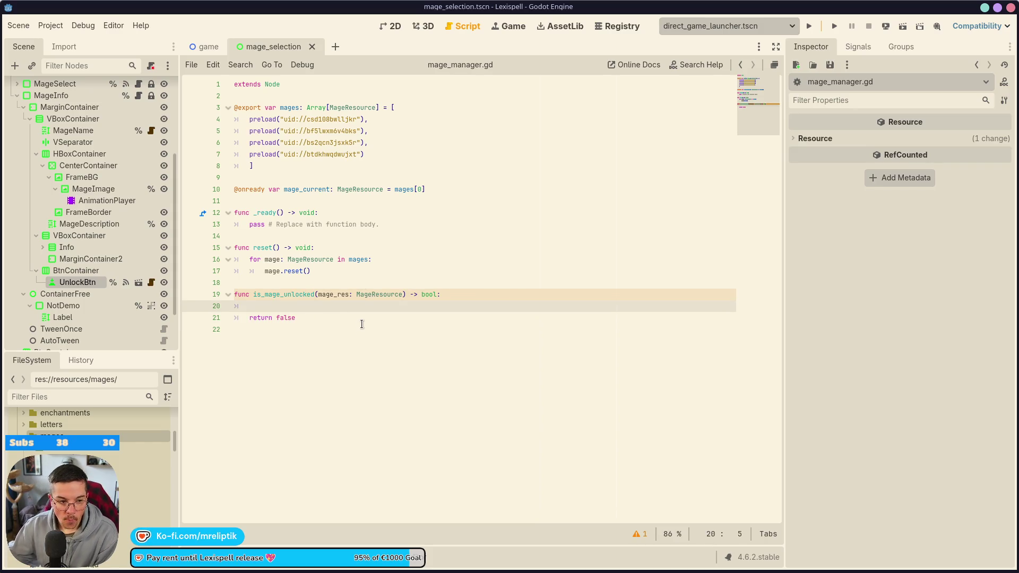
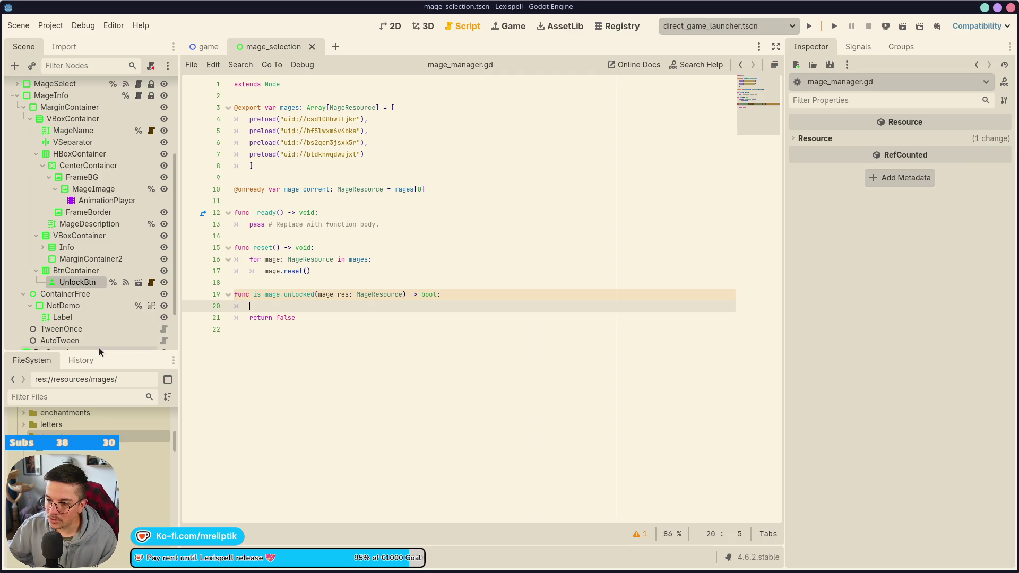
Place the caret on the blank line inside is_mage_unlocked in mage_manager.gd.
click(314, 299)
click(339, 318)
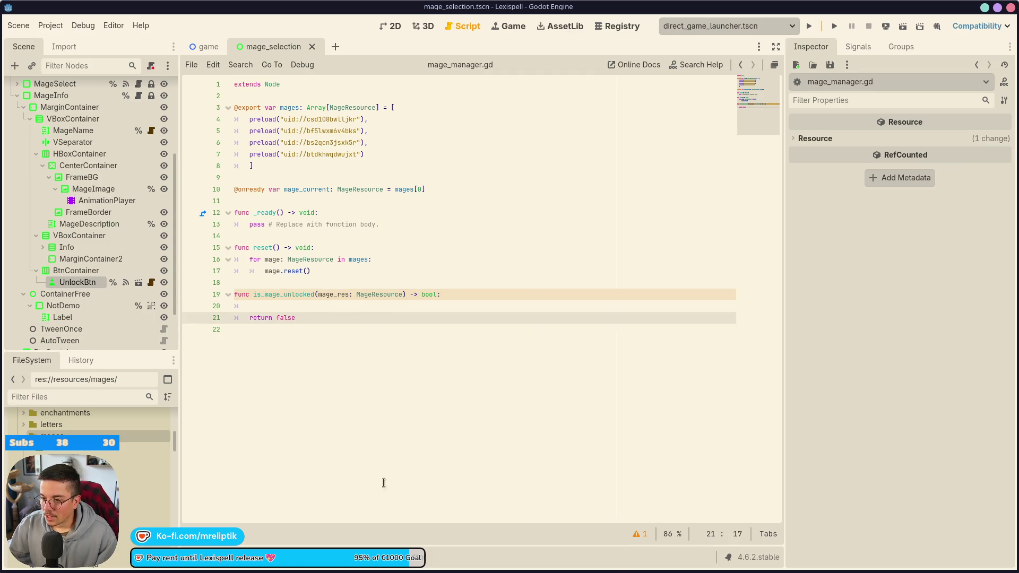
mouse_move(325, 572)
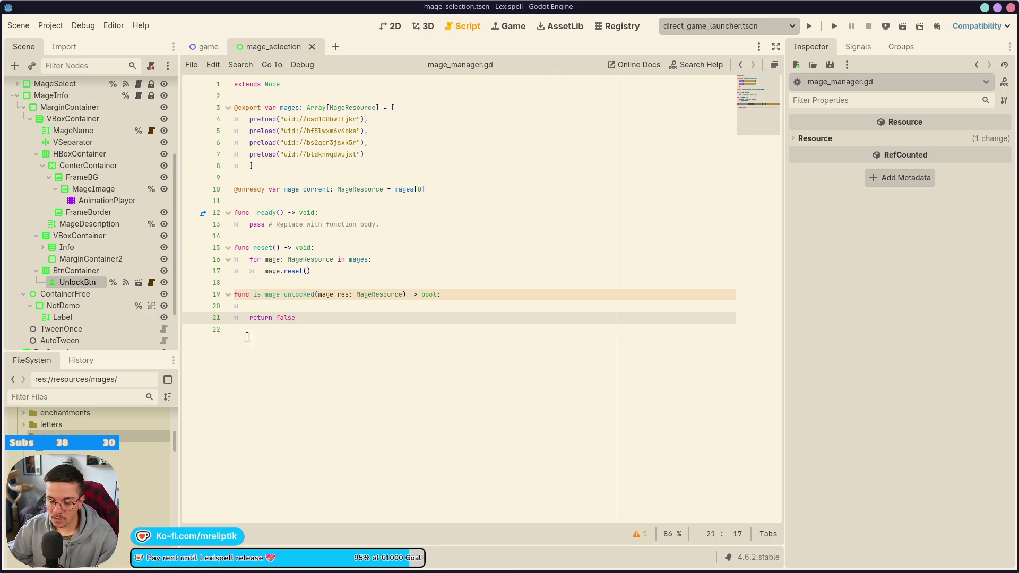
click(250, 260)
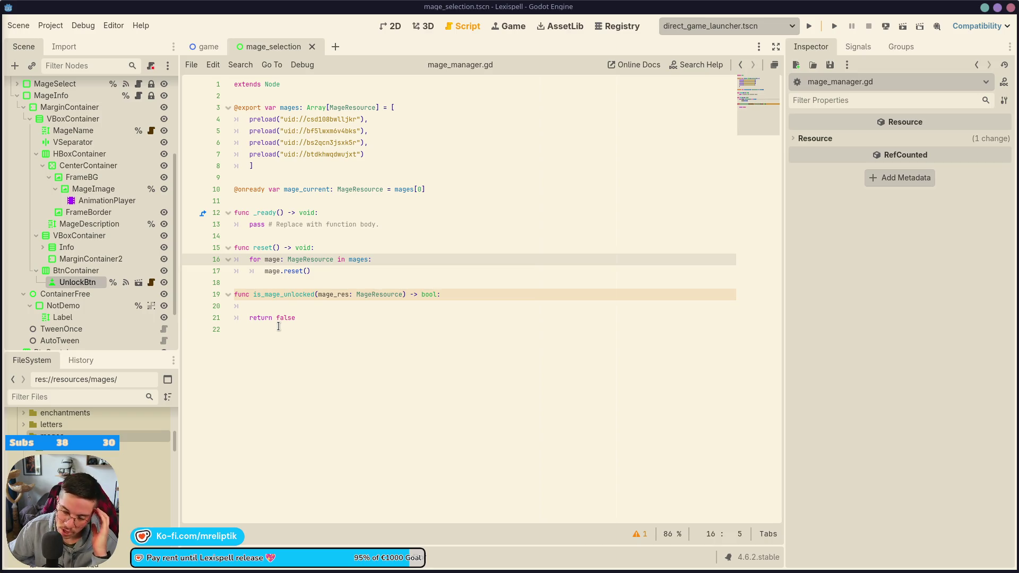
click(314, 318)
click(317, 306)
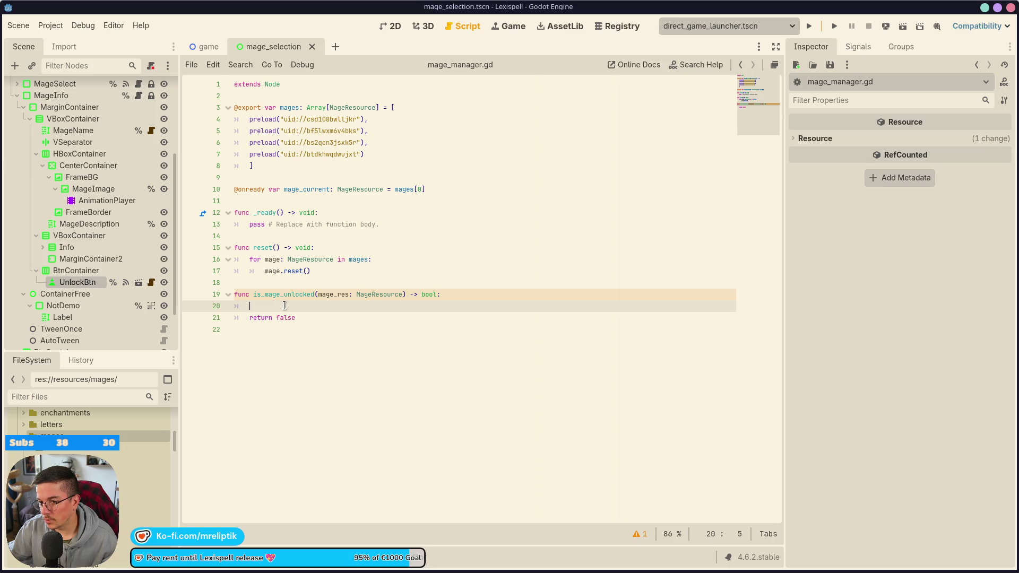
Write the comment 'TODO: check with the progress manager' there and save the script.
text(#TODO:)
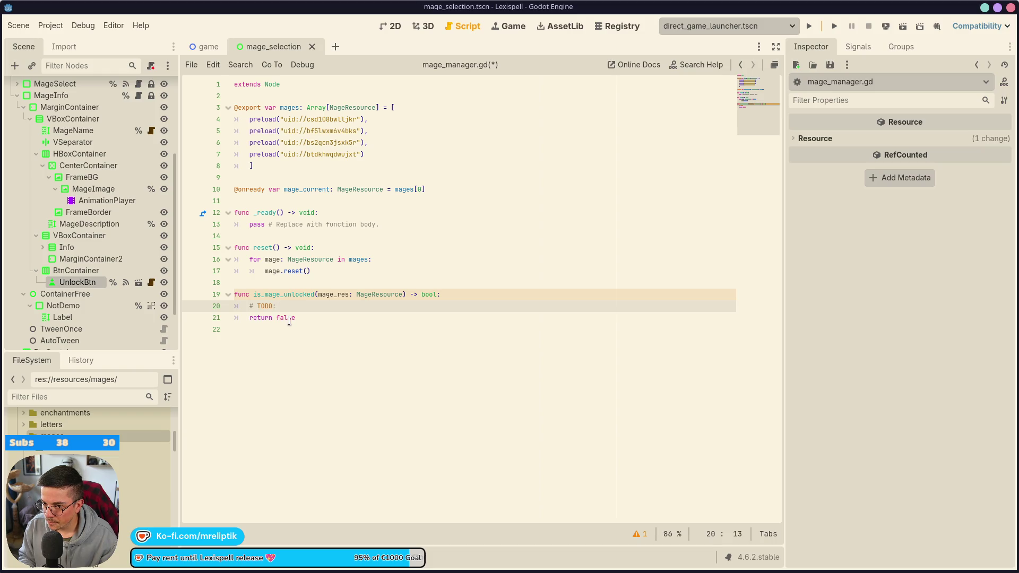
text(ock)
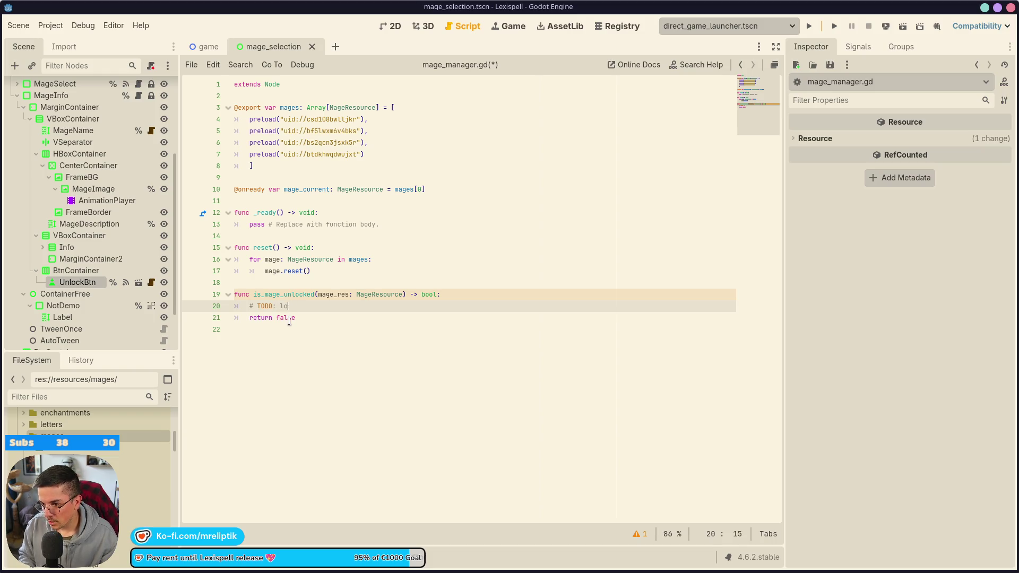
key(BackSpace)
key(BackSpace)
key(BackSpace)
text(check with the progres)
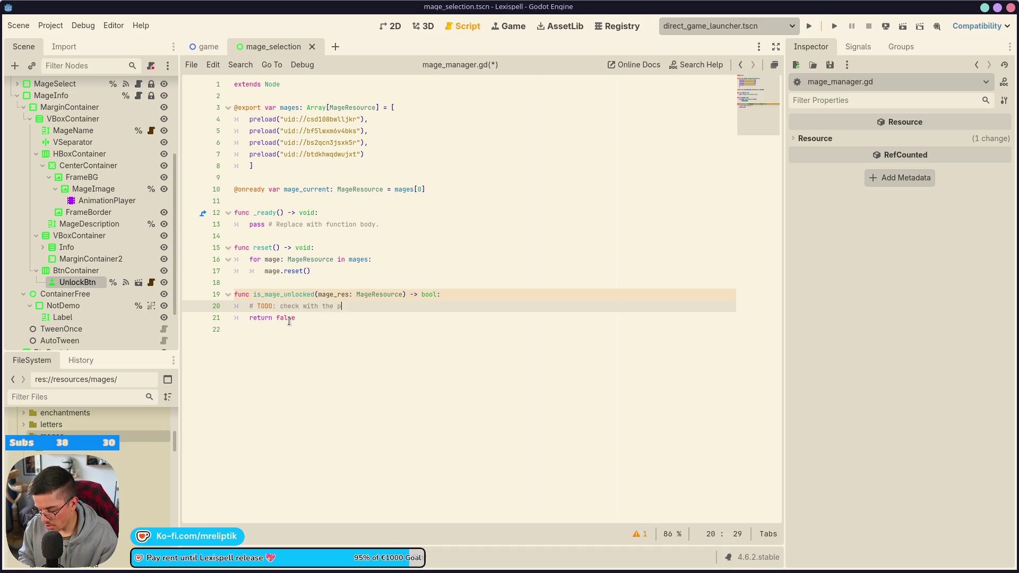
key(BackSpace)
text(s manager)
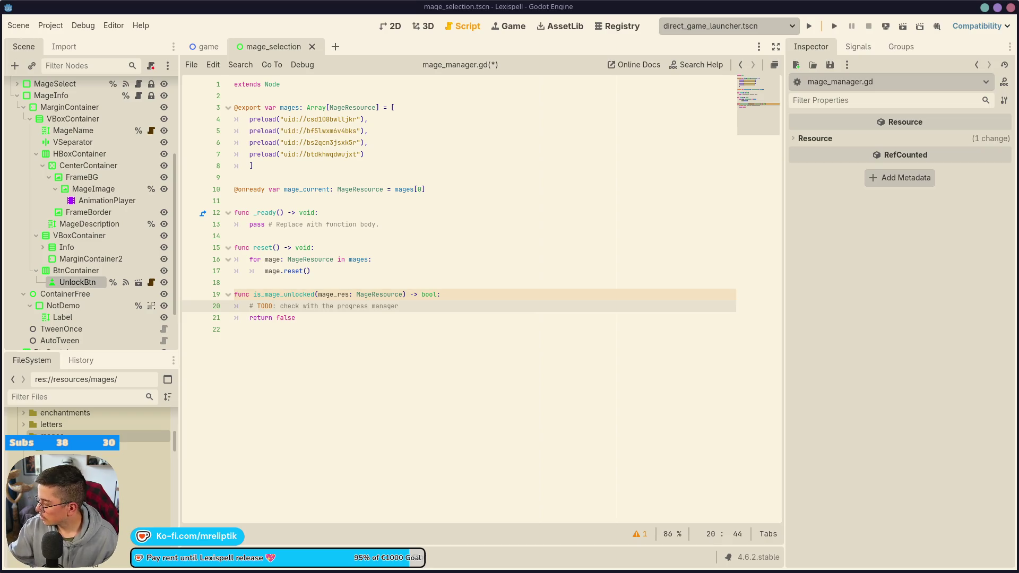
key(ctrl+s)
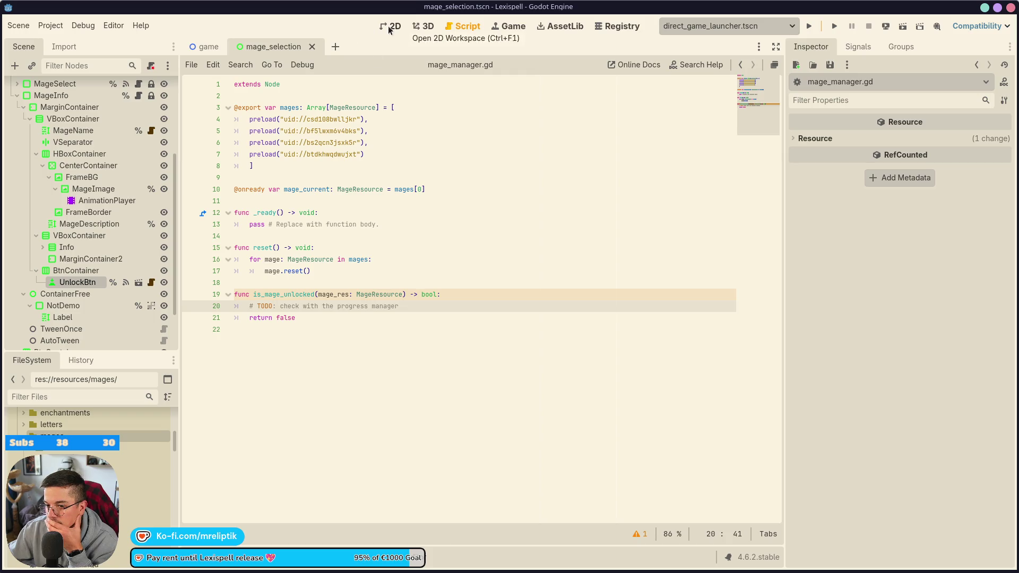
Open the mage.gd resource script from the FileSystem dock and look at its _init function.
scroll(88, 422, down, 10)
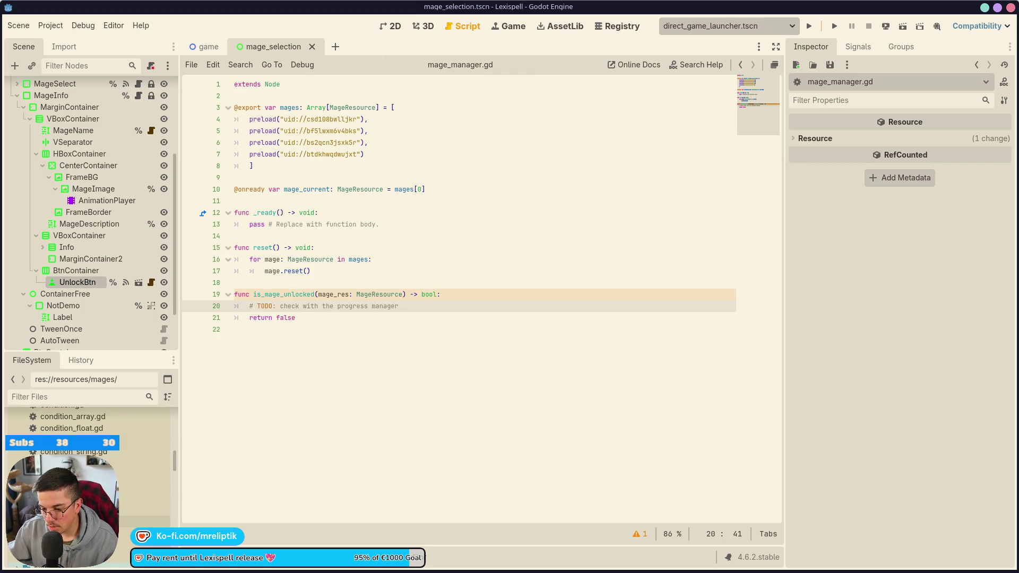
double_click(69, 510)
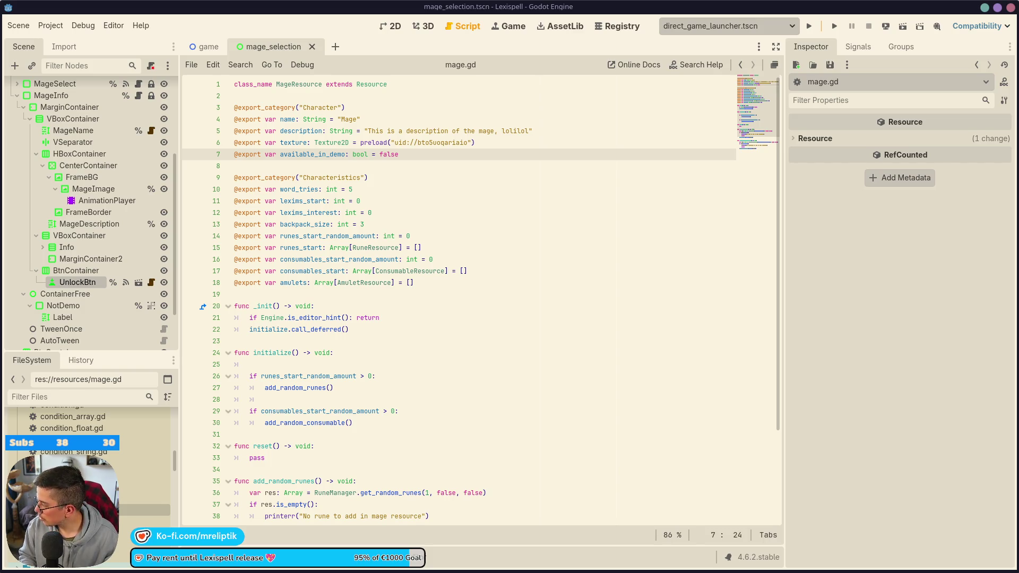
click(480, 314)
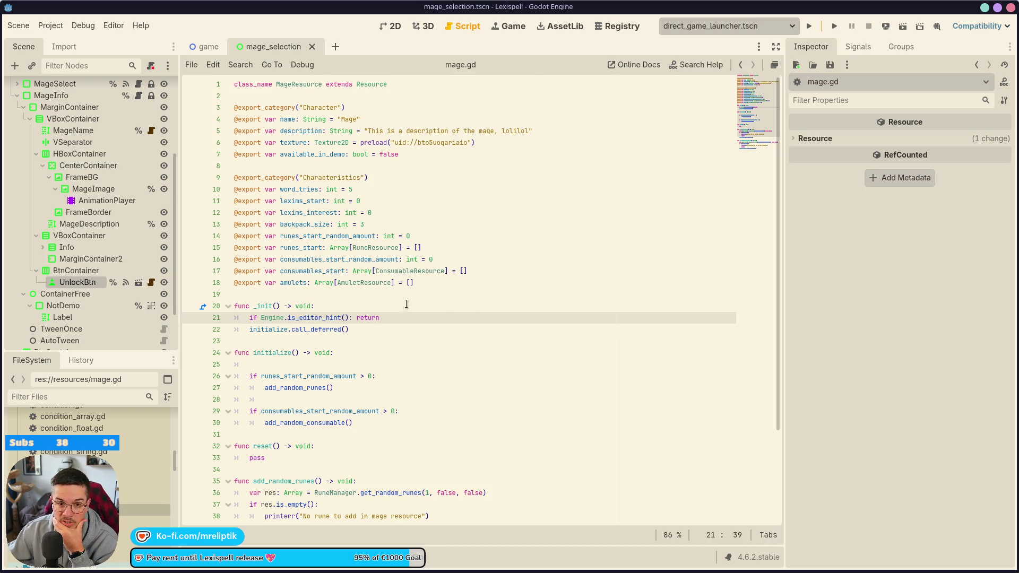
Show the mage_selection scene in the 2D view and open the MageInfo node's mage_info.gd script.
click(384, 29)
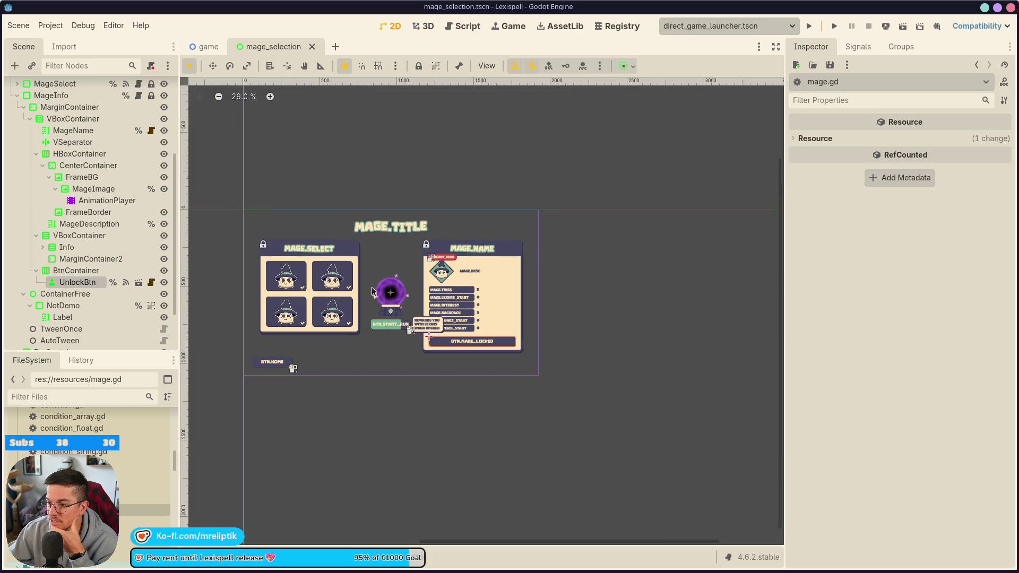
scroll(474, 311, up, 2)
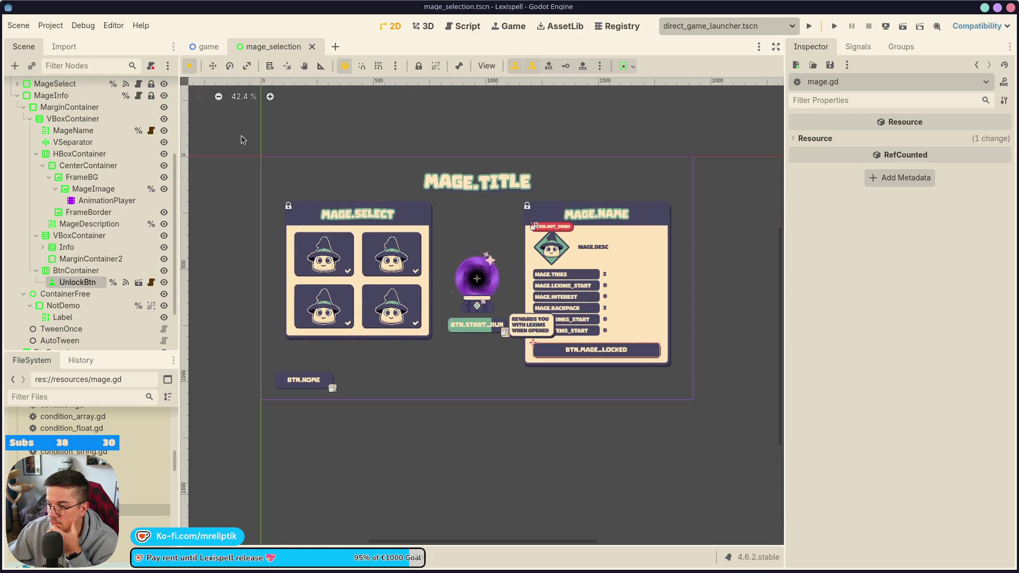
scroll(135, 188, up, 2)
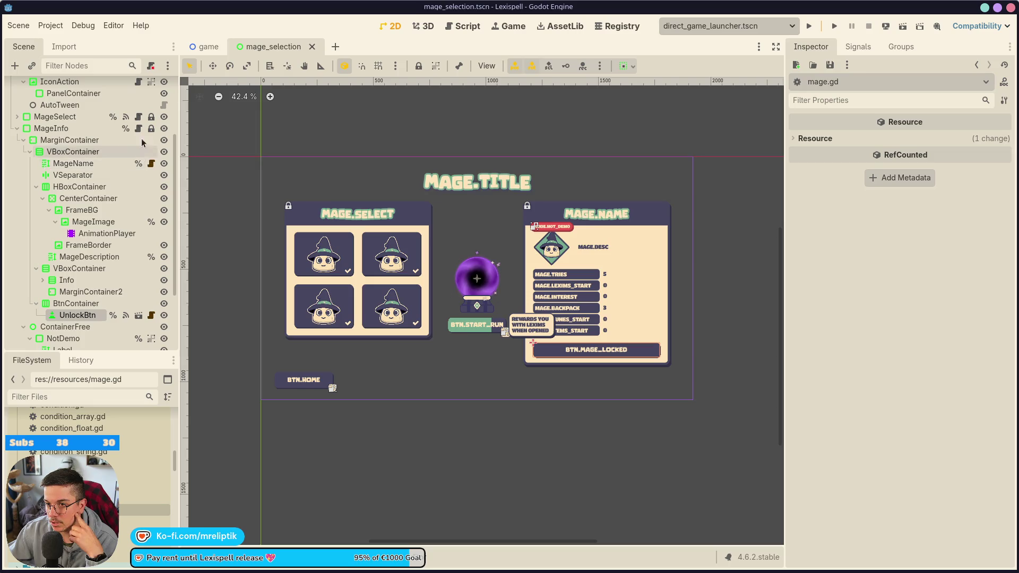
click(140, 129)
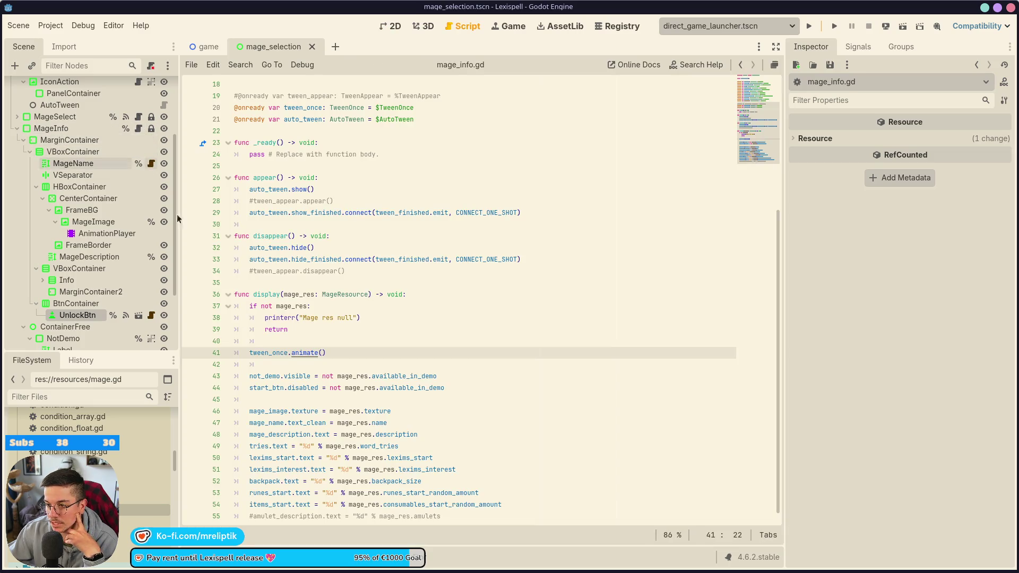
key(End)
scroll(379, 263, down, 1)
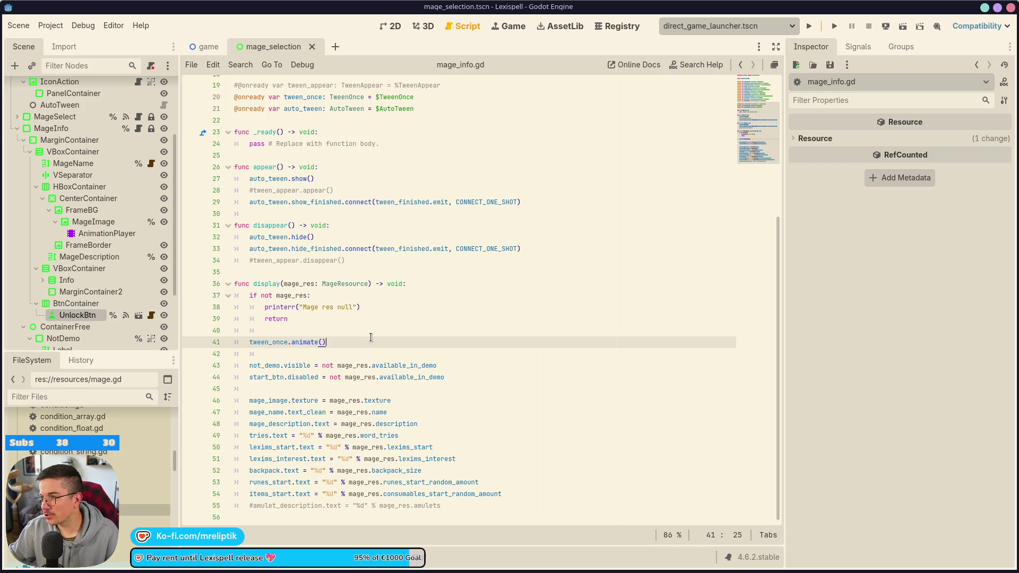
key(XF86AudioLowerVolume)
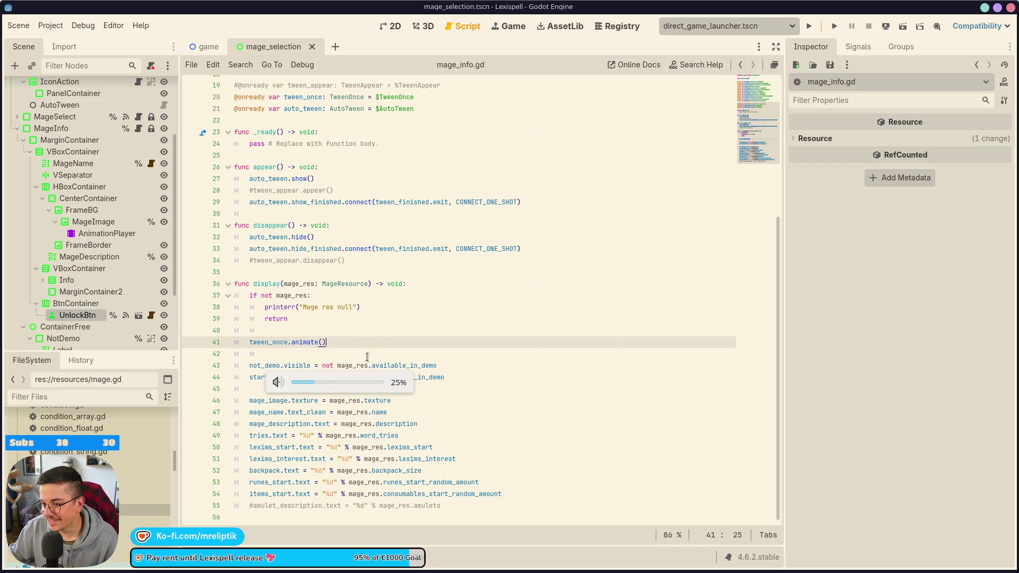
click(443, 317)
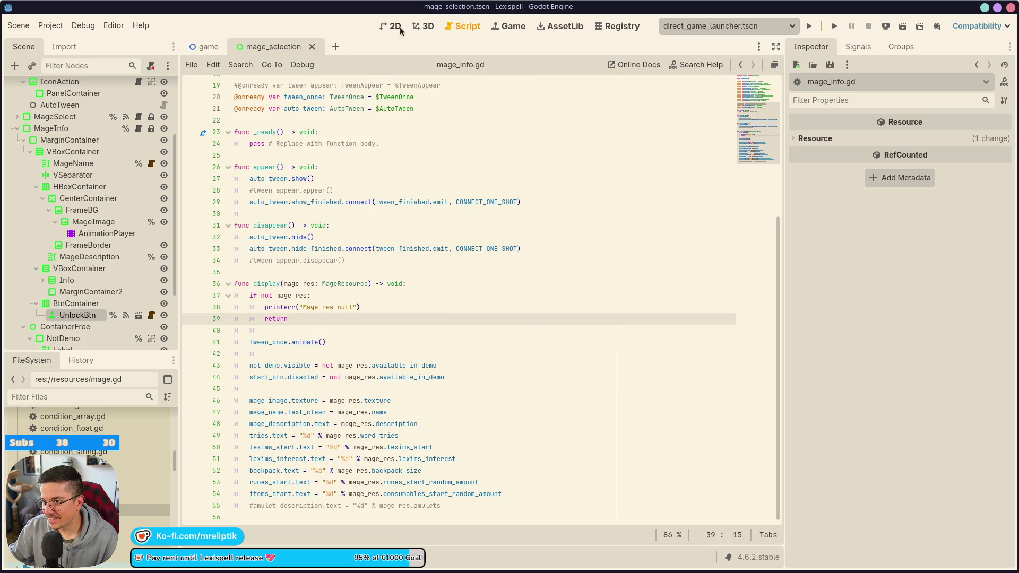